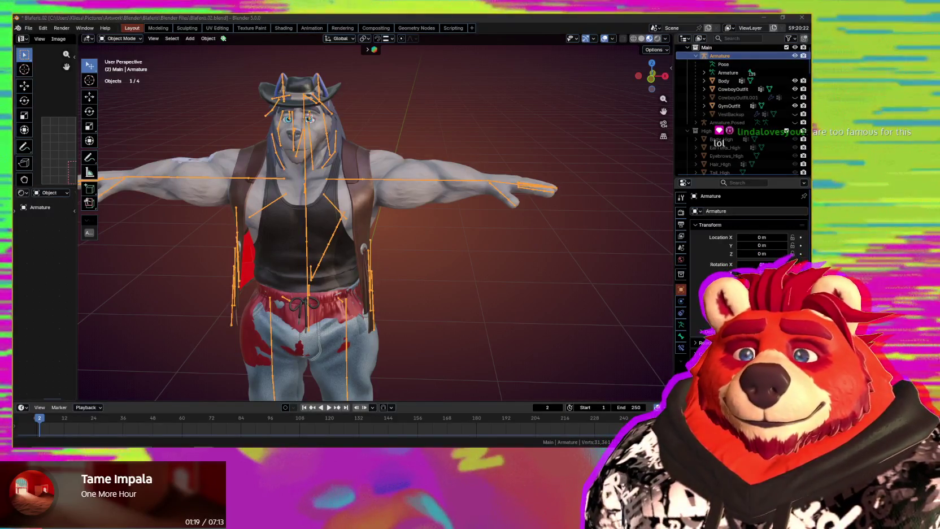
Step: Select the Armature instead of the Body mesh and put it into Edit Mode
{"action": "mouse_move", "coordinate": [443, 266]}
{"action": "middle_mouse_down"}
{"action": "mouse_move", "coordinate": [449, 322]}
{"action": "mouse_move", "coordinate": [451, 279]}
{"action": "mouse_move", "coordinate": [430, 292]}
{"action": "mouse_move", "coordinate": [399, 282]}
{"action": "mouse_move", "coordinate": [385, 252]}
{"action": "mouse_move", "coordinate": [411, 232]}
{"action": "middle_mouse_up"}
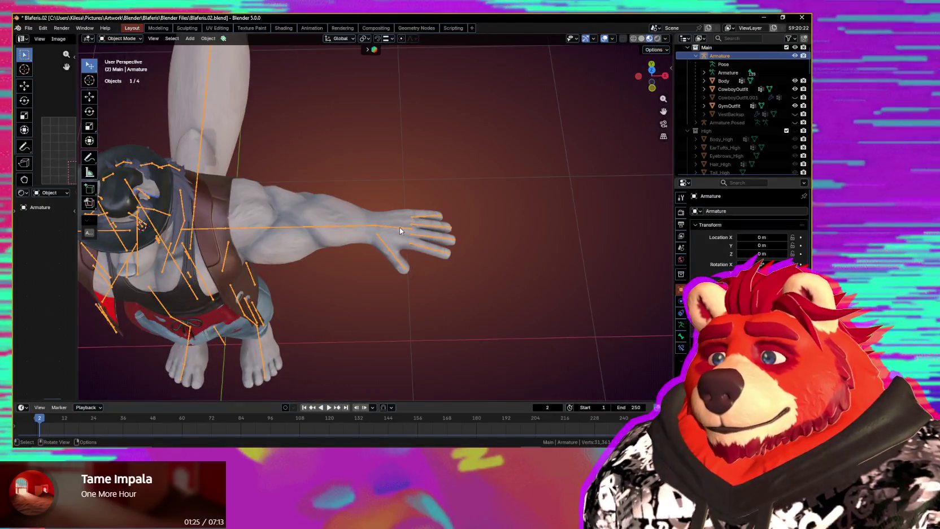
{"action": "left_click", "coordinate": [401, 231]}
{"action": "key", "text": "ctrl+Tab"}
{"action": "key", "text": "Escape"}
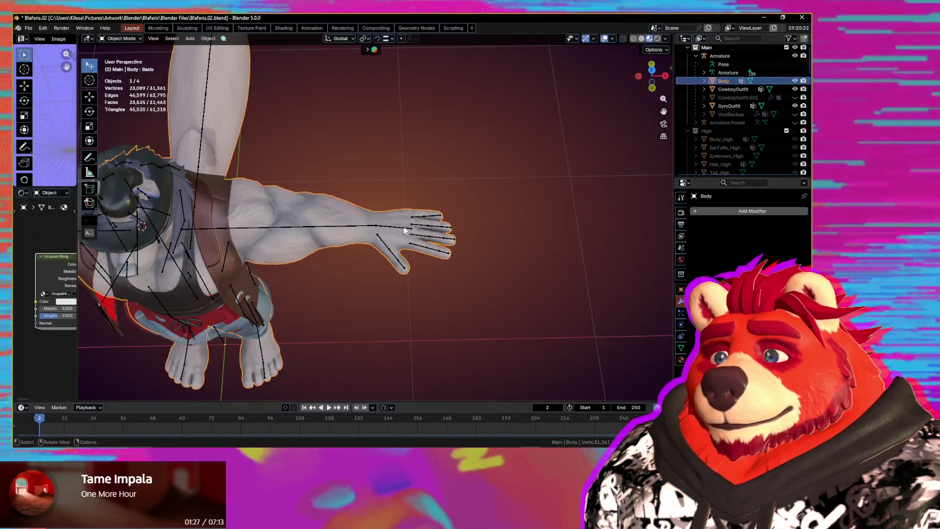
{"action": "left_click", "coordinate": [455, 248]}
{"action": "scroll", "coordinate": [444, 247], "scroll_direction": "up", "scroll_amount": 2}
{"action": "key", "text": "Tab"}
{"action": "scroll", "coordinate": [452, 257], "scroll_direction": "up", "scroll_amount": 4}
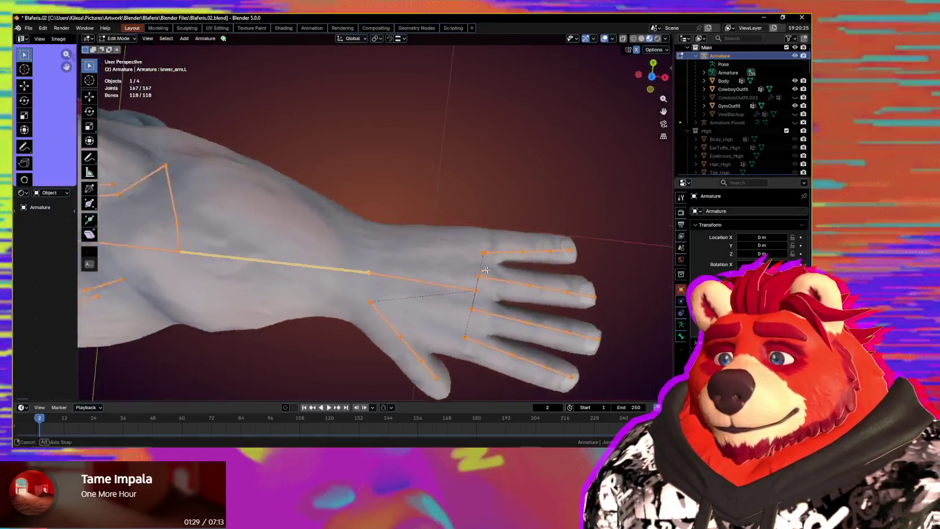
Step: From a top-down view, move the left hand's knuckle joint along Y
{"action": "mouse_move", "coordinate": [478, 286]}
{"action": "middle_mouse_down"}
{"action": "mouse_move", "coordinate": [439, 276]}
{"action": "mouse_move", "coordinate": [487, 249]}
{"action": "middle_mouse_up"}
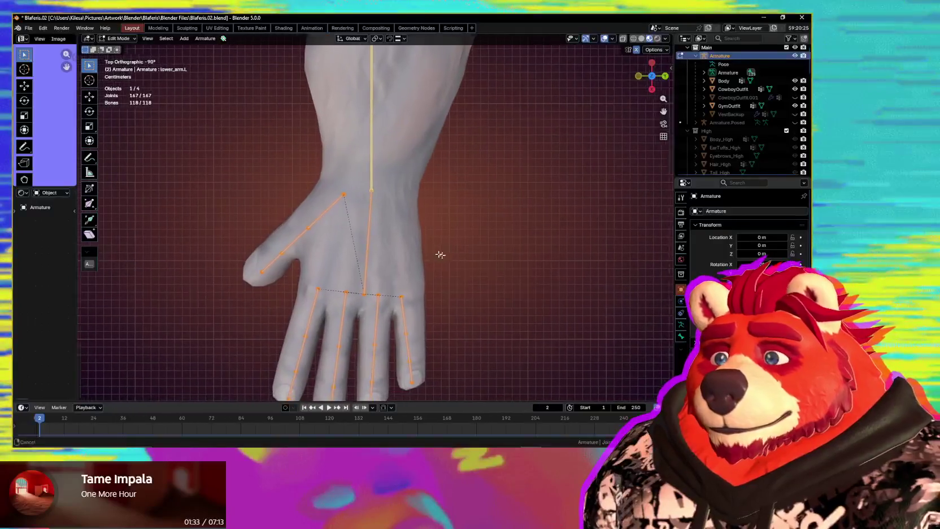
{"action": "left_click", "coordinate": [366, 294]}
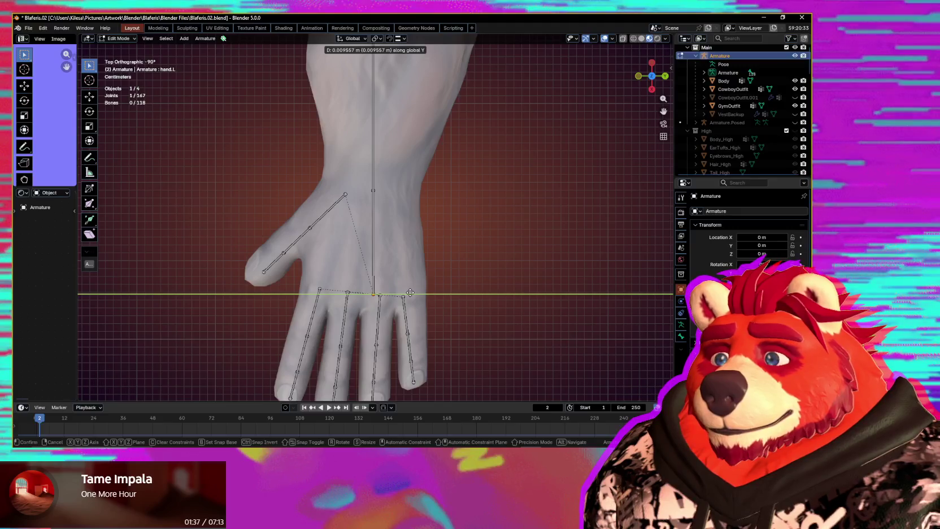
{"action": "left_click", "coordinate": [408, 292]}
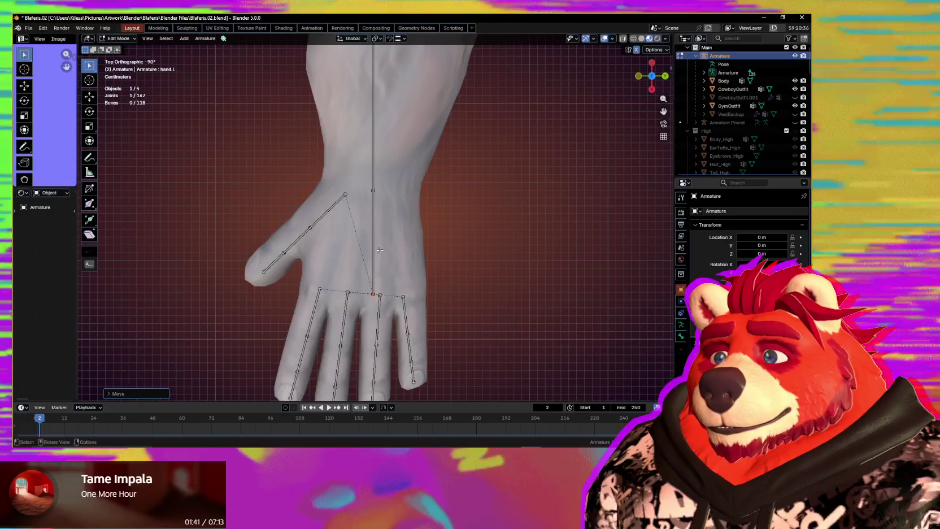
{"action": "mouse_move", "coordinate": [392, 238]}
{"action": "middle_mouse_down", "text": "shift"}
{"action": "mouse_move", "coordinate": [401, 228]}
{"action": "mouse_move", "coordinate": [393, 217]}
{"action": "middle_mouse_up", "text": "shift"}
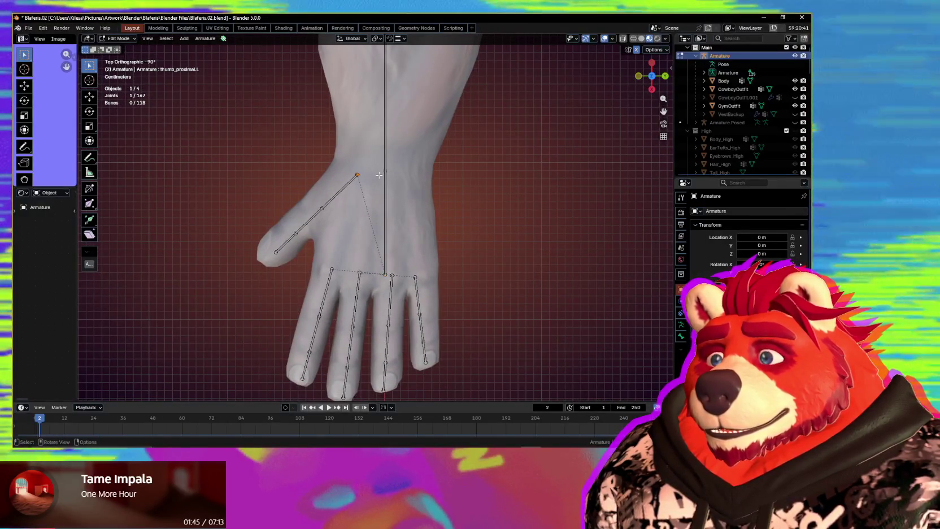
Step: Slide the left thumb's base joint along the thumb bone until it sits inside the thumb
{"action": "right_click", "coordinate": [356, 171]}
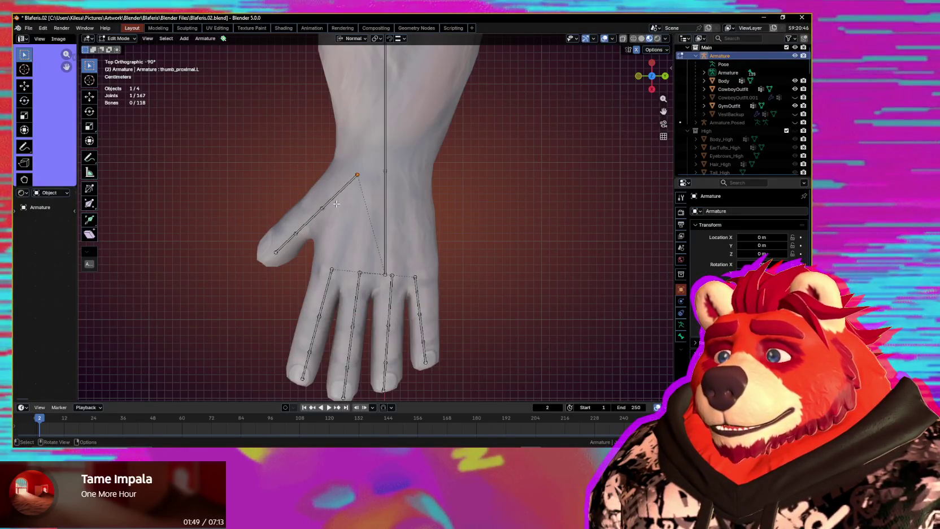
{"action": "key", "text": "g"}
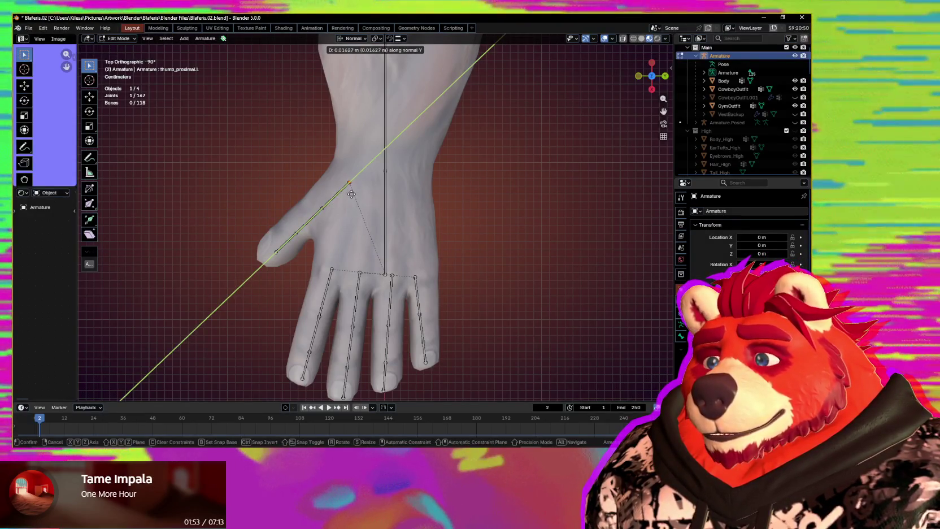
{"action": "left_click", "coordinate": [344, 223]}
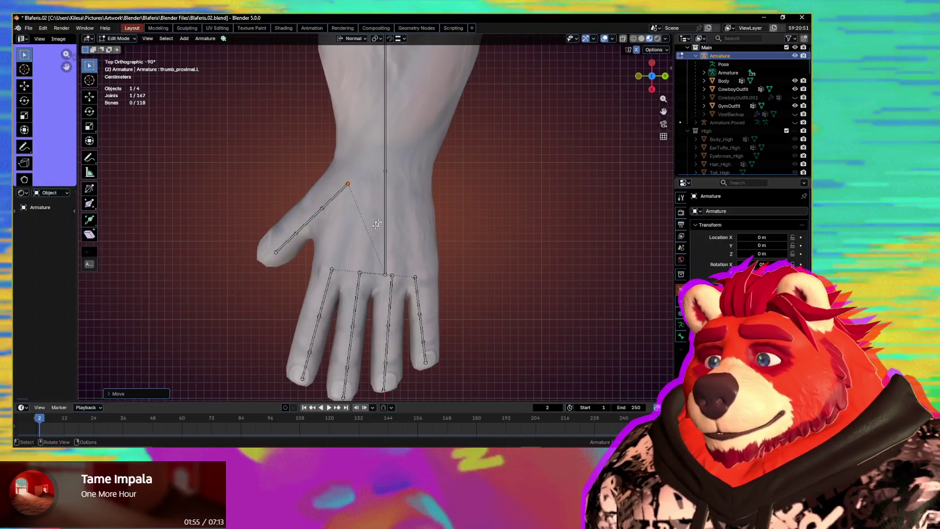
{"action": "key", "text": "g"}
{"action": "key", "text": "y"}
{"action": "key", "text": "y"}
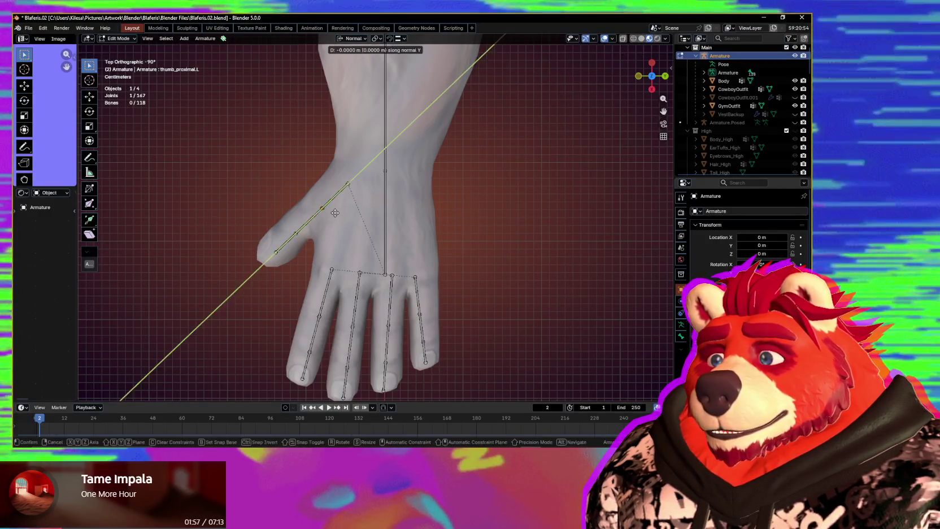
{"action": "left_click", "coordinate": [332, 223]}
{"action": "left_click", "coordinate": [348, 187]}
{"action": "key", "text": "g"}
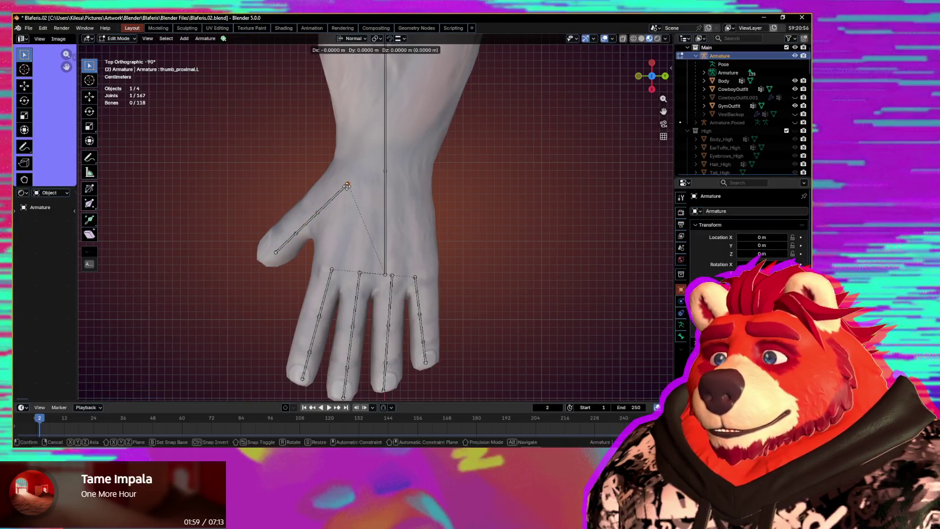
{"action": "left_click", "coordinate": [344, 191]}
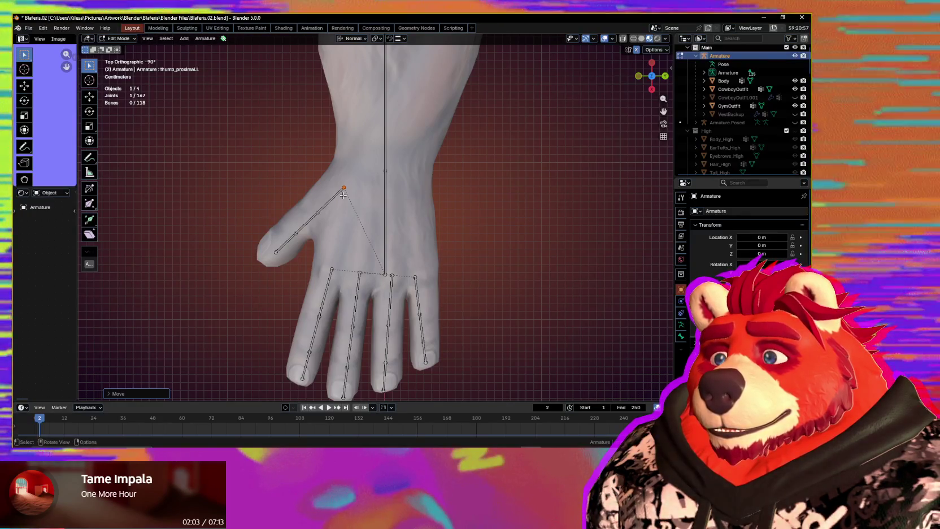
{"action": "middle_click_drag", "start_coordinate": [344, 195], "coordinate": [435, 192]}
{"action": "mouse_move", "coordinate": [329, 202]}
{"action": "middle_mouse_down"}
{"action": "mouse_move", "coordinate": [351, 161]}
{"action": "mouse_move", "coordinate": [356, 217]}
{"action": "mouse_move", "coordinate": [524, 257]}
{"action": "middle_mouse_up"}
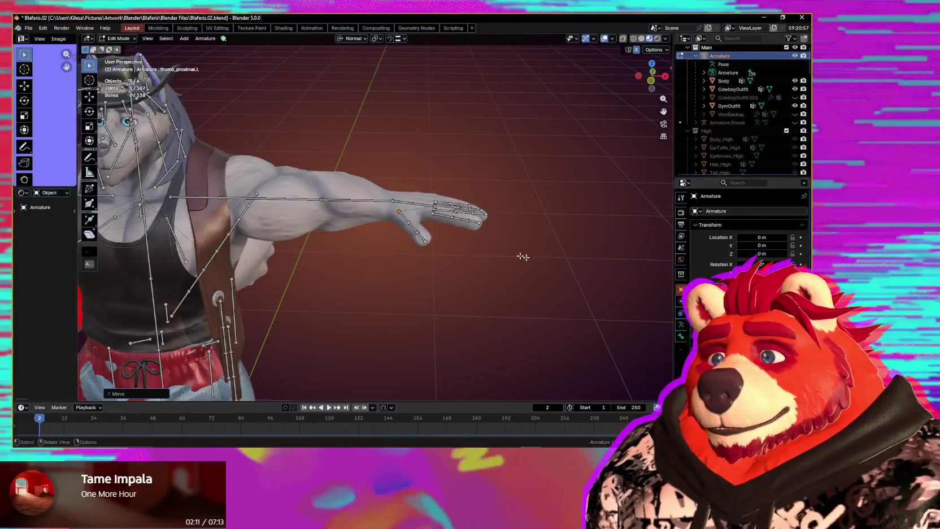
Step: In Object Mode, select Body then Armature and parent the body to the armature
{"action": "left_click", "coordinate": [346, 262]}
{"action": "middle_click_drag", "start_coordinate": [373, 245], "coordinate": [356, 273]}
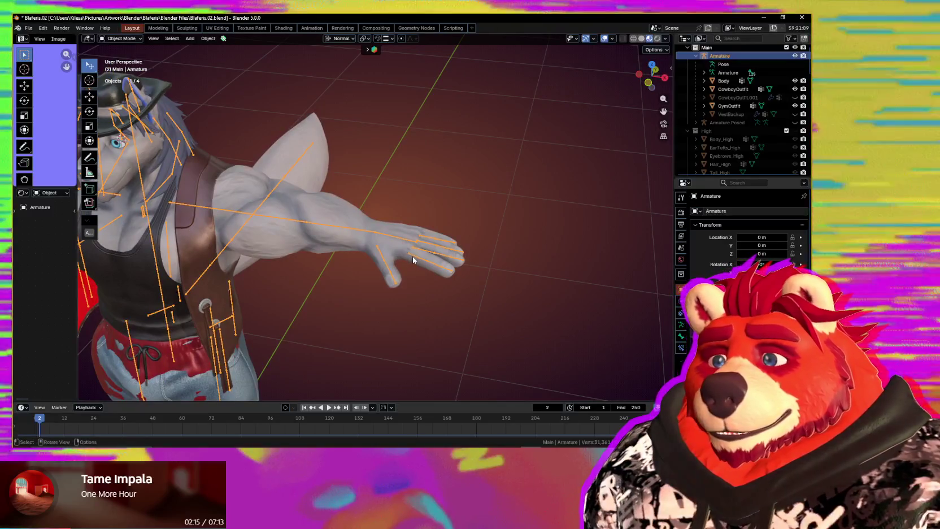
{"action": "left_click", "coordinate": [413, 256]}
{"action": "mouse_move", "coordinate": [413, 257]}
{"action": "middle_mouse_down"}
{"action": "mouse_move", "coordinate": [384, 250]}
{"action": "mouse_move", "coordinate": [376, 271]}
{"action": "mouse_move", "coordinate": [378, 249]}
{"action": "mouse_move", "coordinate": [377, 260]}
{"action": "middle_mouse_up"}
{"action": "scroll", "coordinate": [377, 249], "scroll_direction": "up", "scroll_amount": 3}
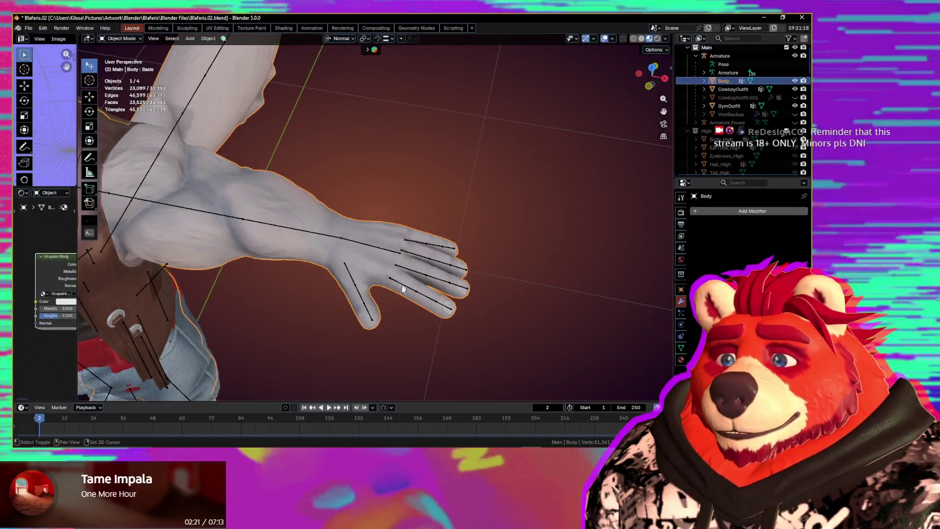
{"action": "left_click", "coordinate": [402, 286], "text": "shift"}
{"action": "key", "text": "ctrl+p"}
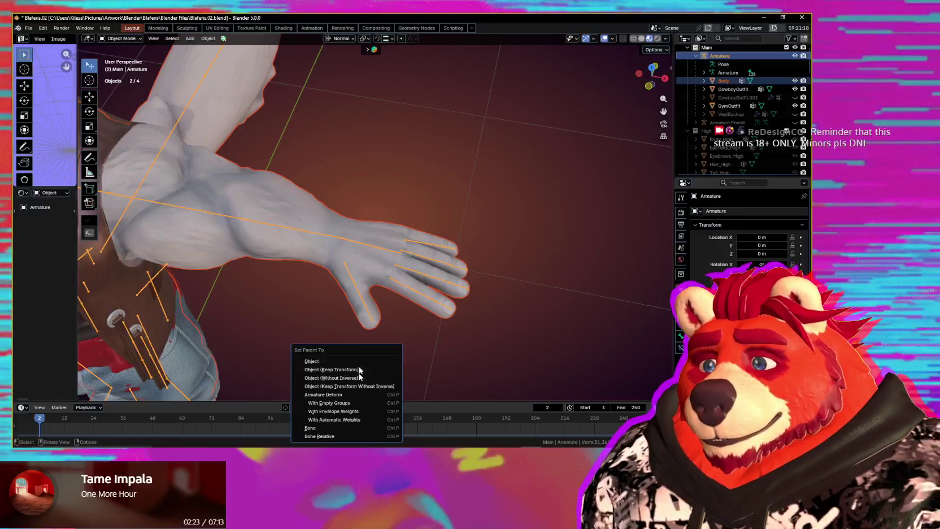
{"action": "left_click", "coordinate": [534, 366]}
{"action": "middle_click_drag", "start_coordinate": [534, 366], "coordinate": [468, 319]}
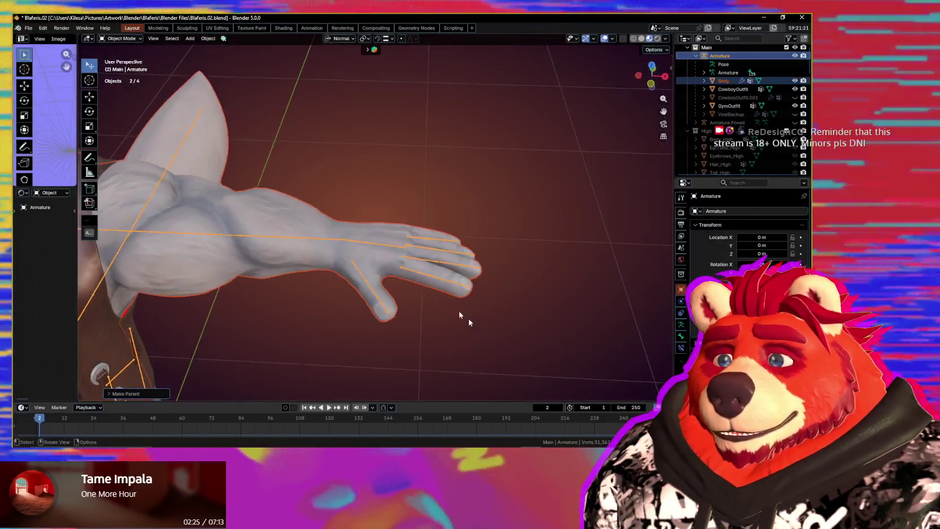
Step: Switch the Armature to Pose Mode and test-rotate the hand bone, then cancel it
{"action": "left_click", "coordinate": [366, 231]}
{"action": "middle_click_drag", "start_coordinate": [366, 231], "coordinate": [511, 293]}
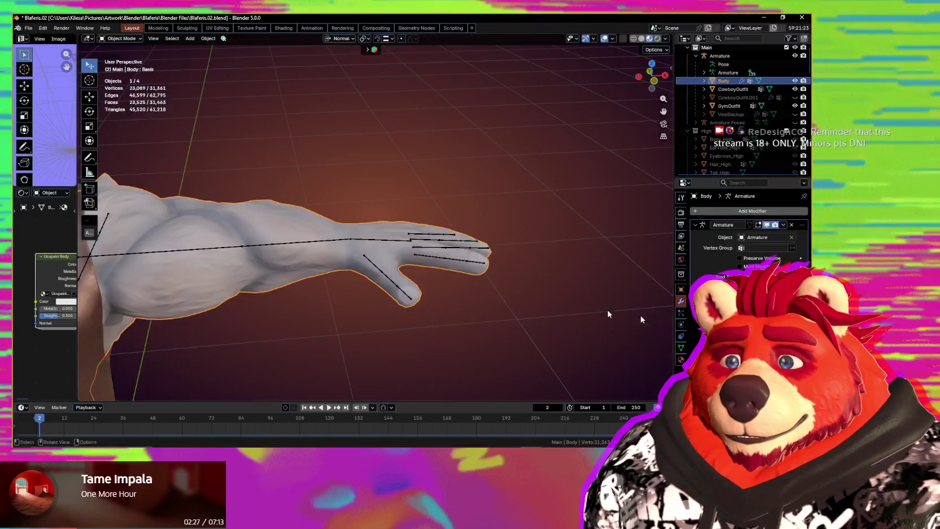
{"action": "middle_click_drag", "start_coordinate": [641, 320], "coordinate": [437, 275]}
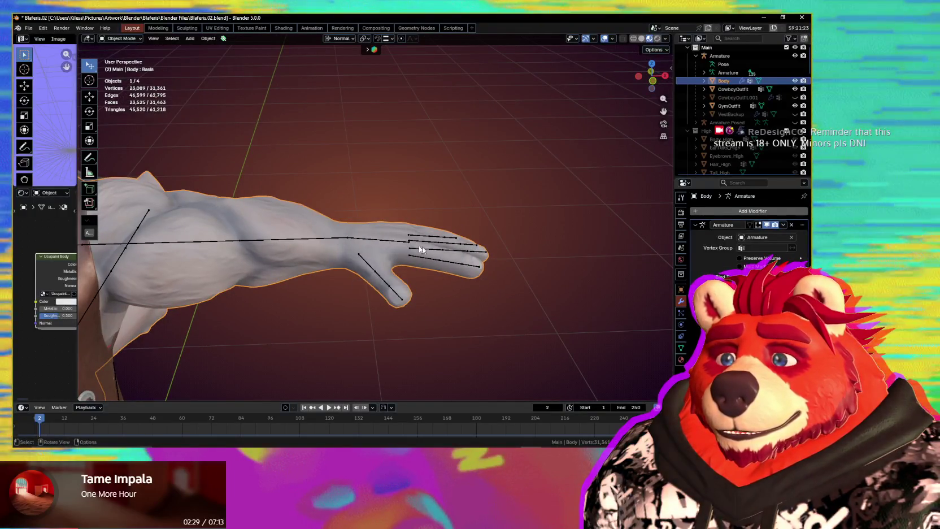
{"action": "left_click", "coordinate": [421, 250]}
{"action": "key", "text": "ctrl+Tab"}
{"action": "middle_click_drag", "start_coordinate": [407, 246], "coordinate": [395, 244]}
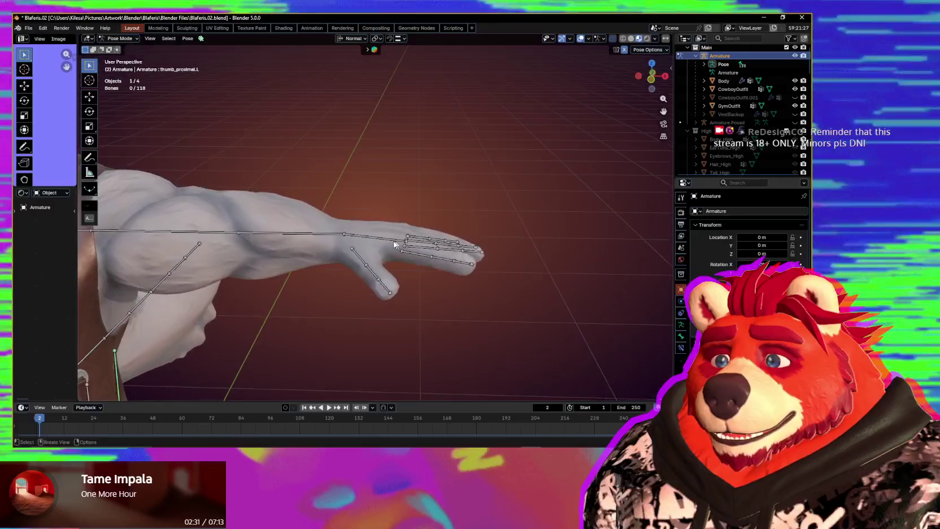
{"action": "mouse_move", "coordinate": [466, 250]}
{"action": "middle_mouse_down"}
{"action": "mouse_move", "coordinate": [452, 260]}
{"action": "mouse_move", "coordinate": [415, 246]}
{"action": "mouse_move", "coordinate": [420, 300]}
{"action": "mouse_move", "coordinate": [376, 285]}
{"action": "mouse_move", "coordinate": [369, 212]}
{"action": "mouse_move", "coordinate": [371, 230]}
{"action": "middle_mouse_up"}
{"action": "key", "text": "r"}
{"action": "key", "text": "Escape"}
Step: Rotate the left index finger bones and move them along normal Z into the finger mesh
{"action": "left_click", "coordinate": [354, 278]}
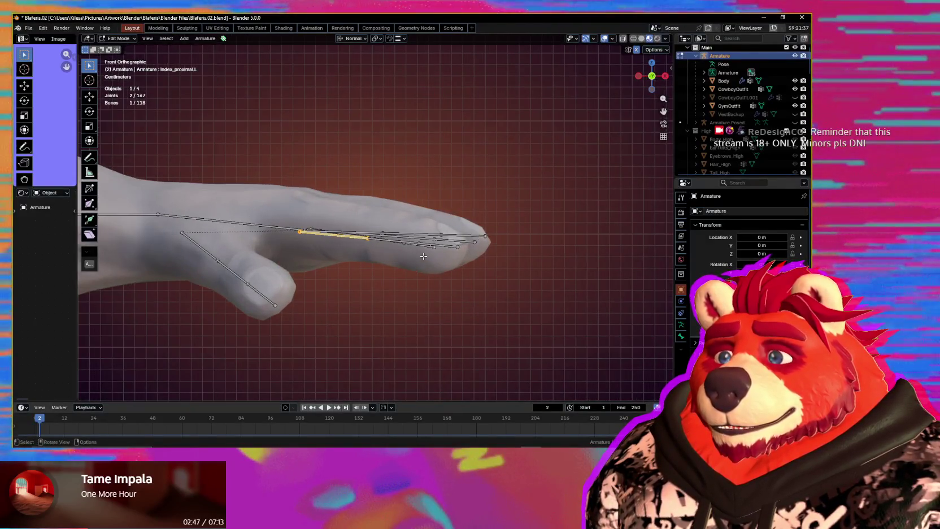
{"action": "scroll", "coordinate": [416, 253], "scroll_direction": "up", "scroll_amount": 2}
{"action": "left_click", "coordinate": [384, 245], "text": "shift"}
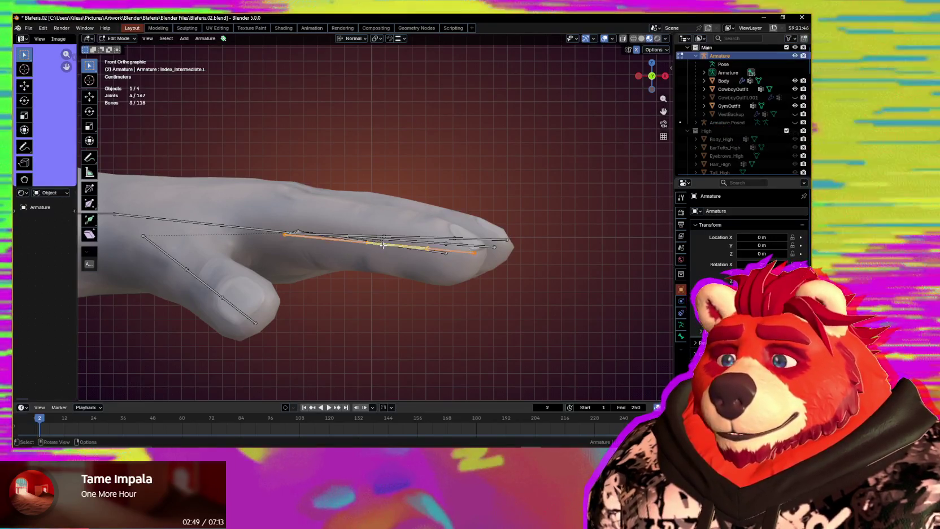
{"action": "left_click", "coordinate": [502, 280]}
{"action": "key", "text": "g"}
{"action": "key", "text": "z"}
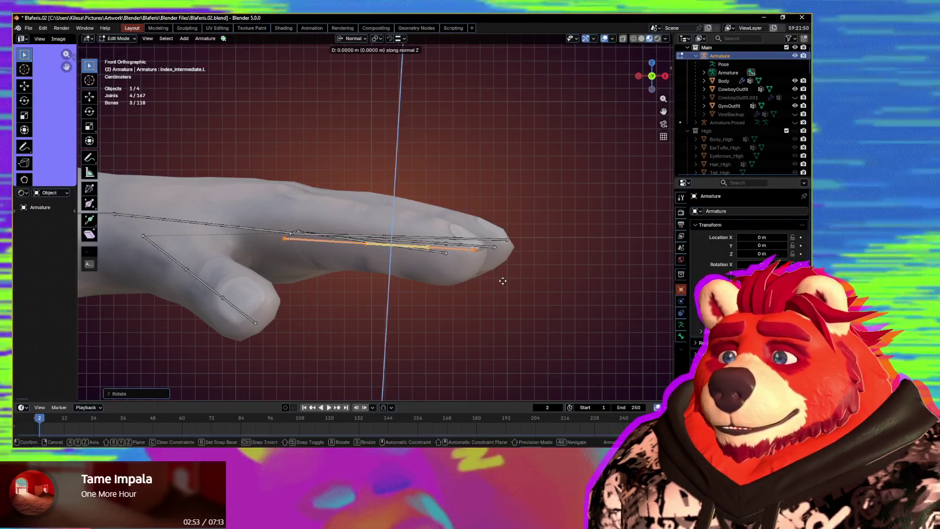
{"action": "left_click", "coordinate": [503, 275]}
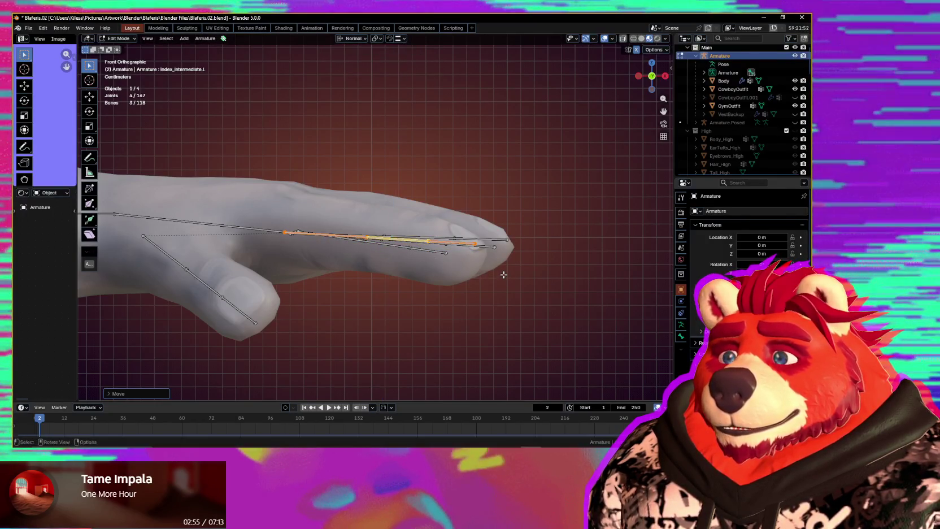
{"action": "mouse_move", "coordinate": [428, 264]}
{"action": "middle_mouse_down"}
{"action": "mouse_move", "coordinate": [336, 264]}
{"action": "mouse_move", "coordinate": [397, 300]}
{"action": "mouse_move", "coordinate": [486, 266]}
{"action": "middle_mouse_up"}
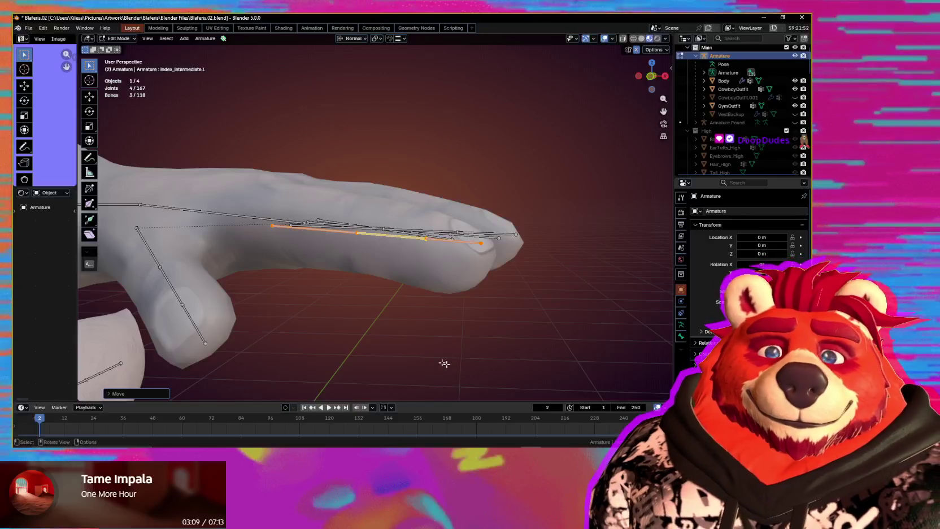
{"action": "mouse_move", "coordinate": [347, 354]}
{"action": "middle_mouse_down"}
{"action": "mouse_move", "coordinate": [384, 50]}
{"action": "mouse_move", "coordinate": [338, 361]}
{"action": "mouse_move", "coordinate": [398, 330]}
{"action": "middle_mouse_up"}
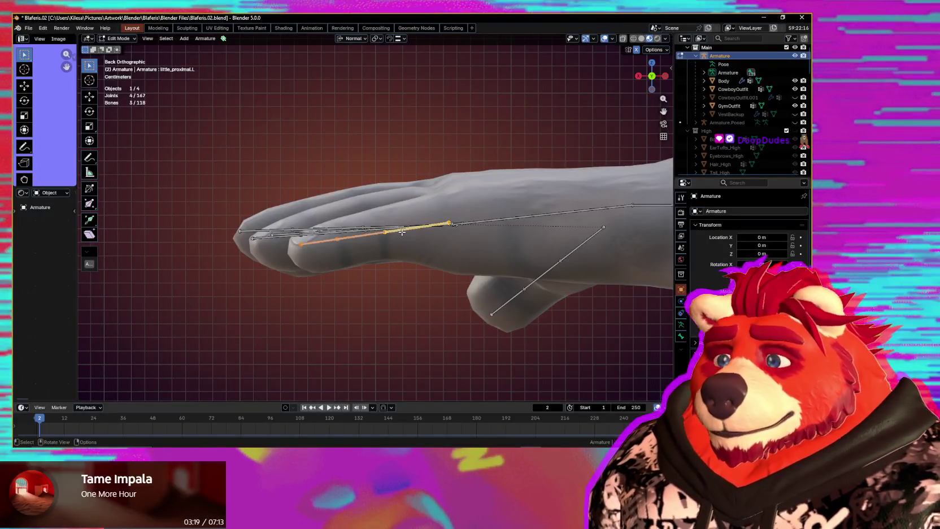
Step: Rotate the little finger bones around their normal X axis
{"action": "key", "text": "r"}
{"action": "key", "text": "x"}
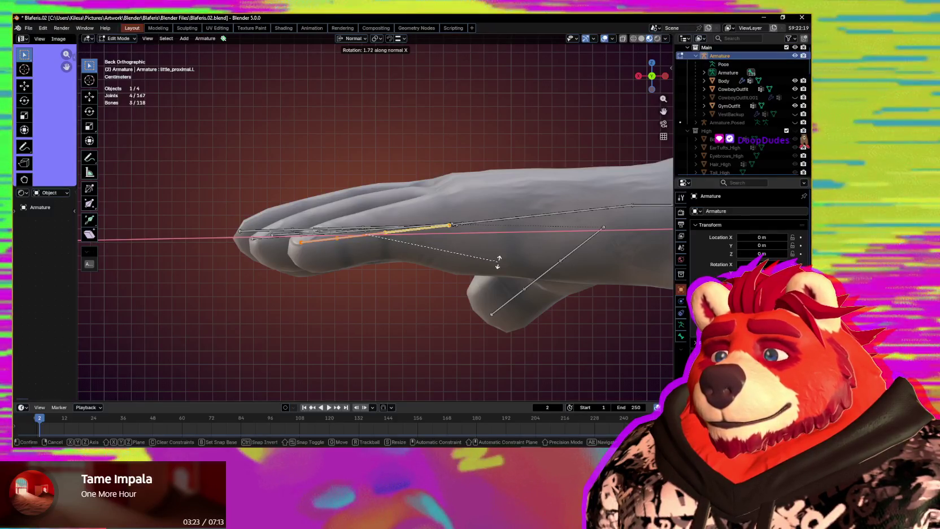
{"action": "left_click", "coordinate": [498, 262]}
{"action": "mouse_move", "coordinate": [359, 257]}
{"action": "middle_mouse_down"}
{"action": "mouse_move", "coordinate": [460, 320]}
{"action": "mouse_move", "coordinate": [428, 29]}
{"action": "middle_mouse_up"}
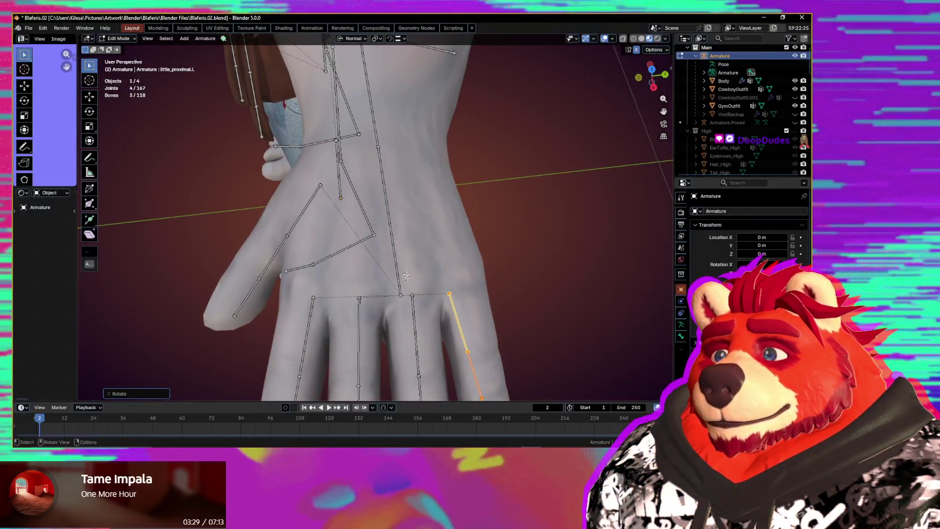
{"action": "middle_click_drag", "start_coordinate": [419, 297], "coordinate": [407, 305]}
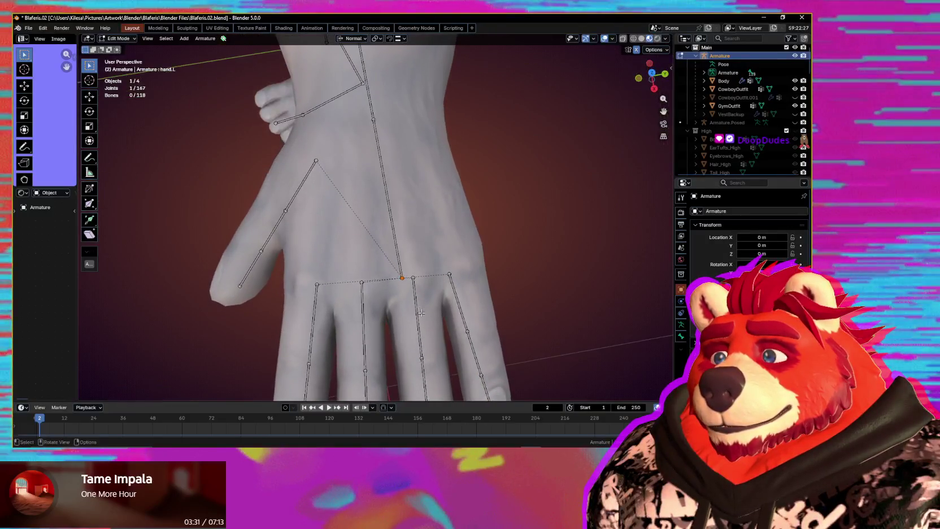
Step: Move the hand.L joint to a better spot inside the palm and check it from several angles
{"action": "key", "text": "g"}
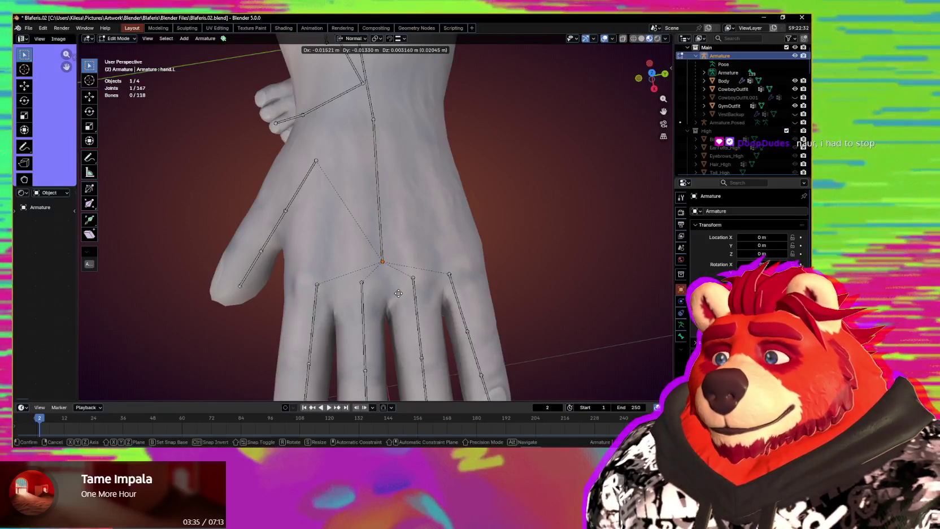
{"action": "left_click", "coordinate": [399, 293]}
{"action": "middle_click_drag", "start_coordinate": [398, 293], "coordinate": [295, 201]}
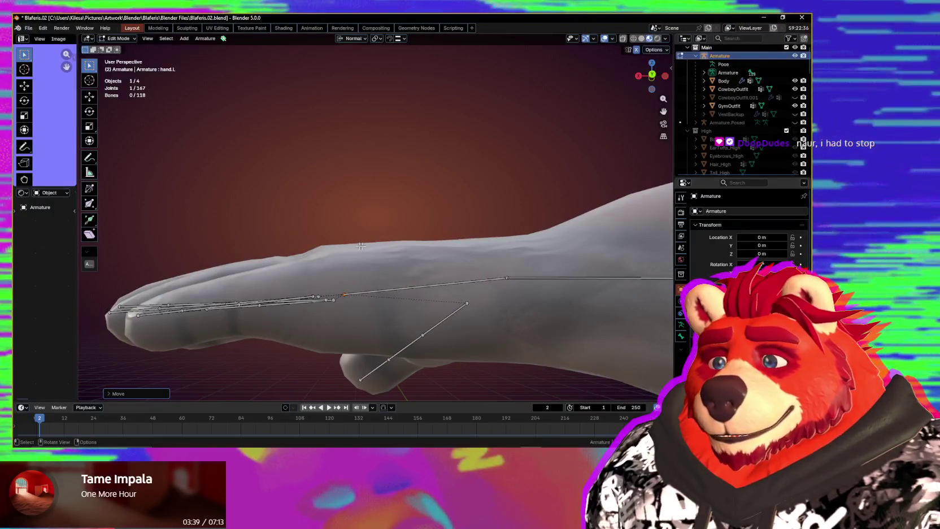
{"action": "mouse_move", "coordinate": [361, 246]}
{"action": "middle_mouse_down"}
{"action": "mouse_move", "coordinate": [419, 279]}
{"action": "mouse_move", "coordinate": [514, 283]}
{"action": "middle_mouse_up"}
{"action": "mouse_move", "coordinate": [449, 254]}
{"action": "middle_mouse_down", "text": "shift"}
{"action": "mouse_move", "coordinate": [414, 271]}
{"action": "mouse_move", "coordinate": [405, 314]}
{"action": "mouse_move", "coordinate": [349, 289]}
{"action": "mouse_move", "coordinate": [415, 237]}
{"action": "middle_mouse_up", "text": "shift"}
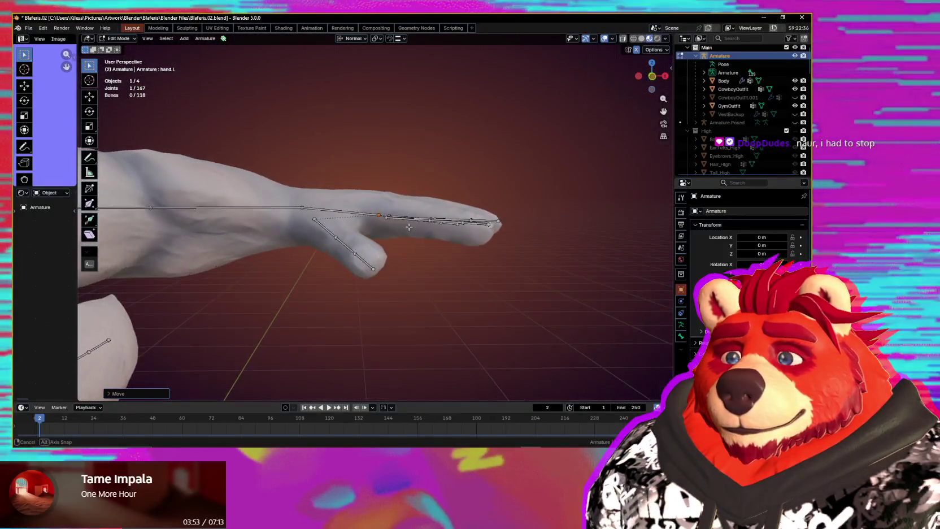
{"action": "mouse_move", "coordinate": [409, 227]}
{"action": "middle_mouse_down"}
{"action": "mouse_move", "coordinate": [498, 196]}
{"action": "mouse_move", "coordinate": [418, 295]}
{"action": "mouse_move", "coordinate": [408, 283]}
{"action": "middle_mouse_up"}
Step: Finish the joint placement, return the armature to Object Mode, and add the Body mesh to the selection
{"action": "left_click", "coordinate": [413, 274]}
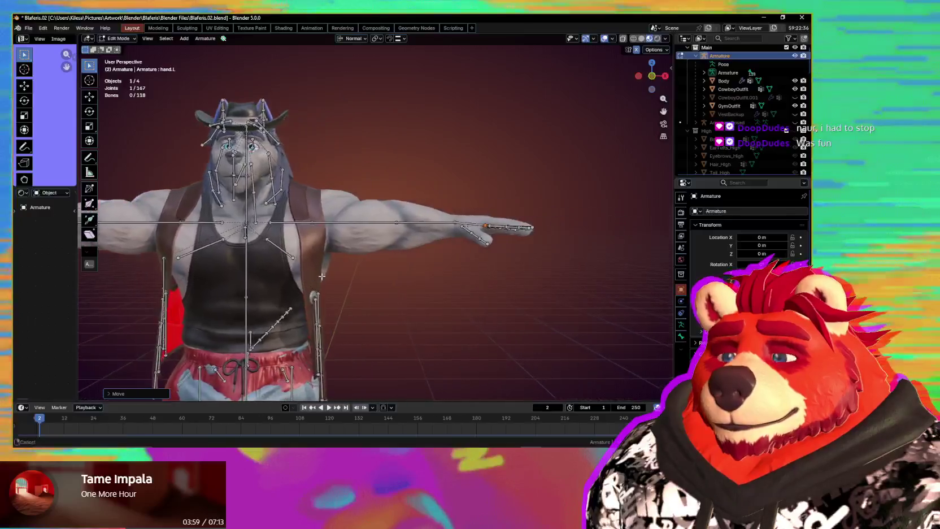
{"action": "middle_click_drag", "start_coordinate": [412, 274], "coordinate": [454, 322]}
{"action": "key", "text": "ctrl+Tab"}
{"action": "left_click", "coordinate": [454, 323]}
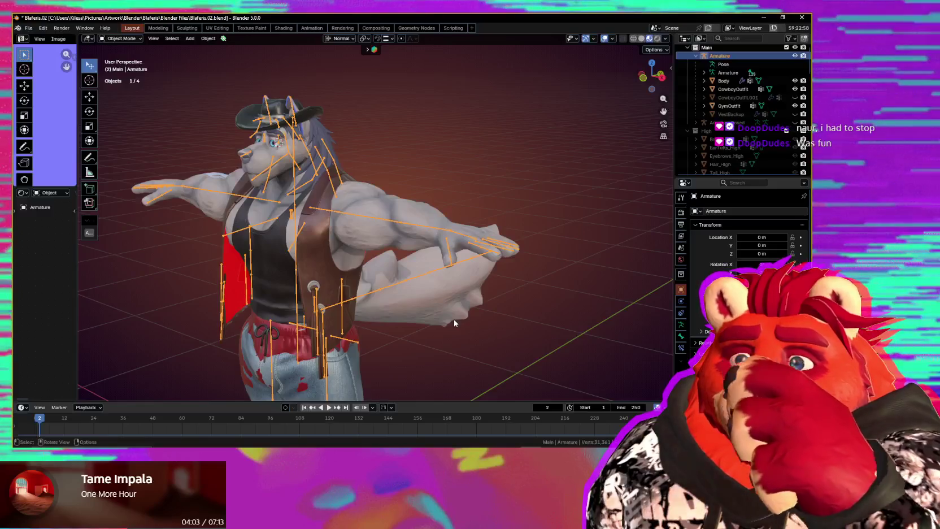
{"action": "middle_click_drag", "start_coordinate": [453, 308], "coordinate": [374, 198]}
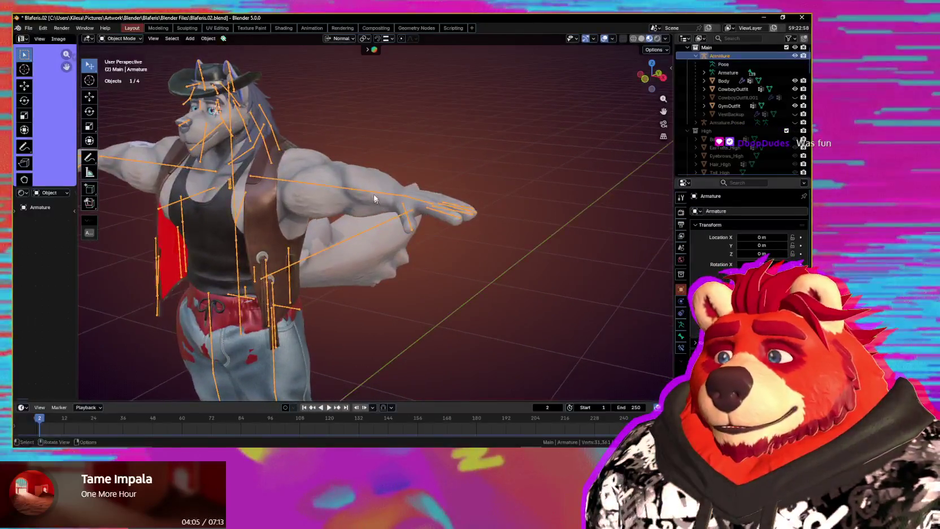
{"action": "left_click", "coordinate": [380, 151], "text": "shift"}
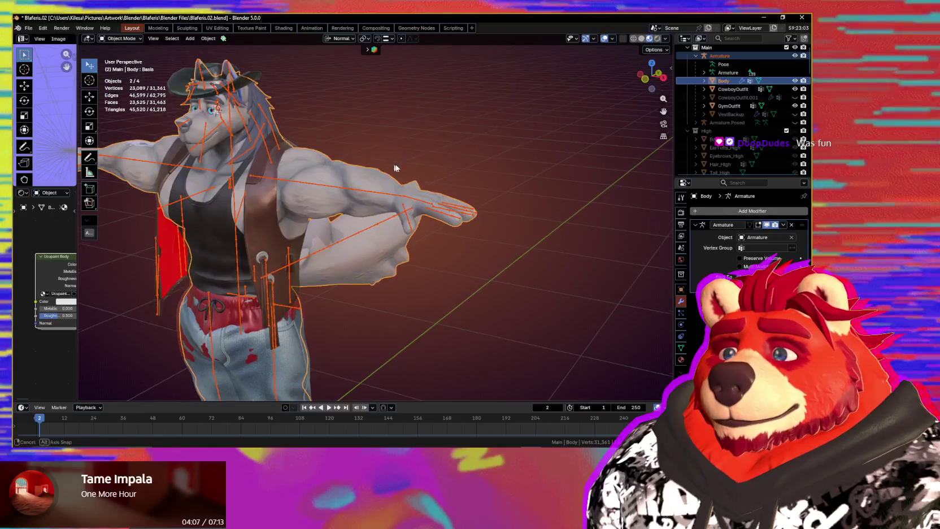
{"action": "middle_click_drag", "start_coordinate": [379, 151], "coordinate": [425, 158]}
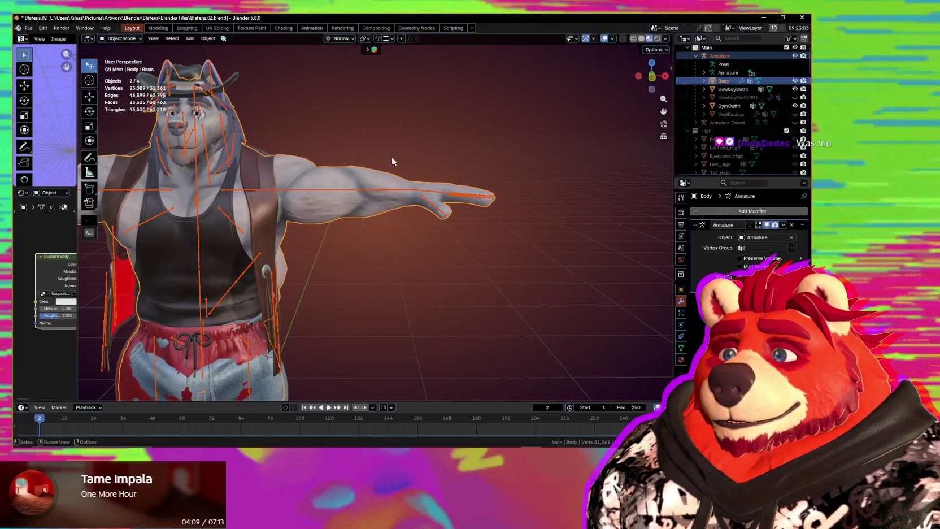
{"action": "left_click", "coordinate": [29, 29]}
Step: Show the viewport sidebar and browse the Model, Substance Painter, ARKit and MMD plugin panels
{"action": "key", "text": "n"}
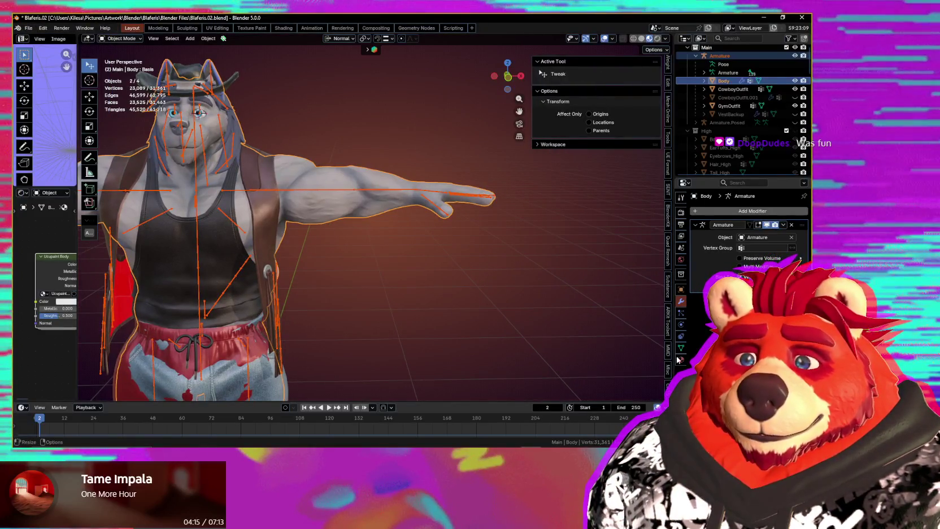
{"action": "left_click", "coordinate": [669, 389]}
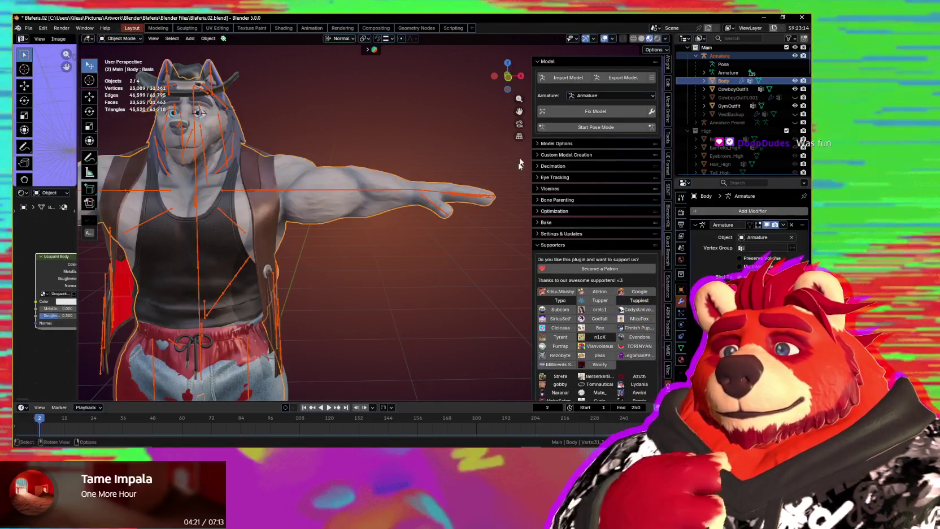
{"action": "left_click", "coordinate": [536, 149]}
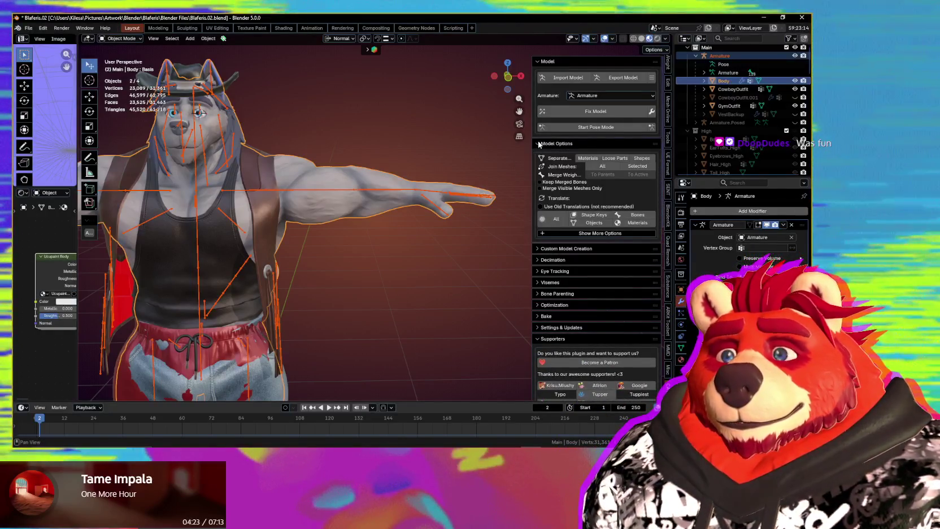
{"action": "left_click", "coordinate": [536, 149]}
{"action": "left_click", "coordinate": [669, 288]}
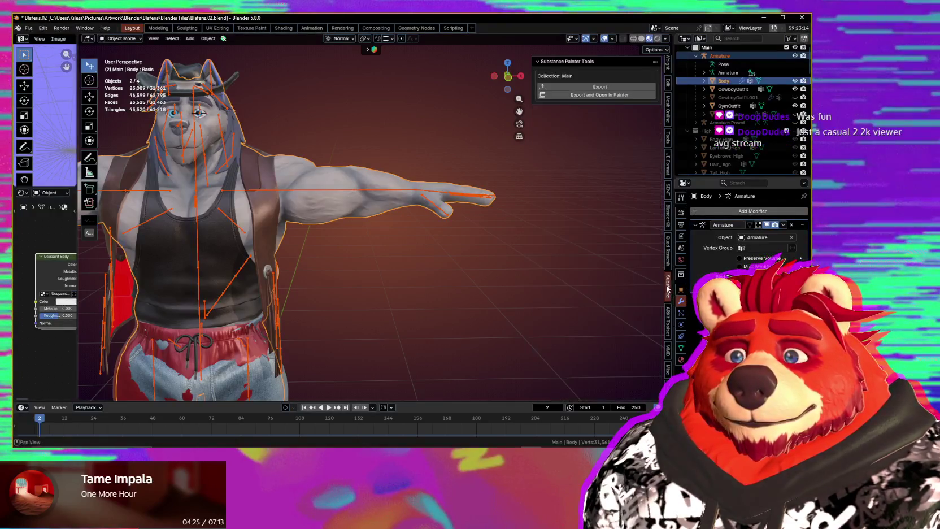
{"action": "left_click", "coordinate": [669, 328]}
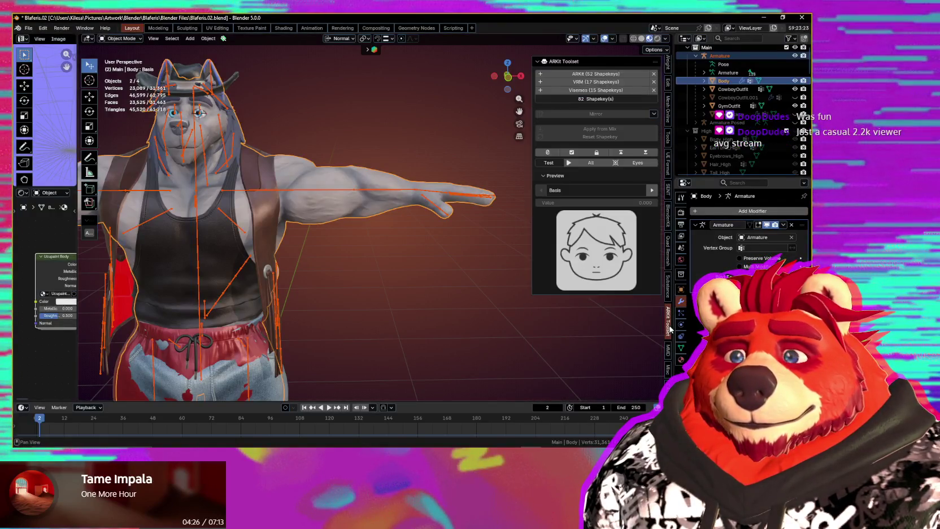
{"action": "left_click", "coordinate": [670, 357]}
{"action": "left_click", "coordinate": [668, 377]}
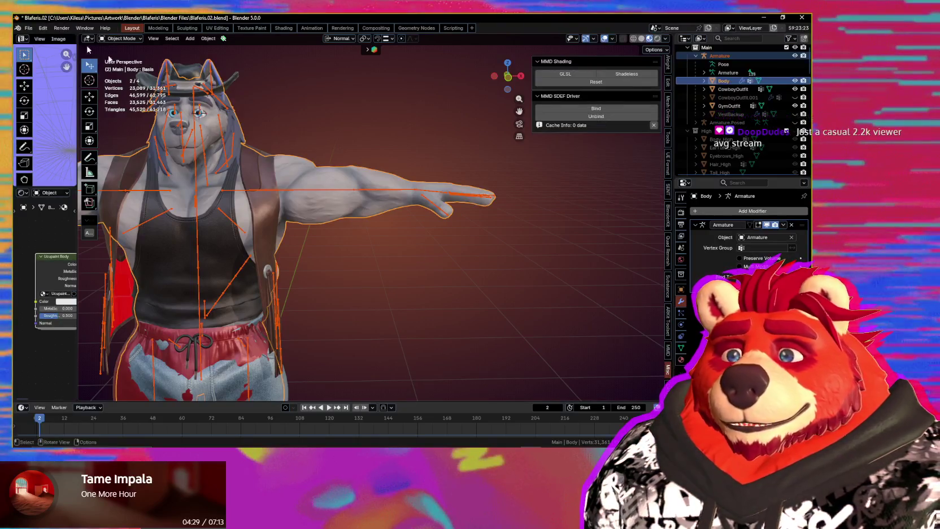
{"action": "left_click", "coordinate": [28, 29]}
{"action": "mouse_move", "coordinate": [43, 154]}
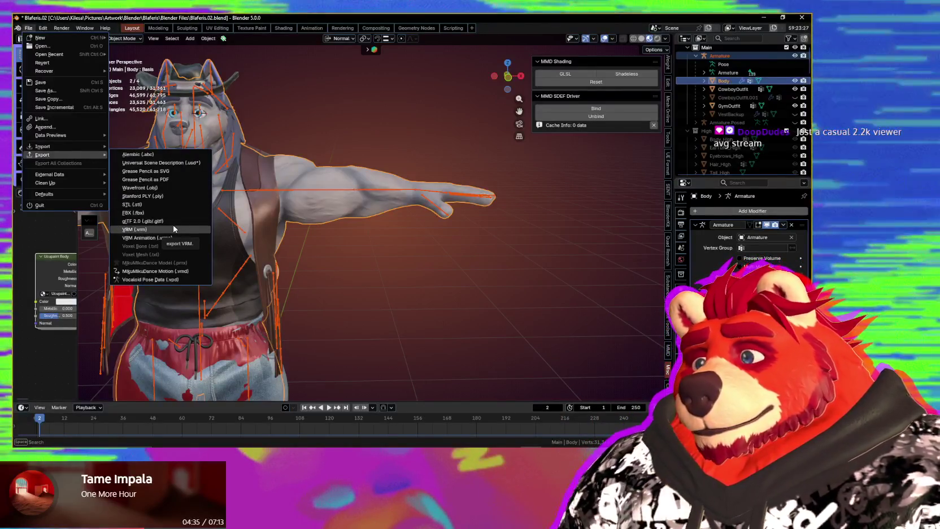
Step: Choose VRM (.vrm) export and confirm Armature as the armature to export
{"action": "left_click", "coordinate": [174, 229]}
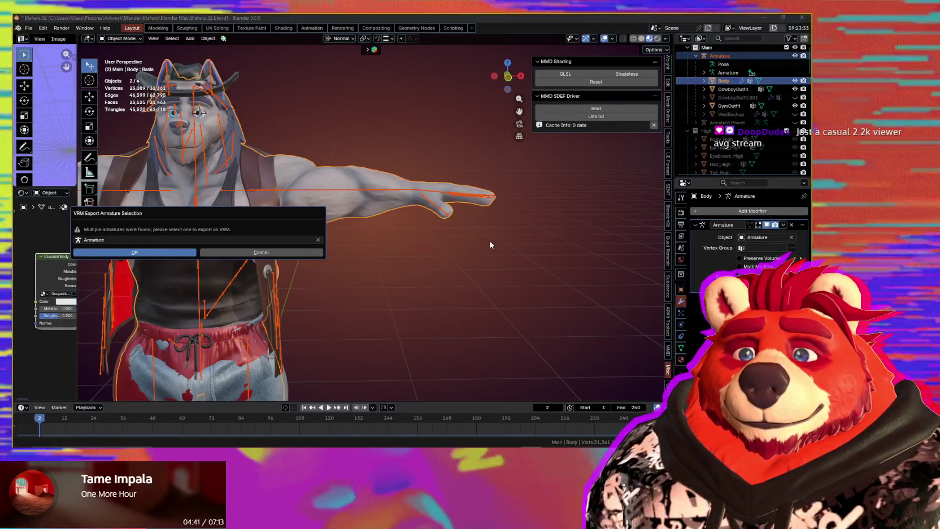
{"action": "key", "text": "Return"}
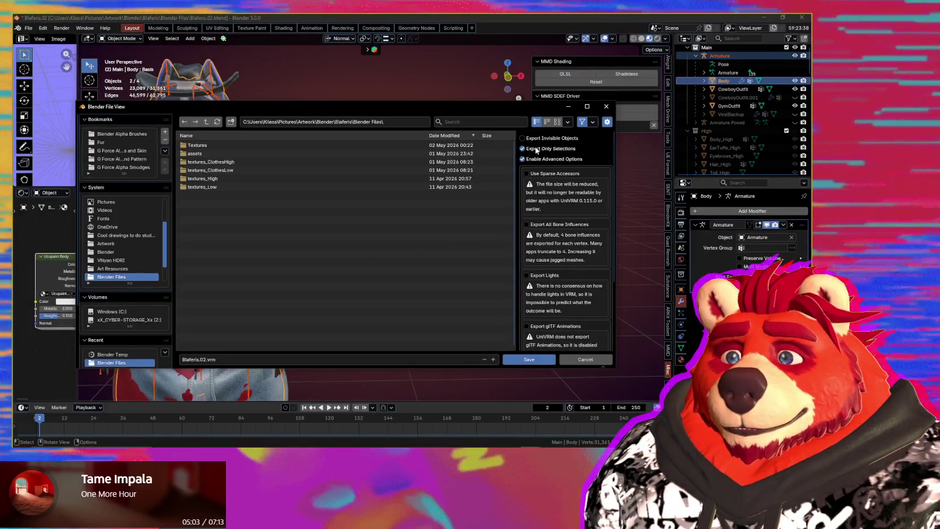
Step: Save the export as Blaferis.02.vrm, then switch to the VNyan window
{"action": "scroll", "coordinate": [564, 259], "scroll_direction": "down", "scroll_amount": 5}
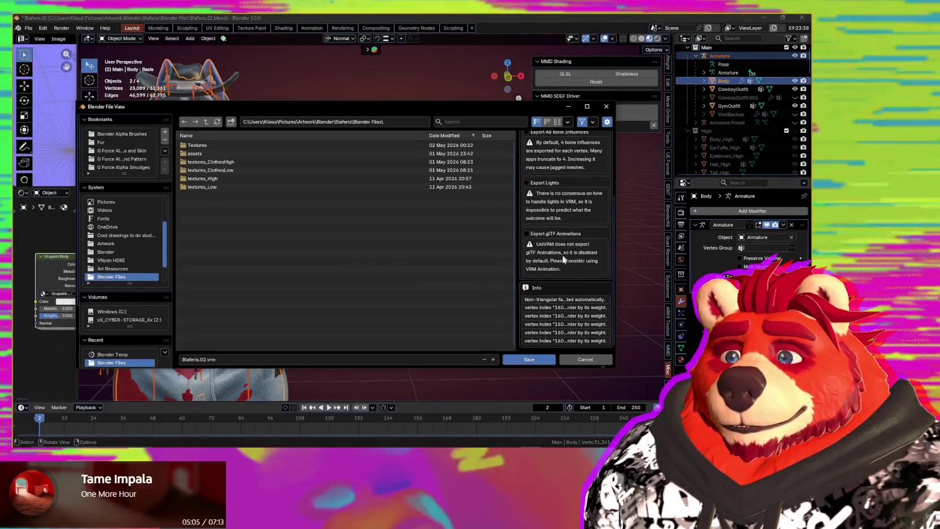
{"action": "left_click", "coordinate": [540, 361]}
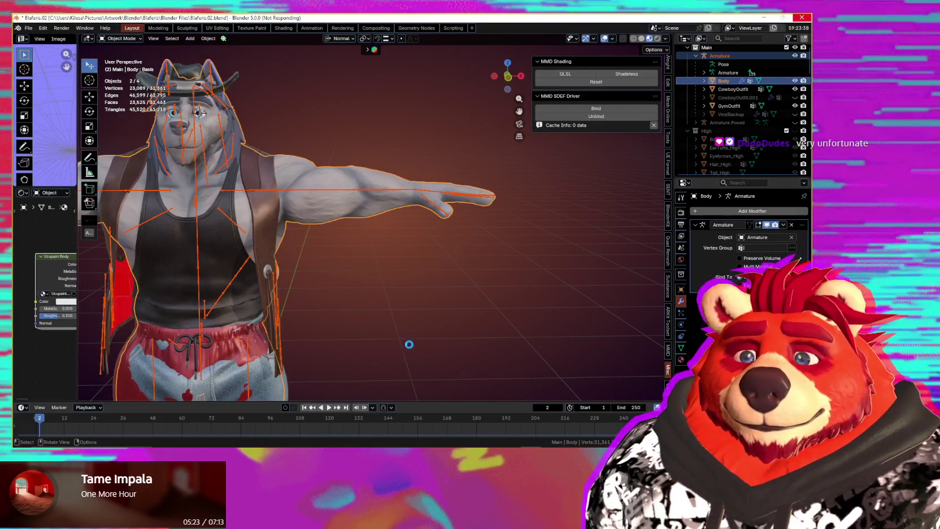
{"action": "key", "text": "alt+Tab"}
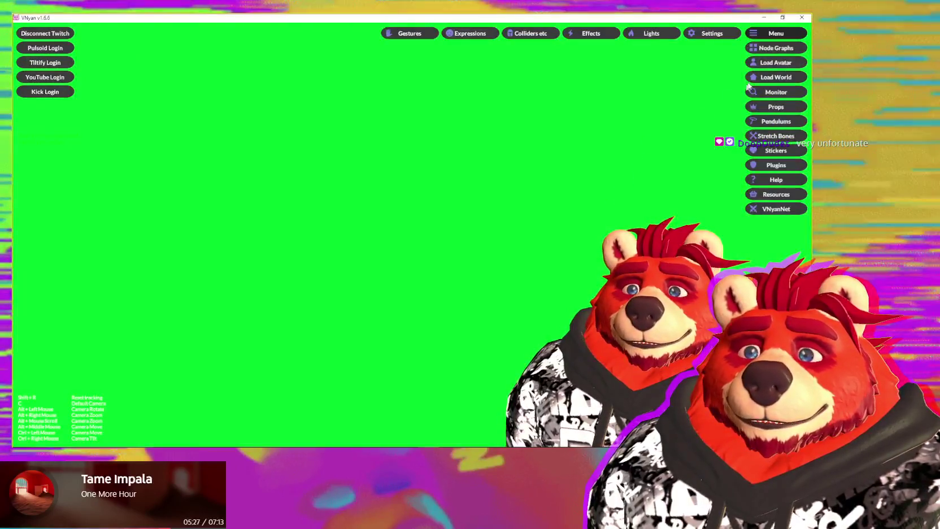
Step: Load Blaferis.02.vrm from the Blender Files folder as the VNyan avatar
{"action": "left_click", "coordinate": [765, 64]}
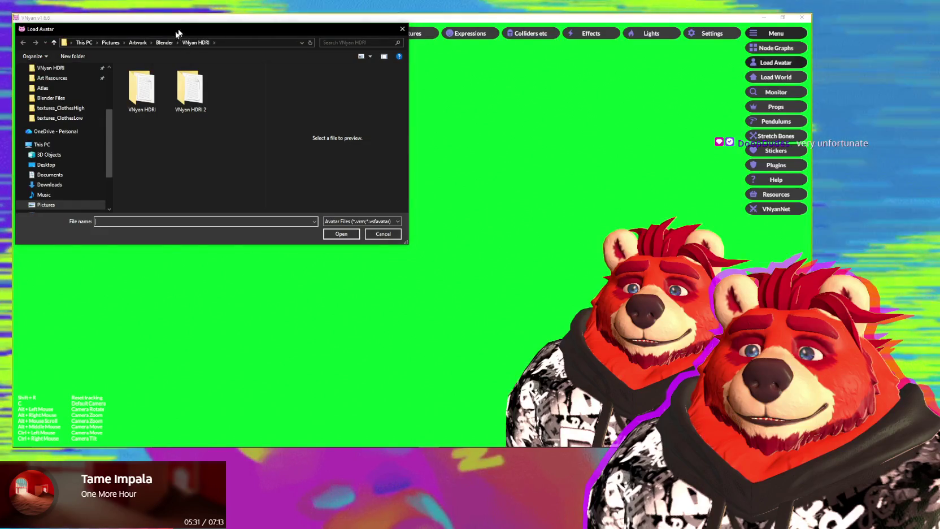
{"action": "left_click", "coordinate": [66, 109]}
{"action": "left_click", "coordinate": [198, 45]}
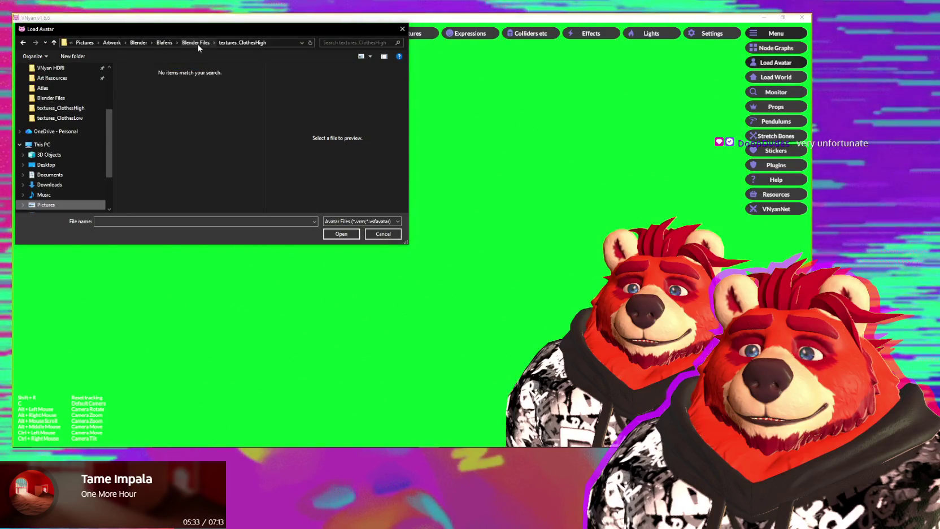
{"action": "scroll", "coordinate": [176, 181], "scroll_direction": "down", "scroll_amount": 1}
{"action": "double_click", "coordinate": [142, 184]}
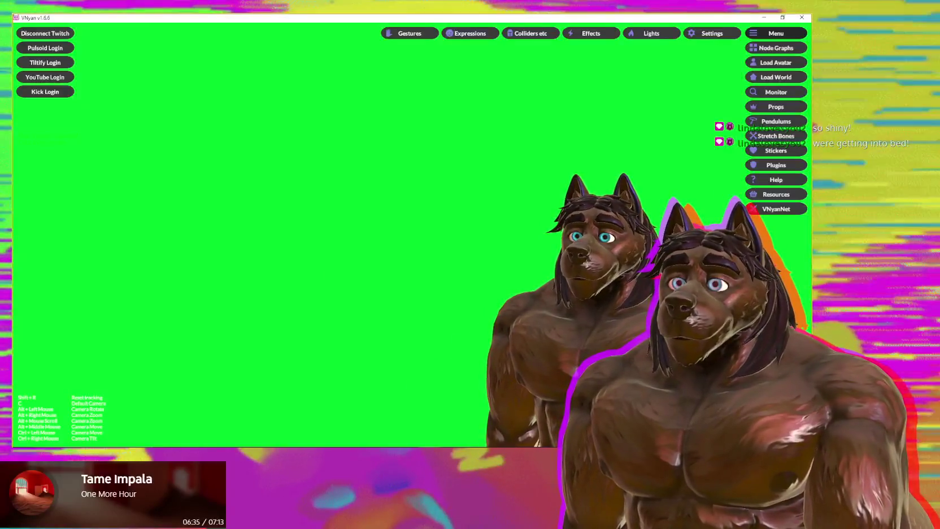
Step: Switch back to the Blender window with Alt+Tab
{"action": "key", "text": "alt+Tab"}
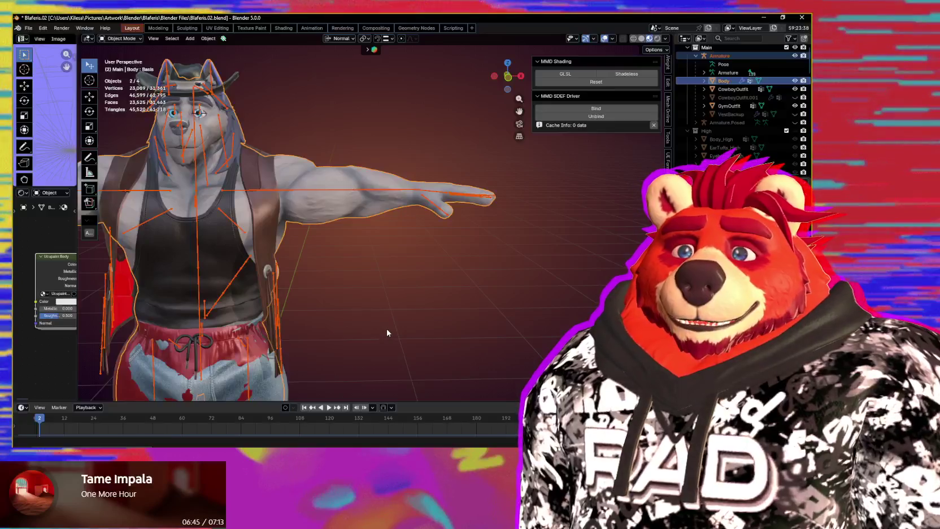
Step: Zoom and orbit in on the wolf's left hand to inspect the thumb bones inside it
{"action": "middle_click_drag", "start_coordinate": [361, 323], "coordinate": [402, 301]}
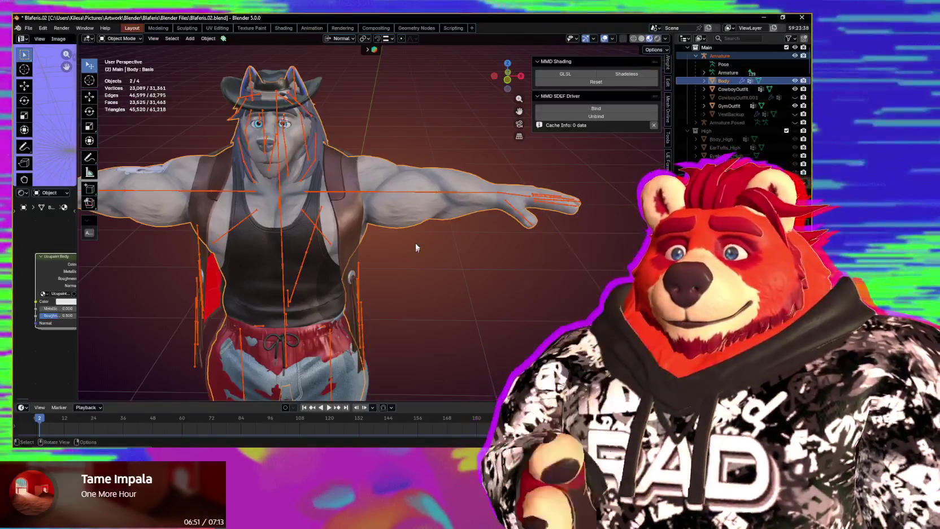
{"action": "mouse_move", "coordinate": [418, 239]}
{"action": "middle_mouse_down"}
{"action": "mouse_move", "coordinate": [359, 215]}
{"action": "mouse_move", "coordinate": [449, 233]}
{"action": "middle_mouse_up"}
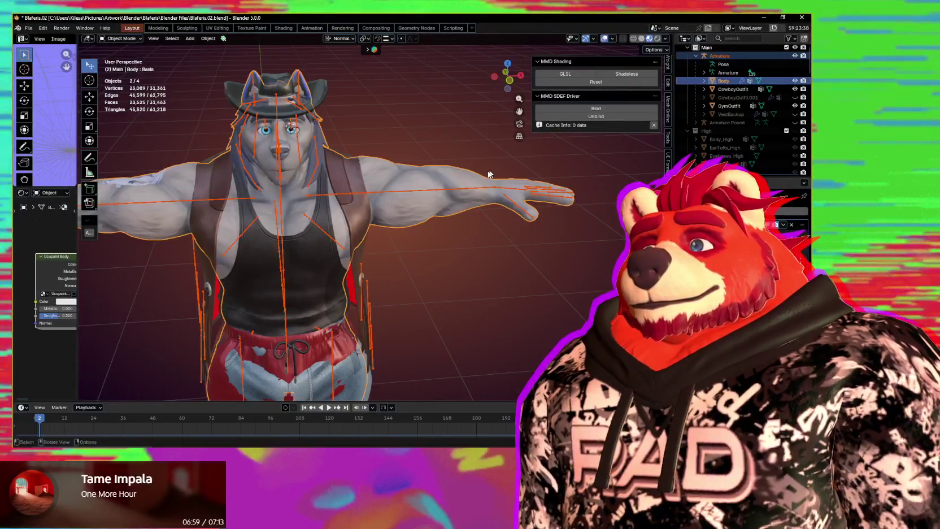
{"action": "middle_click_drag", "start_coordinate": [491, 158], "coordinate": [457, 163]}
{"action": "middle_click_drag", "start_coordinate": [559, 197], "coordinate": [481, 225]}
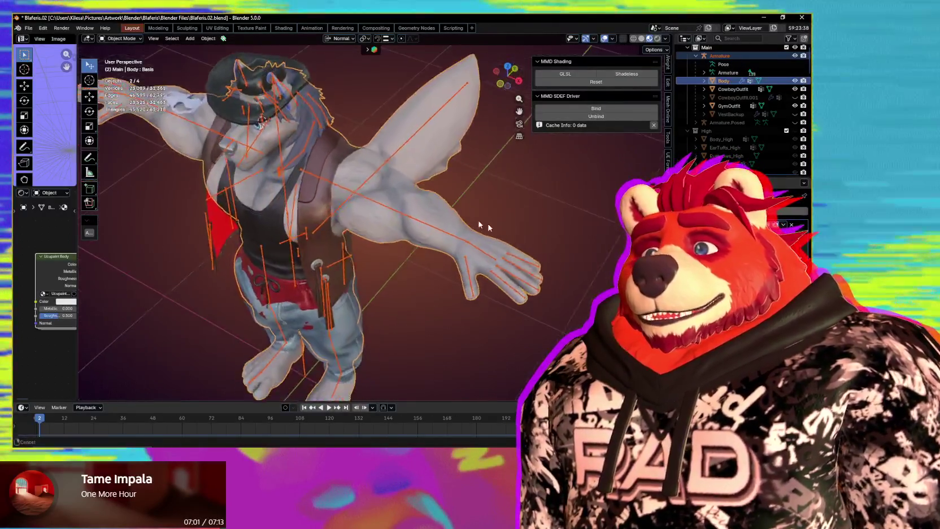
{"action": "scroll", "coordinate": [452, 276], "scroll_direction": "up", "scroll_amount": 4}
{"action": "left_click", "coordinate": [458, 278]}
{"action": "mouse_move", "coordinate": [458, 278]}
{"action": "middle_mouse_down"}
{"action": "mouse_move", "coordinate": [510, 227]}
{"action": "mouse_move", "coordinate": [419, 246]}
{"action": "middle_mouse_up"}
{"action": "scroll", "coordinate": [419, 246], "scroll_direction": "up", "scroll_amount": 1}
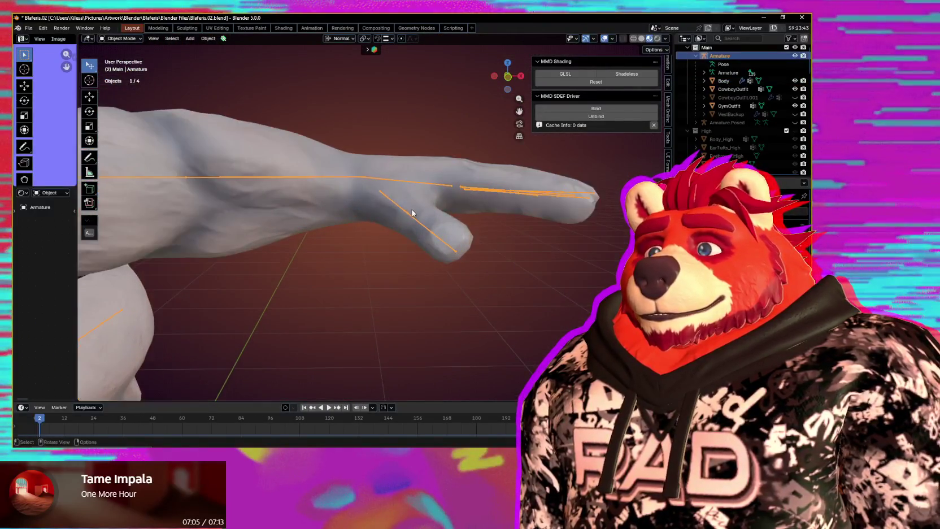
{"action": "middle_click_drag", "start_coordinate": [406, 210], "coordinate": [417, 216]}
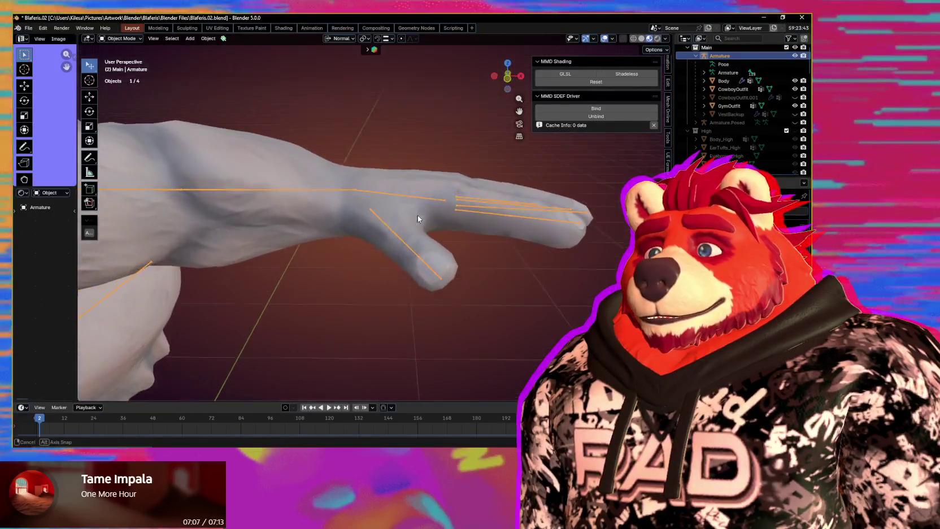
Step: Switch to Pose Mode and rotate the thumb_proximal.L bone downward along the hand
{"action": "key", "text": "ctrl+Tab"}
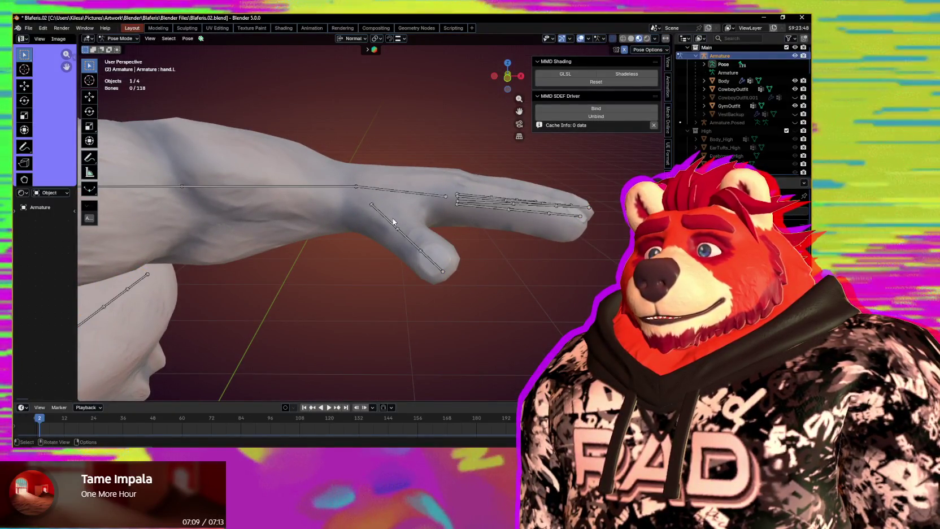
{"action": "middle_click_drag", "start_coordinate": [394, 224], "coordinate": [370, 211]}
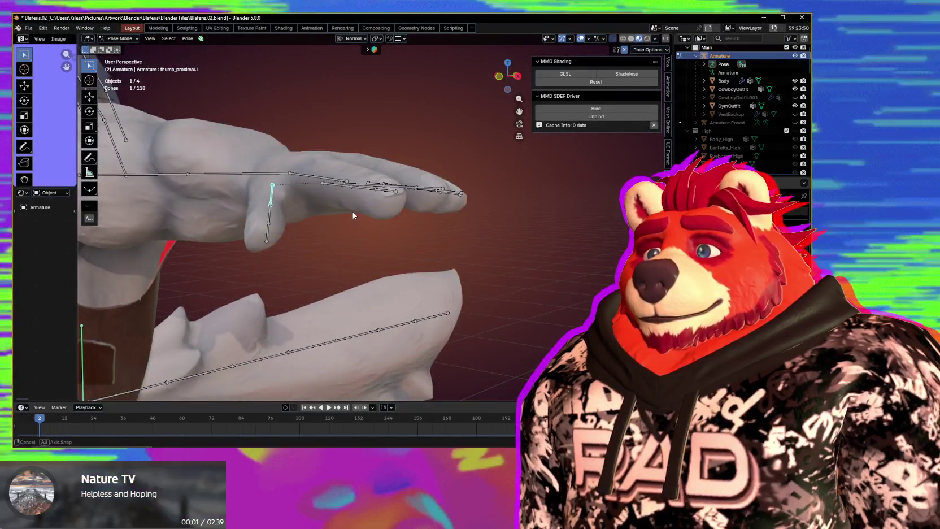
{"action": "mouse_move", "coordinate": [369, 213]}
{"action": "middle_mouse_down"}
{"action": "mouse_move", "coordinate": [373, 249]}
{"action": "mouse_move", "coordinate": [435, 228]}
{"action": "mouse_move", "coordinate": [420, 199]}
{"action": "middle_mouse_up"}
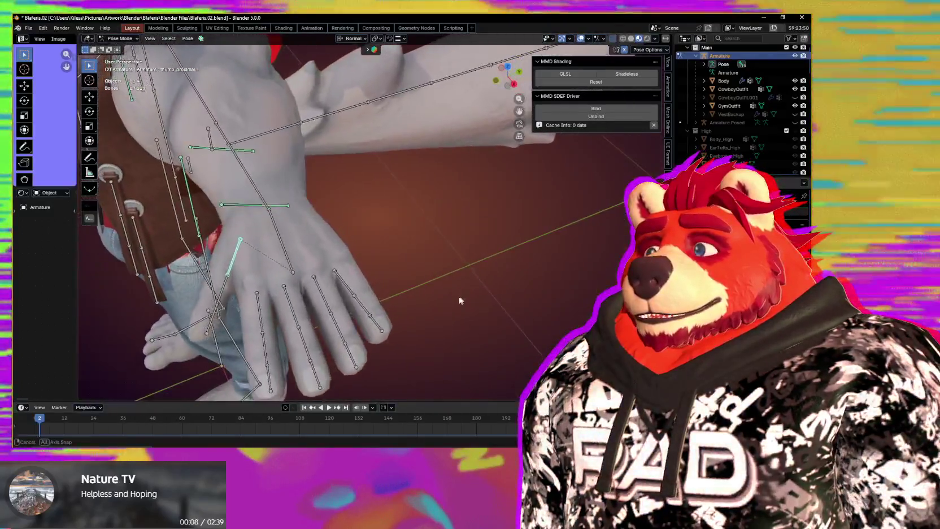
{"action": "mouse_move", "coordinate": [427, 216]}
{"action": "middle_mouse_down"}
{"action": "mouse_move", "coordinate": [400, 261]}
{"action": "mouse_move", "coordinate": [387, 205]}
{"action": "mouse_move", "coordinate": [355, 221]}
{"action": "mouse_move", "coordinate": [501, 196]}
{"action": "middle_mouse_up"}
{"action": "scroll", "coordinate": [385, 210], "scroll_direction": "up", "scroll_amount": 3}
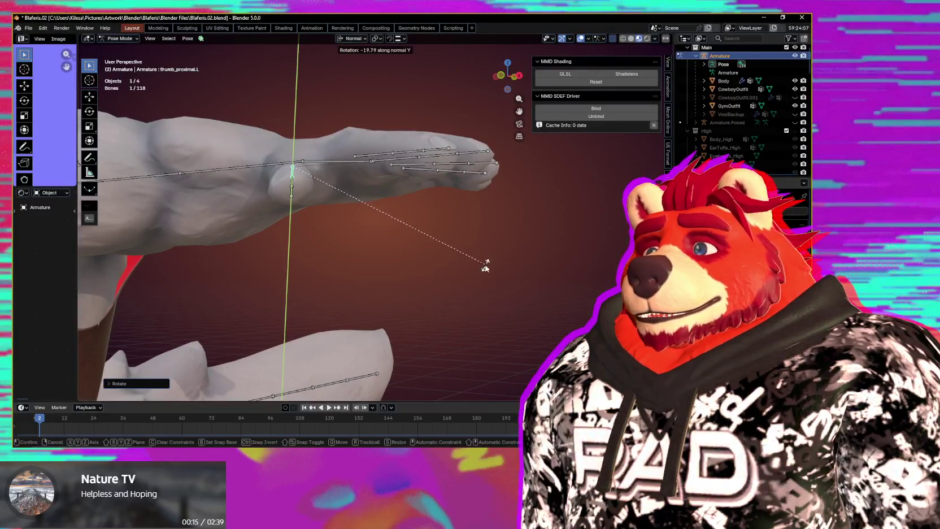
{"action": "middle_click_drag", "start_coordinate": [484, 264], "coordinate": [515, 268]}
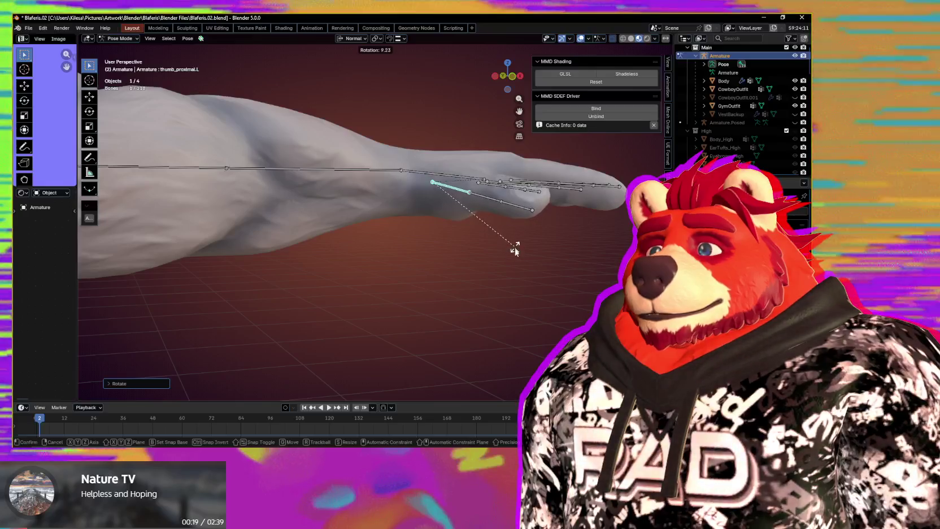
{"action": "left_click", "coordinate": [511, 273]}
{"action": "mouse_move", "coordinate": [512, 248]}
{"action": "middle_mouse_down"}
{"action": "mouse_move", "coordinate": [511, 272]}
{"action": "mouse_move", "coordinate": [470, 248]}
{"action": "mouse_move", "coordinate": [493, 245]}
{"action": "mouse_move", "coordinate": [494, 261]}
{"action": "mouse_move", "coordinate": [512, 268]}
{"action": "mouse_move", "coordinate": [504, 259]}
{"action": "mouse_move", "coordinate": [483, 275]}
{"action": "mouse_move", "coordinate": [489, 298]}
{"action": "mouse_move", "coordinate": [527, 253]}
{"action": "middle_mouse_up"}
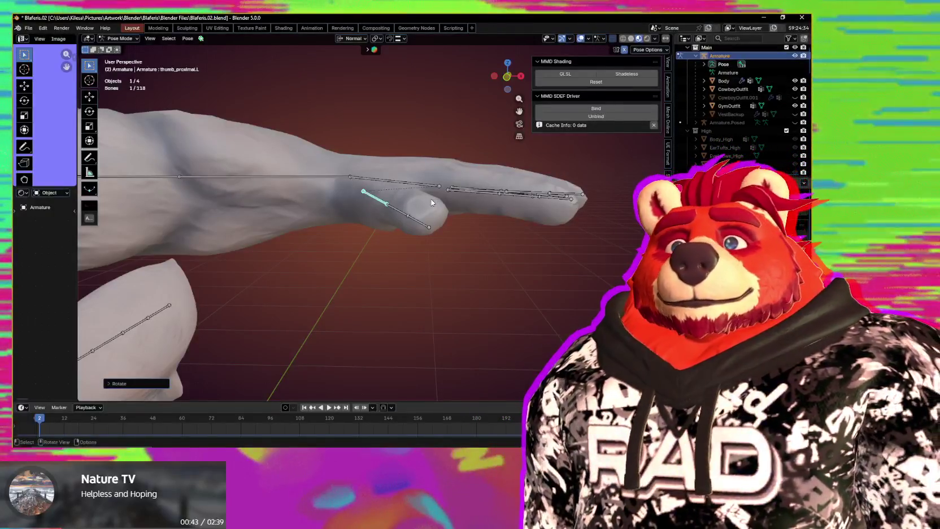
{"action": "key", "text": "alt+Tab"}
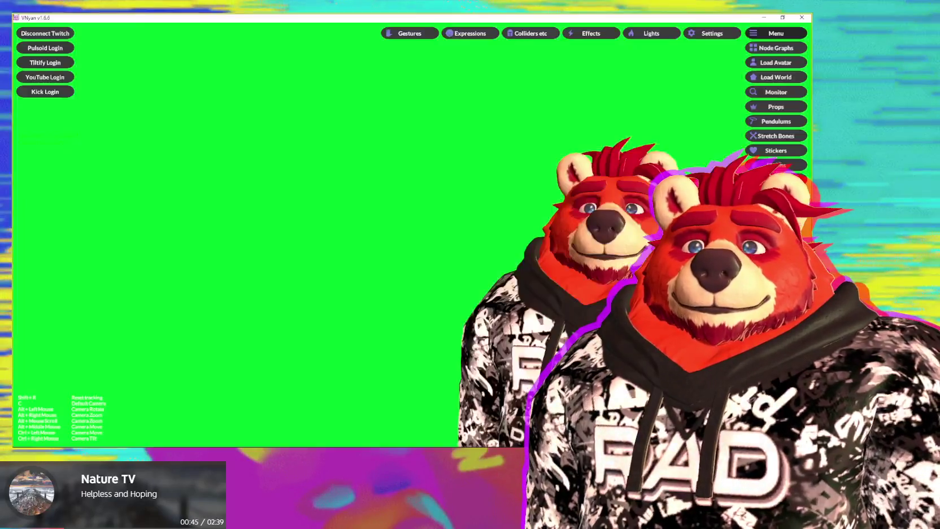
{"action": "key", "text": "alt+Tab"}
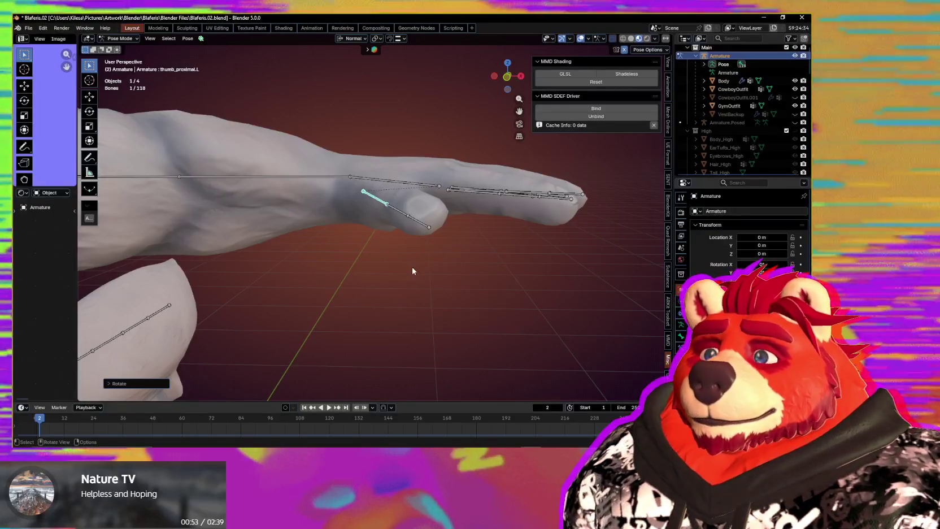
Step: Compare the thumb's rest and posed positions via Edit Mode, then return to Object Mode
{"action": "middle_click_drag", "start_coordinate": [418, 263], "coordinate": [355, 305]}
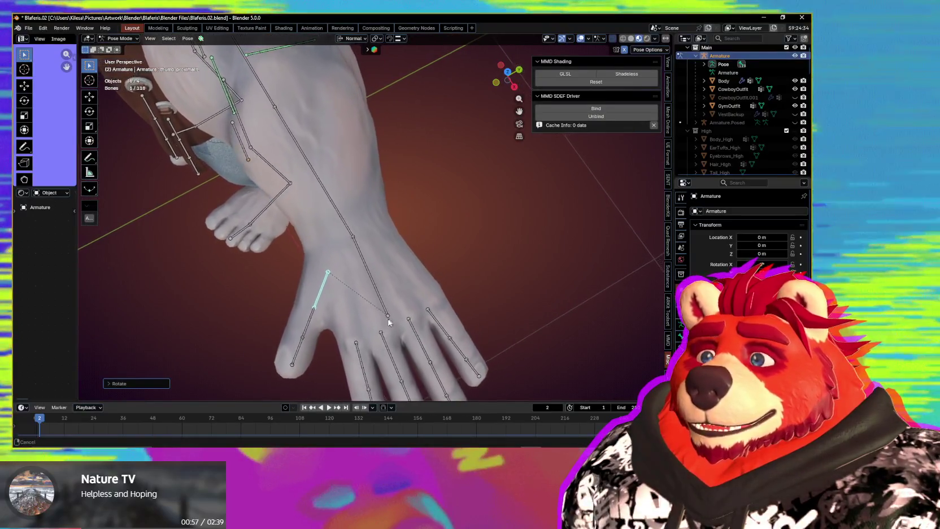
{"action": "mouse_move", "coordinate": [355, 305]}
{"action": "middle_mouse_down"}
{"action": "mouse_move", "coordinate": [352, 315]}
{"action": "mouse_move", "coordinate": [465, 216]}
{"action": "mouse_move", "coordinate": [441, 321]}
{"action": "mouse_move", "coordinate": [461, 291]}
{"action": "mouse_move", "coordinate": [496, 289]}
{"action": "mouse_move", "coordinate": [464, 293]}
{"action": "middle_mouse_up"}
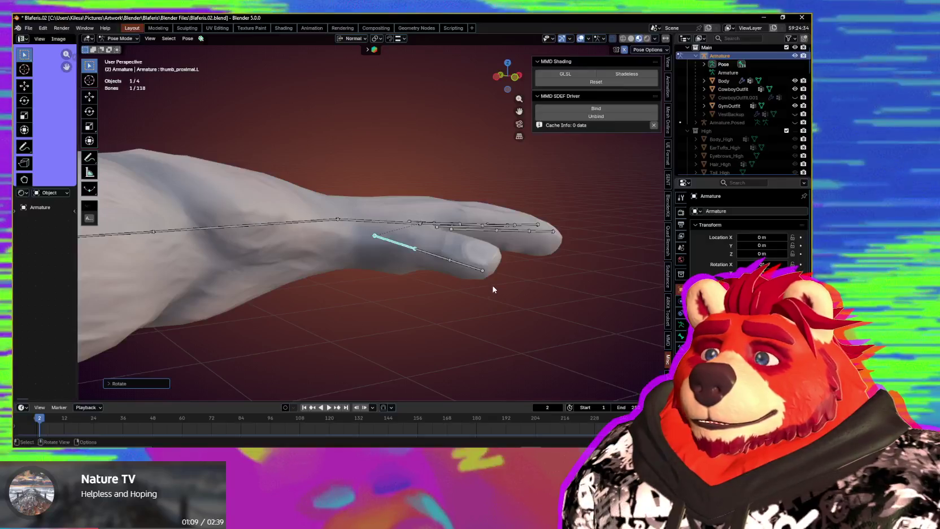
{"action": "key", "text": "Tab"}
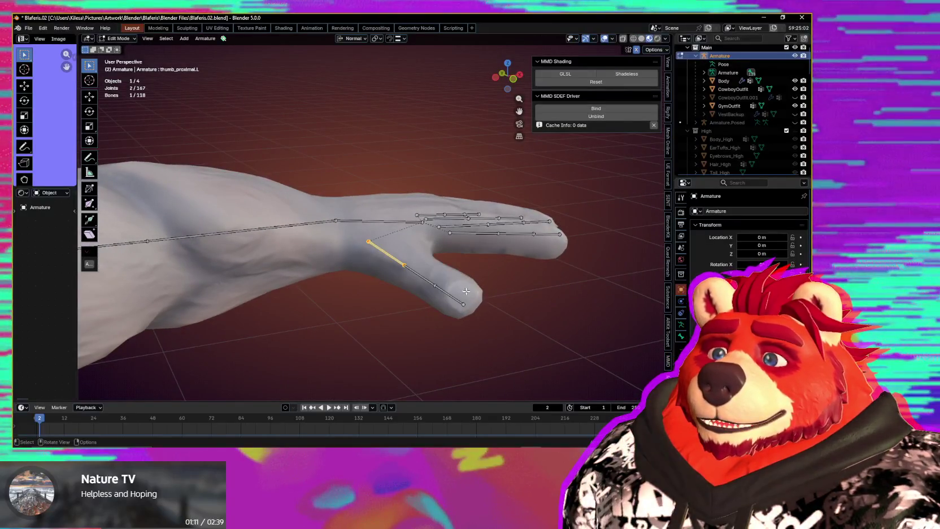
{"action": "key", "text": "Tab"}
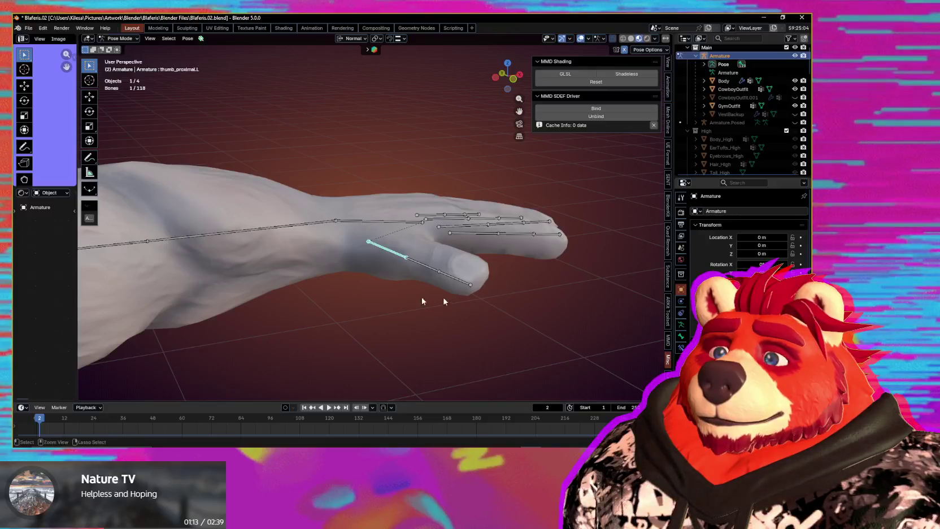
{"action": "key", "text": "ctrl+Tab"}
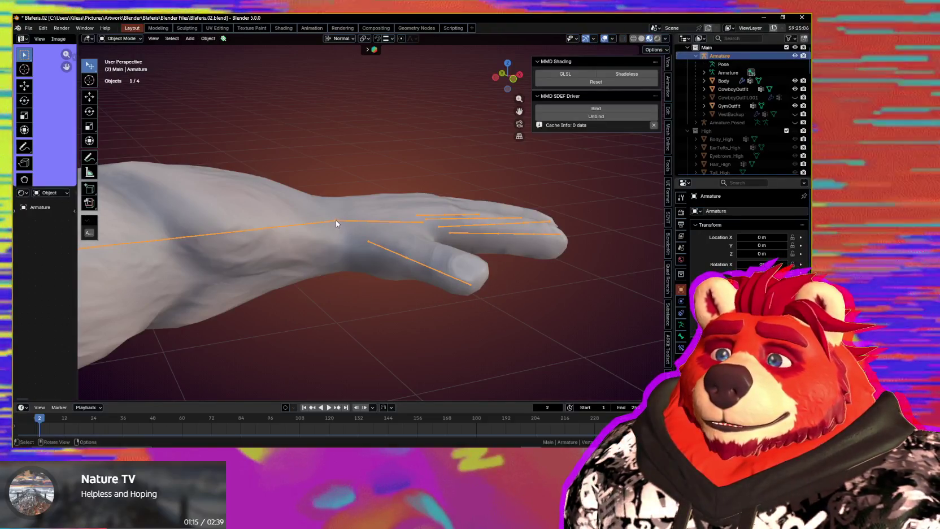
Step: Select the Body mesh and apply its Armature modifier with shape keys via F3 search
{"action": "left_click", "coordinate": [361, 252]}
{"action": "mouse_move", "coordinate": [361, 252]}
{"action": "middle_mouse_down"}
{"action": "mouse_move", "coordinate": [367, 280]}
{"action": "mouse_move", "coordinate": [477, 272]}
{"action": "mouse_move", "coordinate": [409, 294]}
{"action": "middle_mouse_up"}
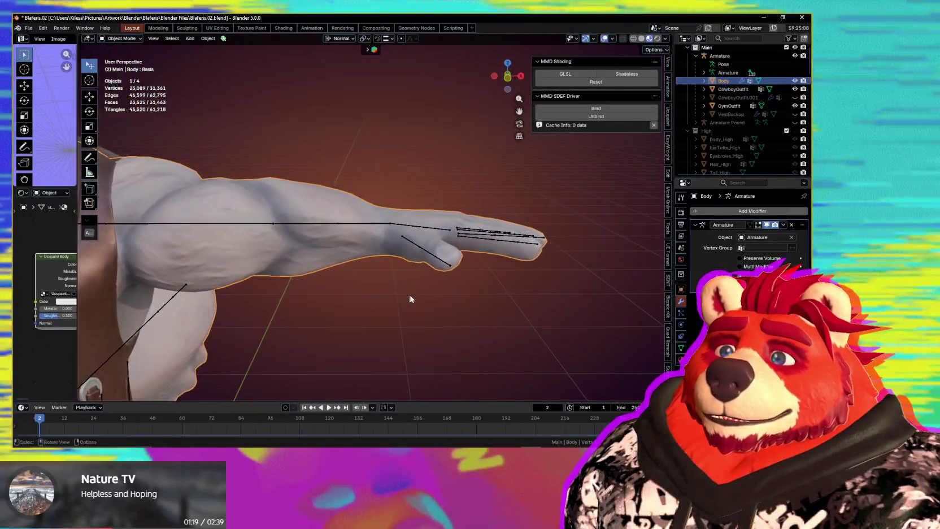
{"action": "scroll", "coordinate": [409, 293], "scroll_direction": "up", "scroll_amount": 2}
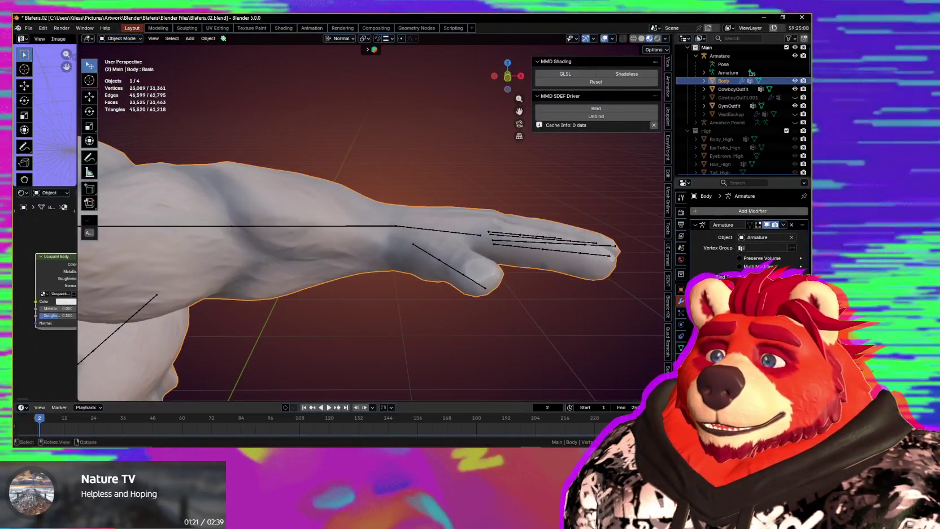
{"action": "key", "text": "F3"}
{"action": "left_click", "coordinate": [435, 280]}
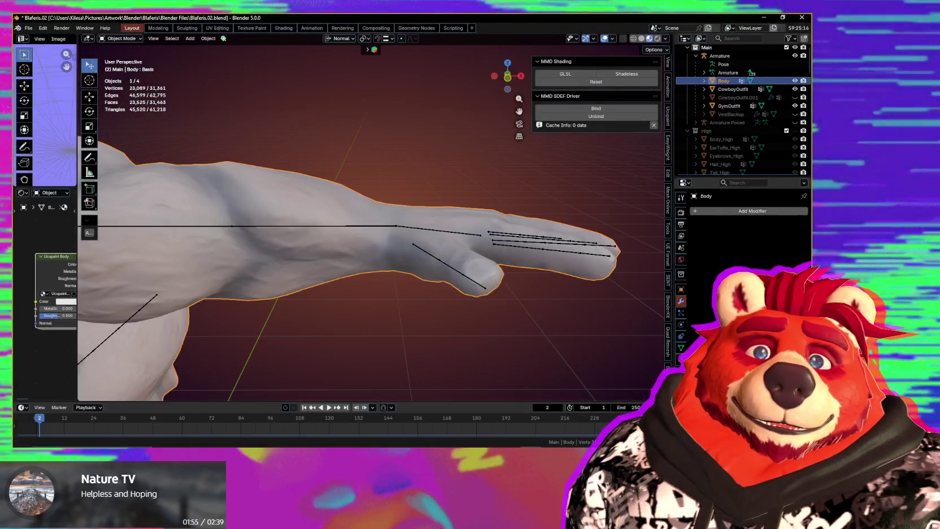
{"action": "middle_click_drag", "start_coordinate": [478, 248], "coordinate": [430, 262]}
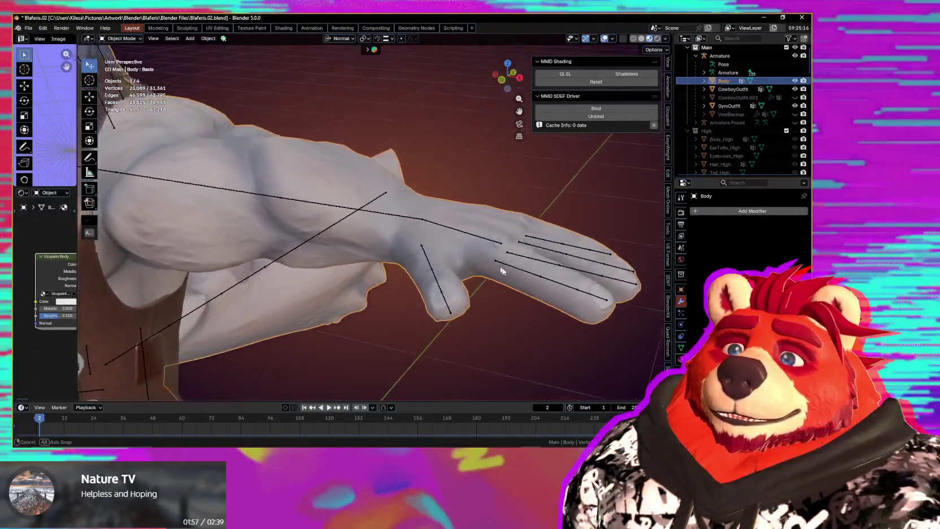
Step: Check the baked hand shape and reselect the Armature, staying in Object Mode
{"action": "left_click", "coordinate": [434, 259]}
{"action": "left_click", "coordinate": [466, 242]}
{"action": "middle_click_drag", "start_coordinate": [465, 242], "coordinate": [464, 241]}
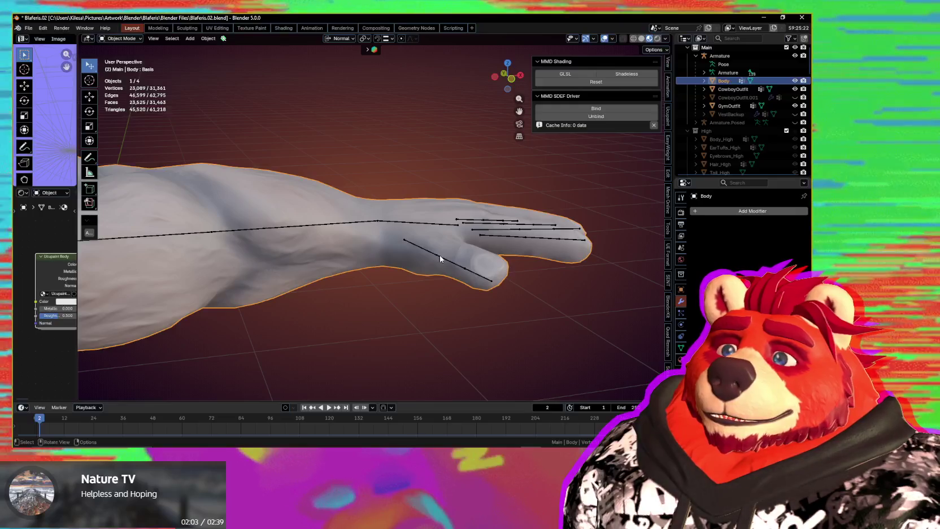
{"action": "key", "text": "ctrl+Tab"}
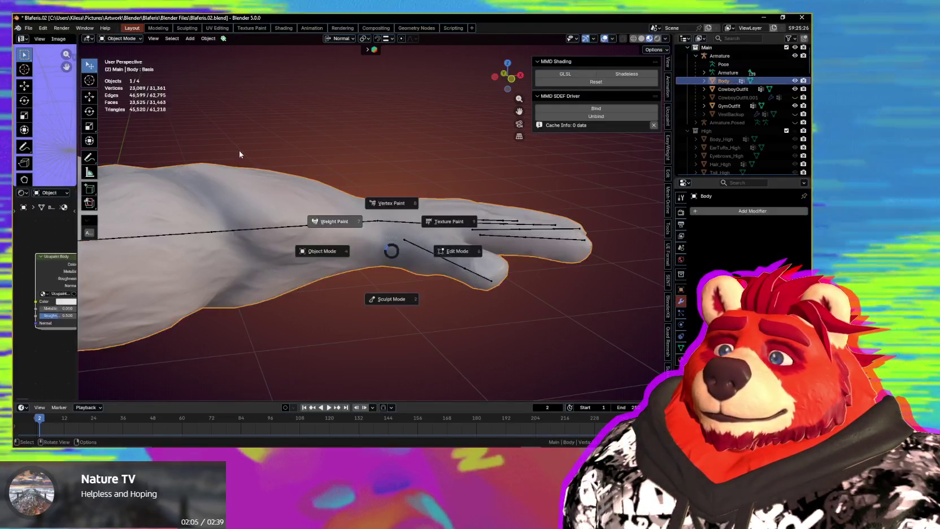
{"action": "key", "text": "Escape"}
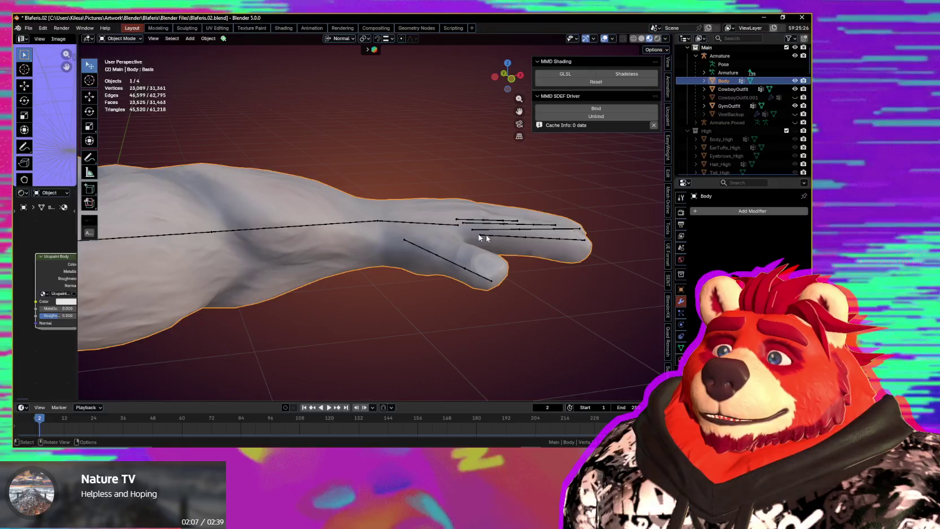
{"action": "left_click", "coordinate": [479, 237]}
{"action": "middle_click_drag", "start_coordinate": [409, 241], "coordinate": [400, 316]}
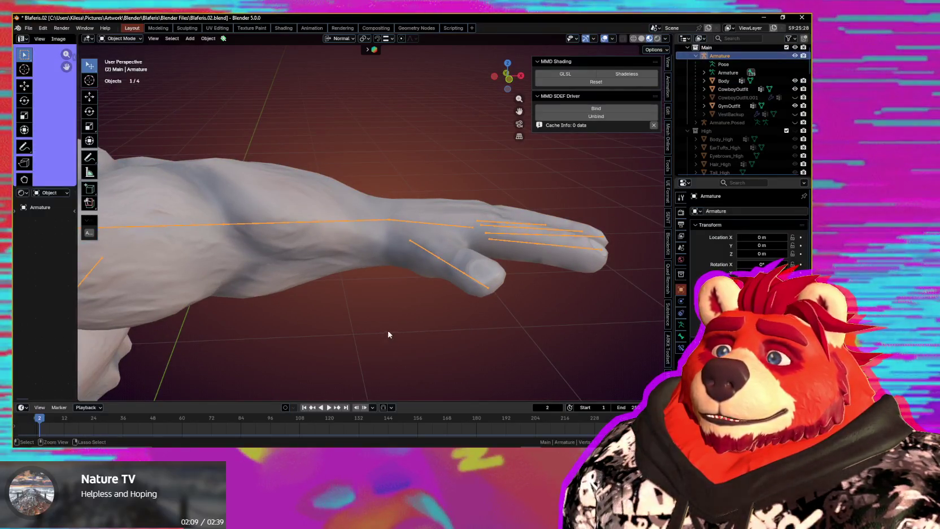
Step: Select all bones in Pose Mode, apply the pose as rest pose, then enter Edit Mode
{"action": "key", "text": "ctrl+Tab"}
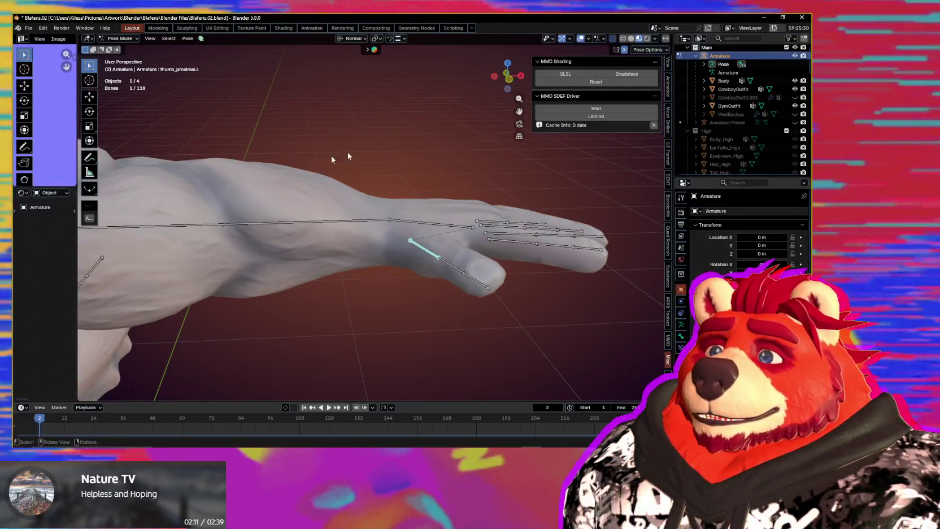
{"action": "key", "text": "a"}
{"action": "left_click", "coordinate": [187, 38]}
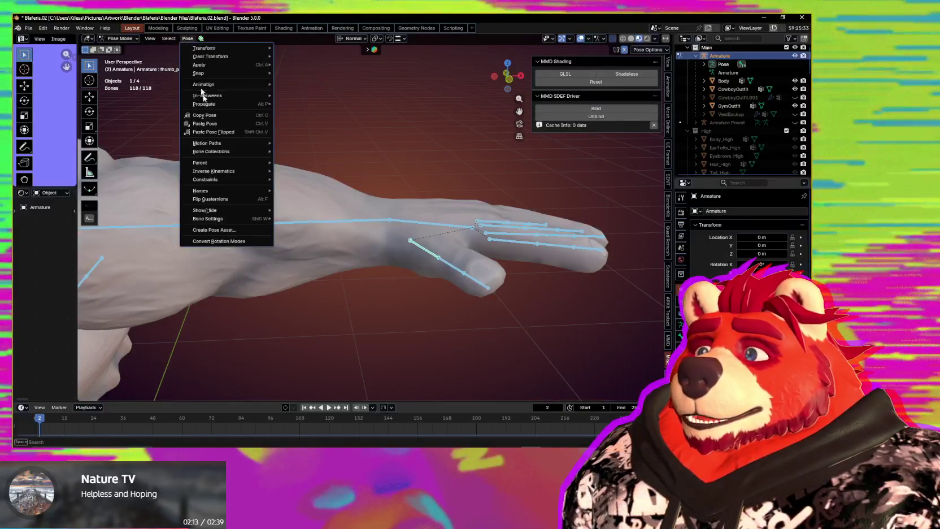
{"action": "mouse_move", "coordinate": [199, 65]}
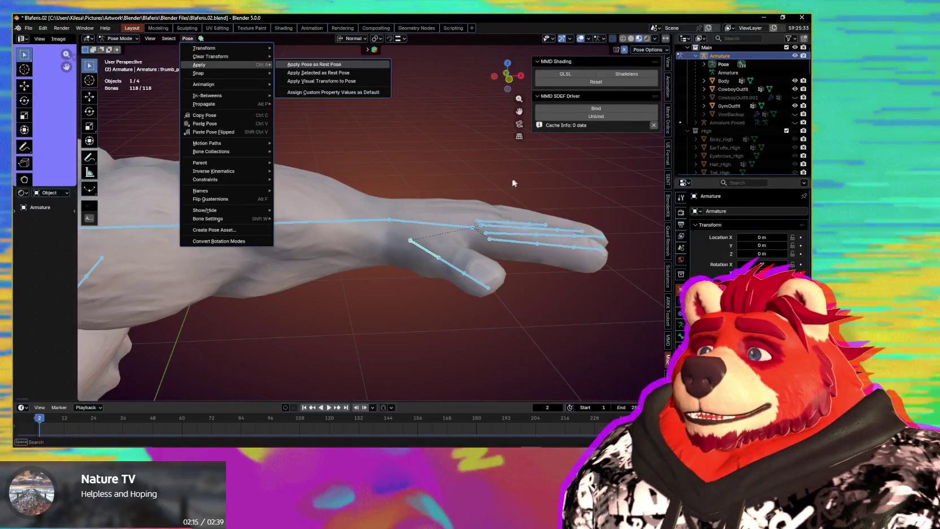
{"action": "key", "text": "Return"}
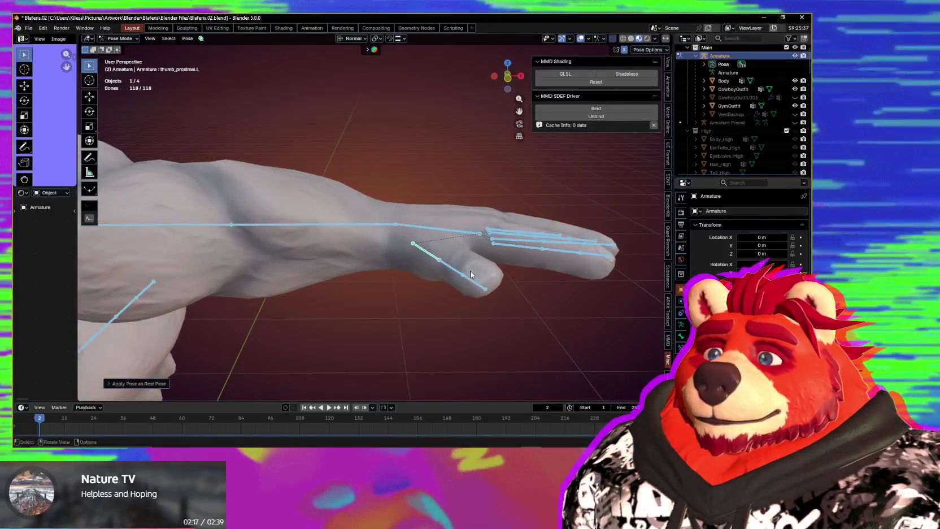
{"action": "key", "text": "Tab"}
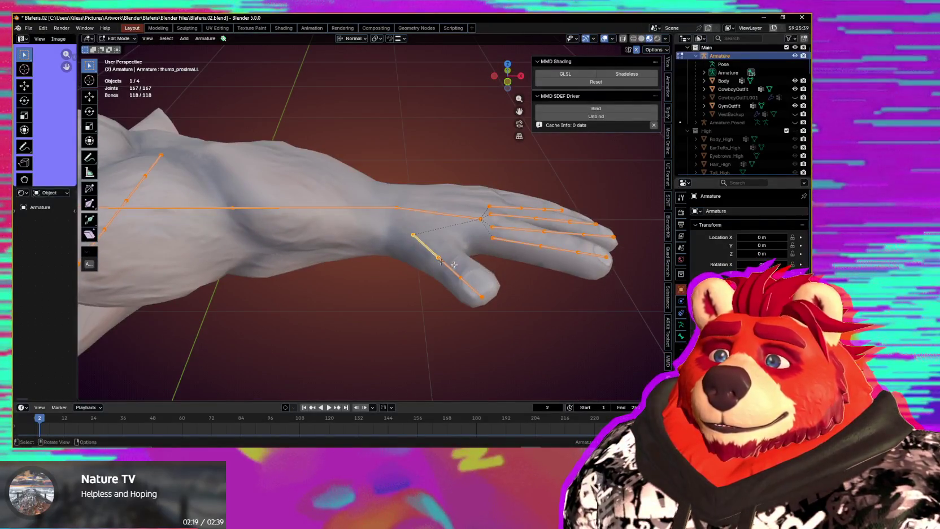
Step: Select only the left thumb bone and switch the armature into Edit Mode
{"action": "middle_click_drag", "start_coordinate": [441, 262], "coordinate": [438, 259]}
{"action": "key", "text": "Tab"}
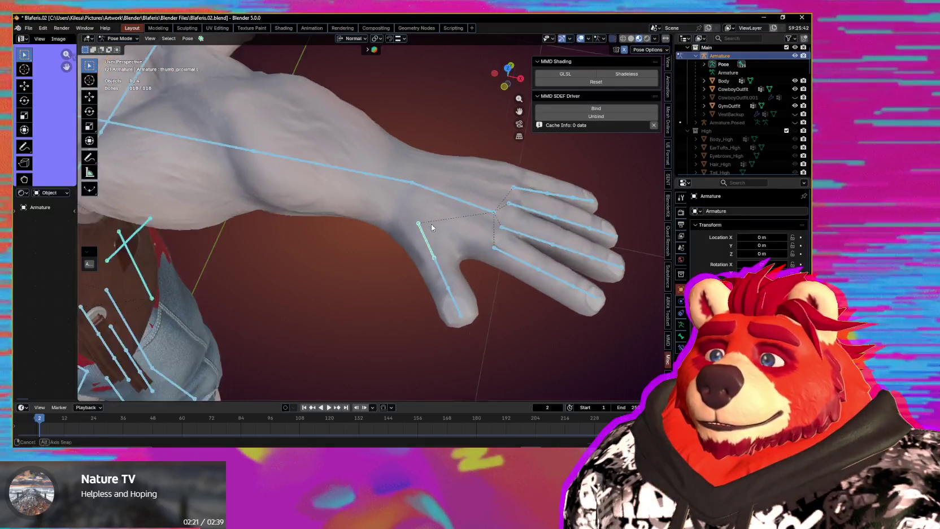
{"action": "middle_click_drag", "start_coordinate": [431, 224], "coordinate": [411, 212]}
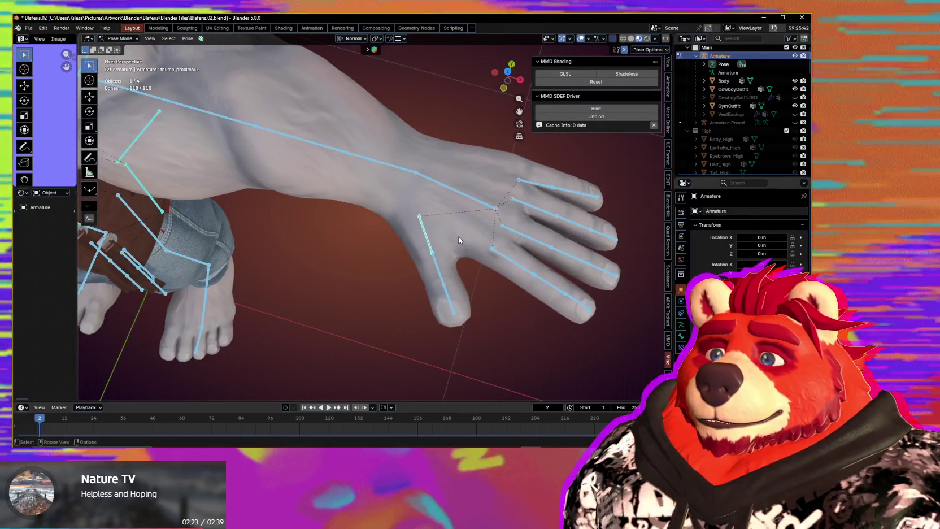
{"action": "middle_click_drag", "start_coordinate": [458, 237], "coordinate": [446, 235]}
{"action": "left_click", "coordinate": [428, 237]}
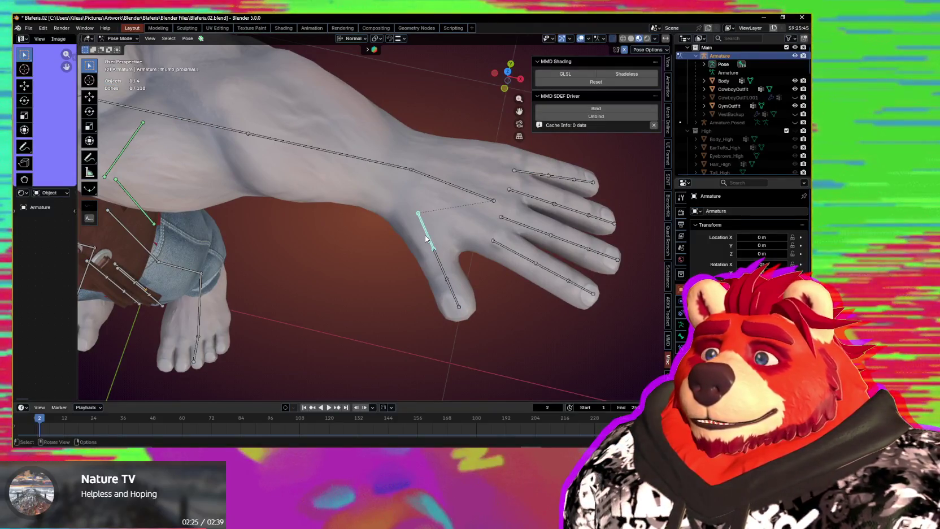
{"action": "key", "text": "Tab"}
Step: Trial-rotate the thumb bone from several angles, then bring the Ultraleap Control Panel onscreen
{"action": "mouse_move", "coordinate": [409, 218]}
{"action": "middle_mouse_down"}
{"action": "mouse_move", "coordinate": [445, 255]}
{"action": "mouse_move", "coordinate": [511, 277]}
{"action": "middle_mouse_up"}
{"action": "key", "text": "r"}
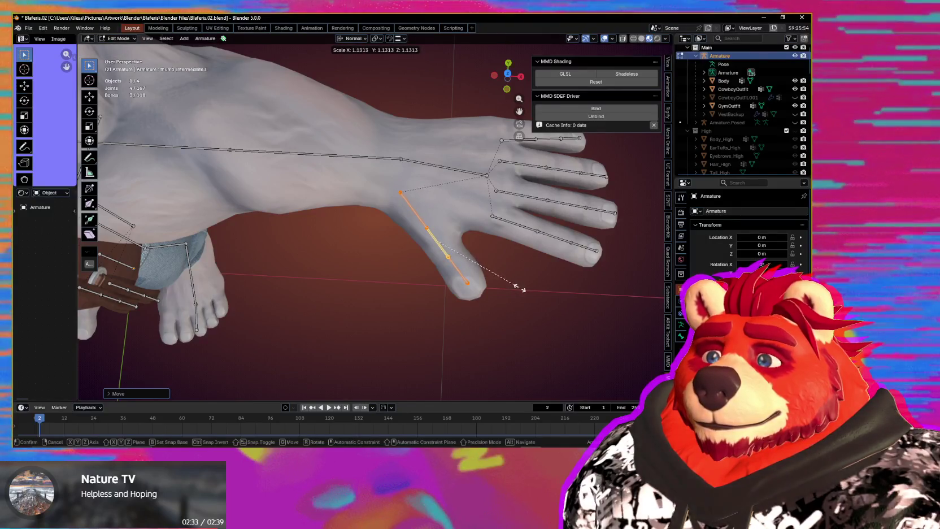
{"action": "key", "text": "Escape"}
{"action": "mouse_move", "coordinate": [531, 300]}
{"action": "middle_mouse_down"}
{"action": "mouse_move", "coordinate": [548, 288]}
{"action": "mouse_move", "coordinate": [435, 213]}
{"action": "mouse_move", "coordinate": [448, 270]}
{"action": "mouse_move", "coordinate": [480, 275]}
{"action": "mouse_move", "coordinate": [413, 350]}
{"action": "mouse_move", "coordinate": [438, 350]}
{"action": "middle_mouse_up"}
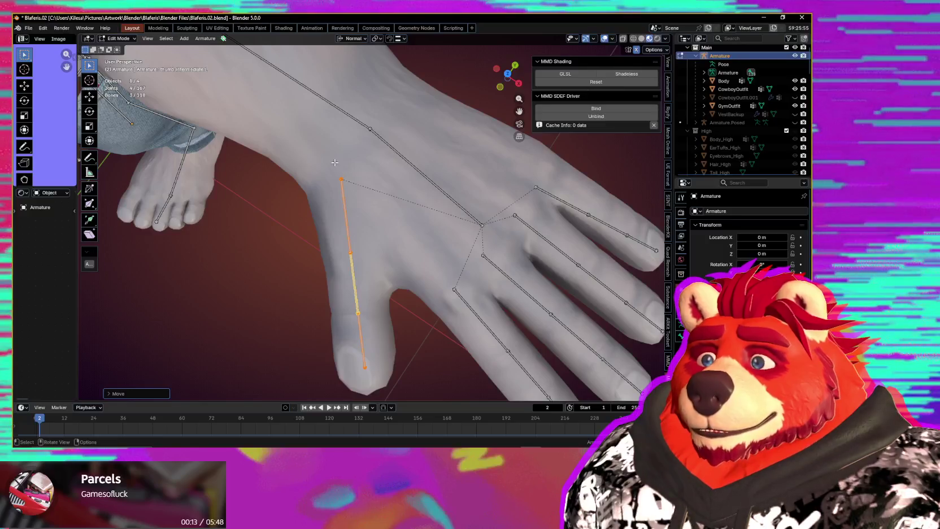
{"action": "middle_click_drag", "start_coordinate": [335, 162], "coordinate": [296, 179]}
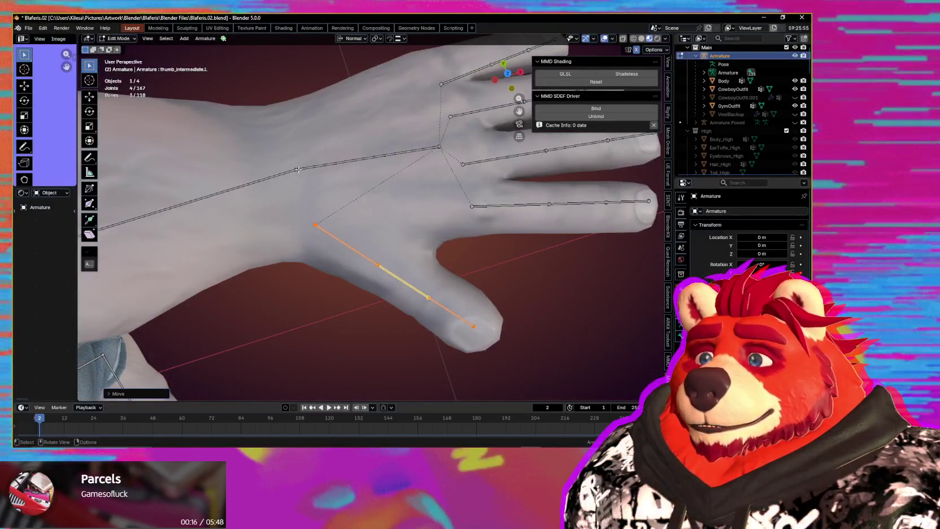
{"action": "middle_click_drag", "start_coordinate": [320, 202], "coordinate": [457, 283]}
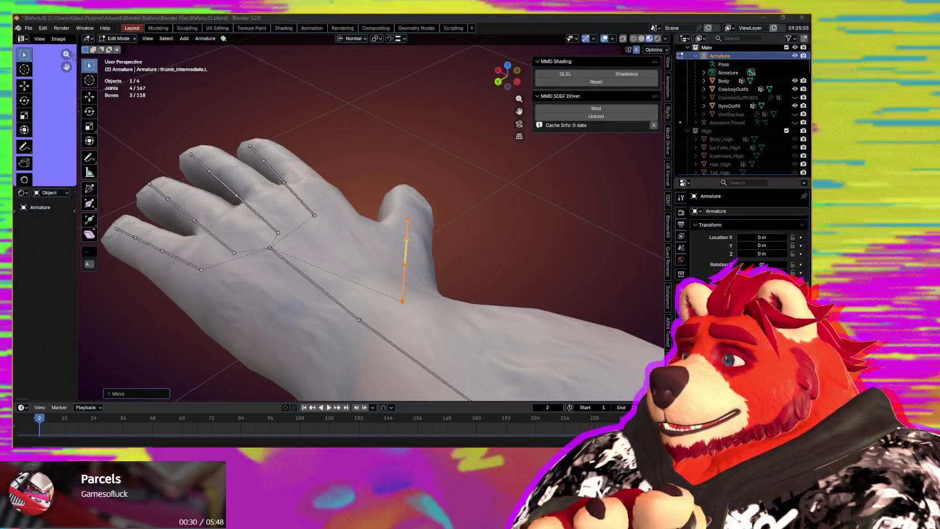
{"action": "left_click_drag", "start_coordinate": [0, 92], "coordinate": [386, 92]}
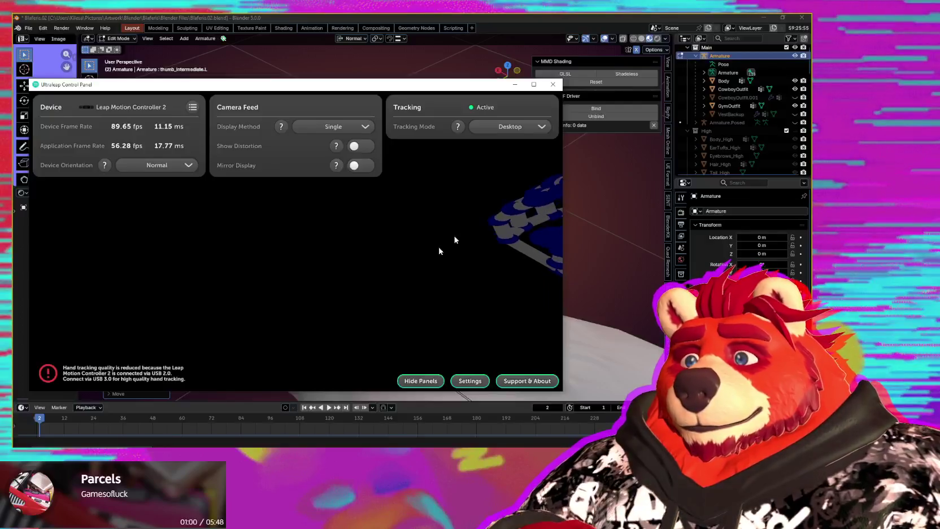
Step: Minimize the Ultraleap Control Panel and move the left thumb bone along the hand
{"action": "middle_click_drag", "start_coordinate": [434, 257], "coordinate": [561, 101], "text": "shift"}
{"action": "left_click", "coordinate": [514, 86]}
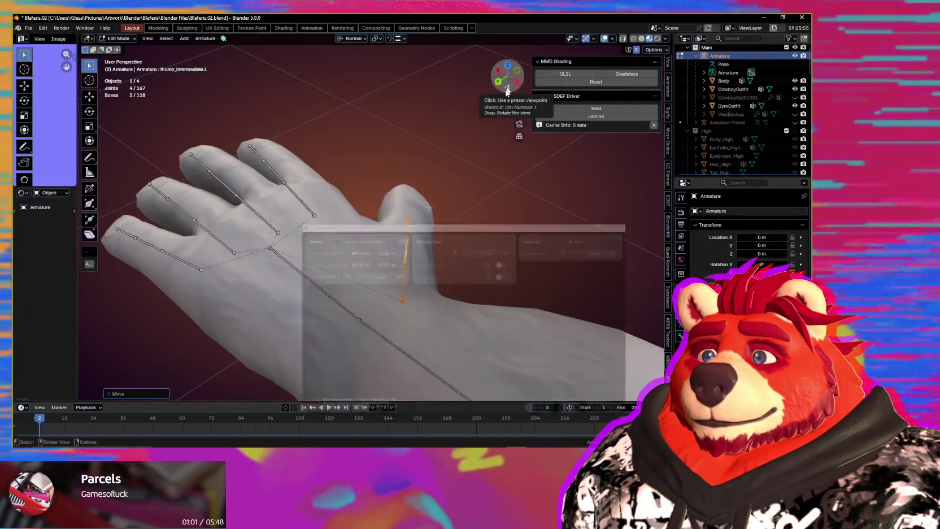
{"action": "key", "text": "g"}
{"action": "left_click", "coordinate": [450, 295]}
{"action": "mouse_move", "coordinate": [450, 295]}
{"action": "middle_mouse_down"}
{"action": "mouse_move", "coordinate": [416, 308]}
{"action": "mouse_move", "coordinate": [389, 221]}
{"action": "middle_mouse_up"}
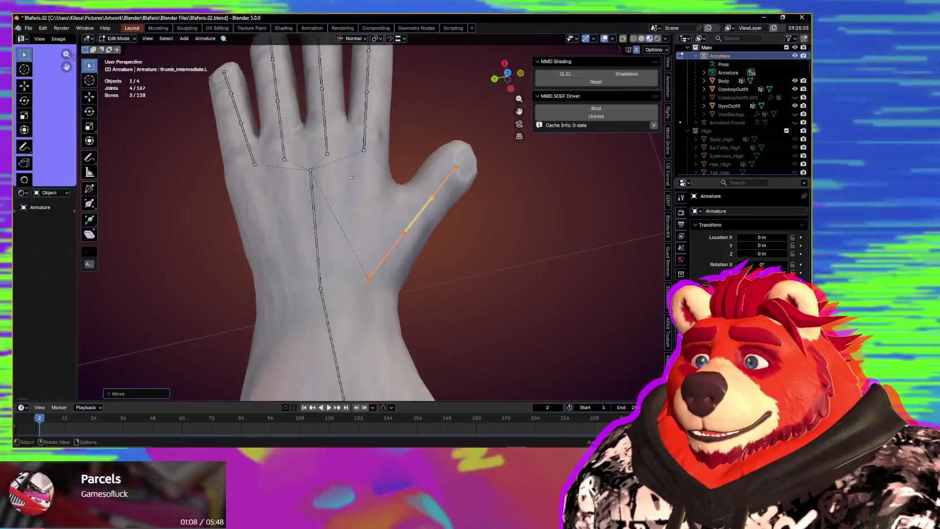
{"action": "mouse_move", "coordinate": [362, 221]}
{"action": "middle_mouse_down"}
{"action": "mouse_move", "coordinate": [437, 139]}
{"action": "mouse_move", "coordinate": [383, 261]}
{"action": "mouse_move", "coordinate": [296, 185]}
{"action": "middle_mouse_up"}
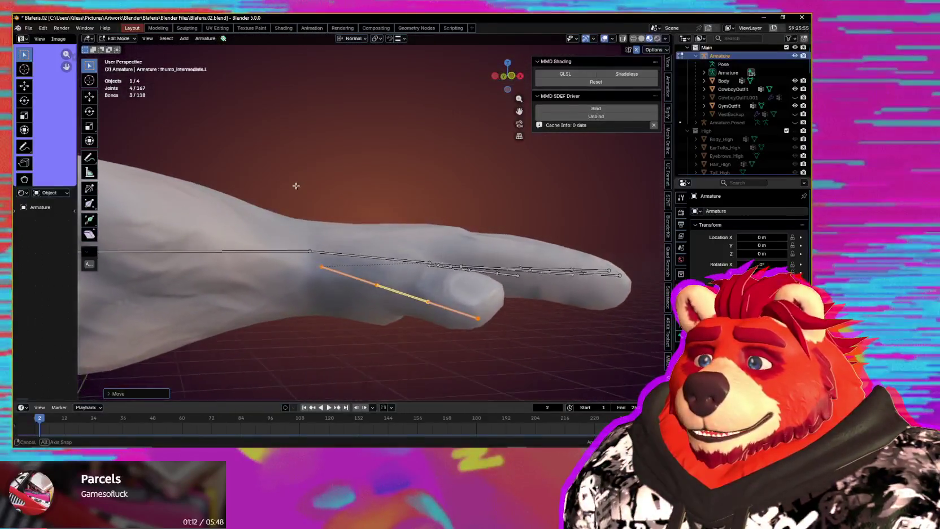
{"action": "middle_click_drag", "start_coordinate": [346, 265], "coordinate": [380, 264]}
Step: Refine the thumb bone's position and rotation so it runs along the thumb mesh
{"action": "key", "text": "g"}
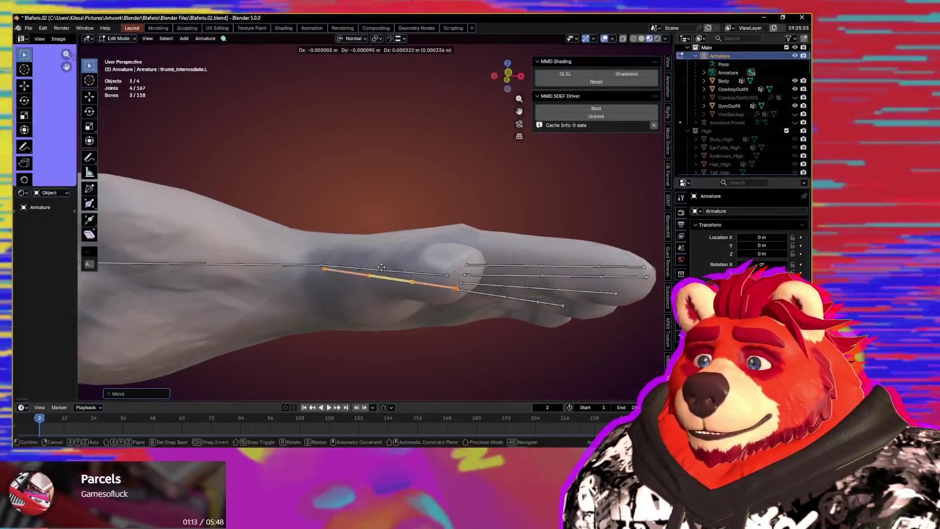
{"action": "left_click", "coordinate": [381, 264]}
{"action": "mouse_move", "coordinate": [381, 264]}
{"action": "middle_mouse_down"}
{"action": "mouse_move", "coordinate": [467, 269]}
{"action": "mouse_move", "coordinate": [485, 348]}
{"action": "mouse_move", "coordinate": [510, 295]}
{"action": "mouse_move", "coordinate": [442, 371]}
{"action": "mouse_move", "coordinate": [497, 314]}
{"action": "middle_mouse_up"}
{"action": "left_click", "coordinate": [520, 266]}
{"action": "key", "text": "g"}
{"action": "left_click", "coordinate": [510, 294]}
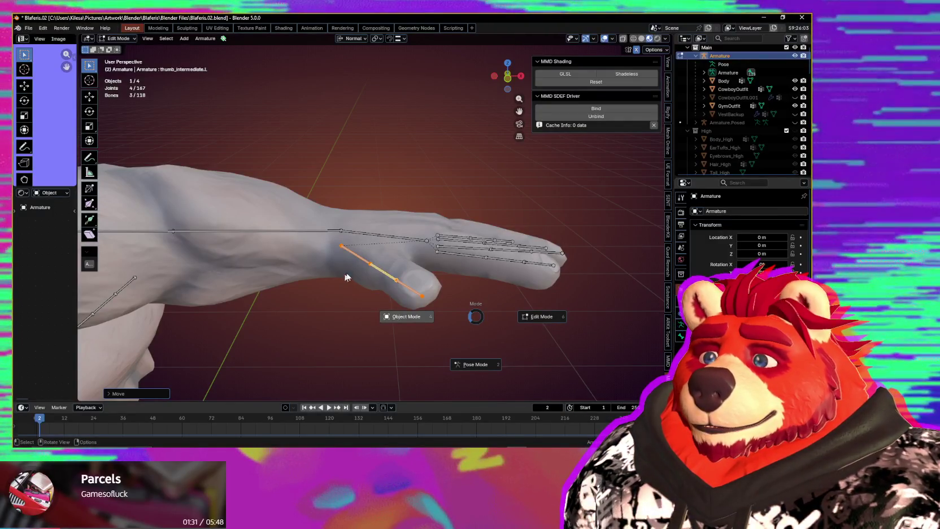
Step: Parent the Body mesh to the Armature with Armature Deform
{"action": "left_click", "coordinate": [408, 238]}
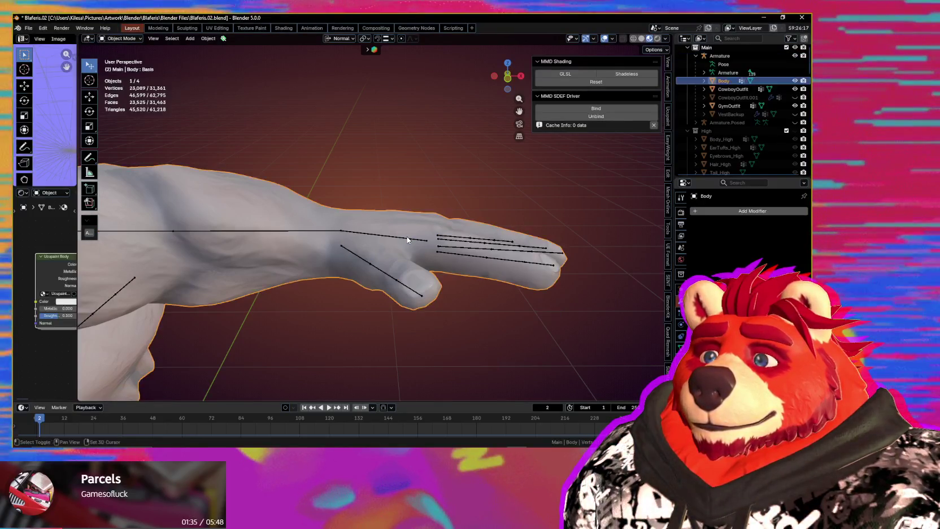
{"action": "left_click", "coordinate": [408, 237], "text": "shift"}
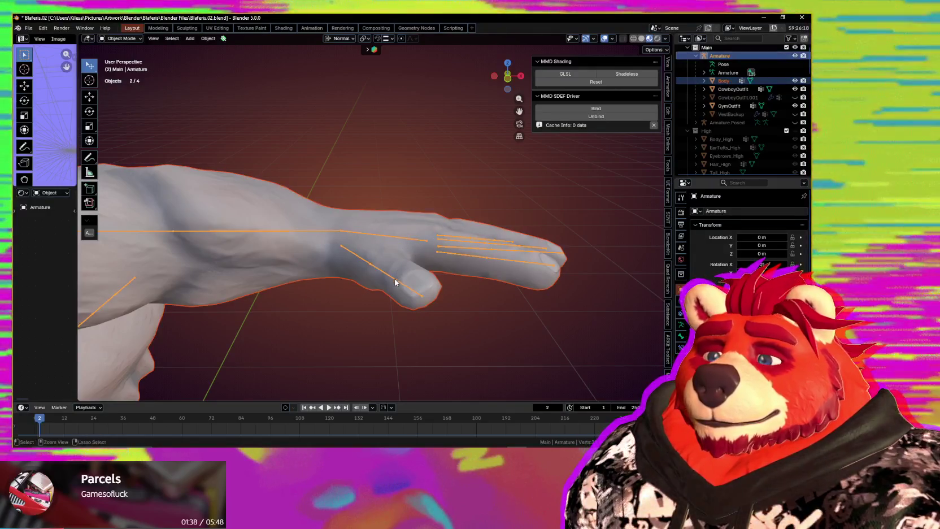
{"action": "key", "text": "ctrl+p"}
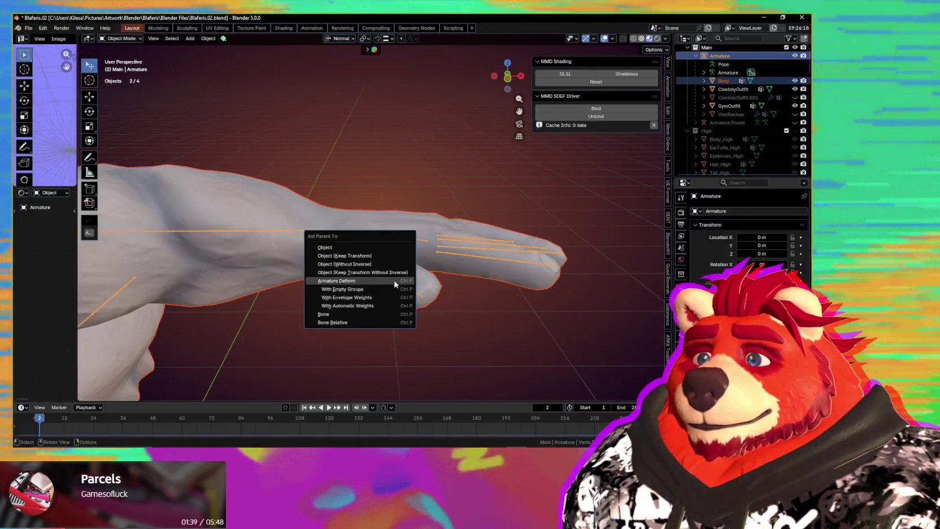
{"action": "left_click", "coordinate": [395, 281]}
{"action": "mouse_move", "coordinate": [395, 284]}
{"action": "middle_mouse_down"}
{"action": "mouse_move", "coordinate": [418, 290]}
{"action": "mouse_move", "coordinate": [385, 252]}
{"action": "middle_mouse_up"}
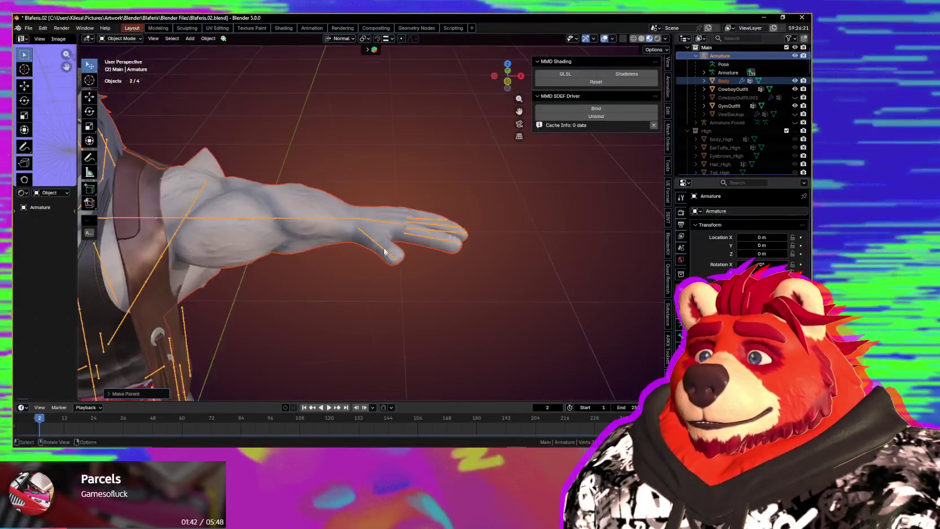
Step: Export the avatar in VRM format as Blaferis.02.vrm
{"action": "left_click", "coordinate": [32, 31]}
{"action": "mouse_move", "coordinate": [42, 155]}
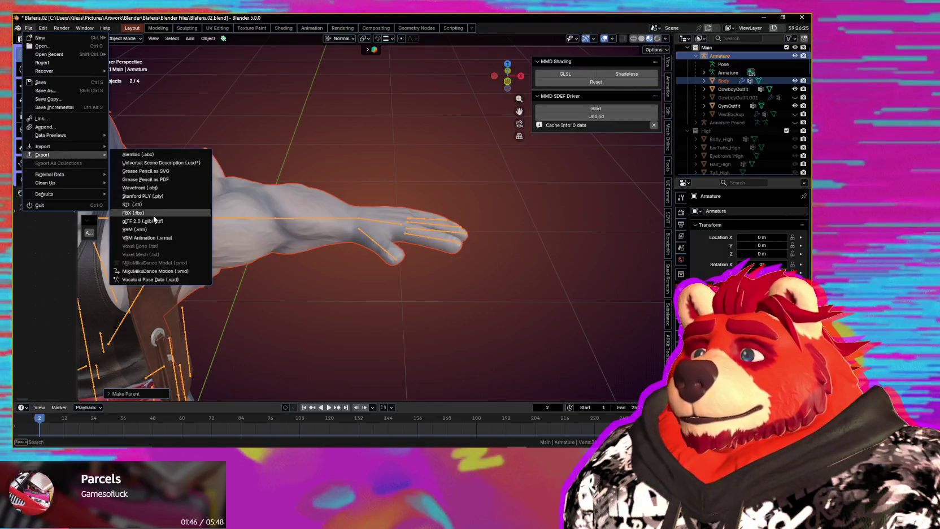
{"action": "left_click", "coordinate": [152, 232]}
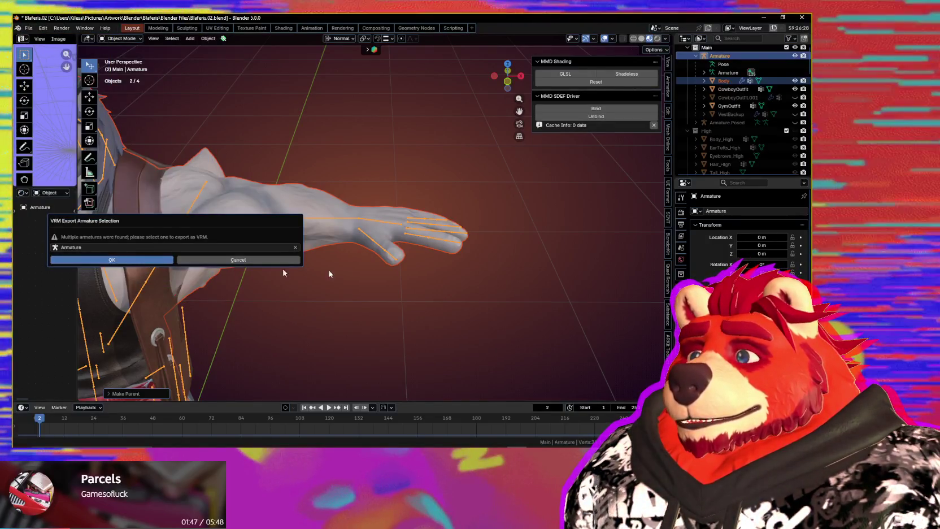
{"action": "key", "text": "Return"}
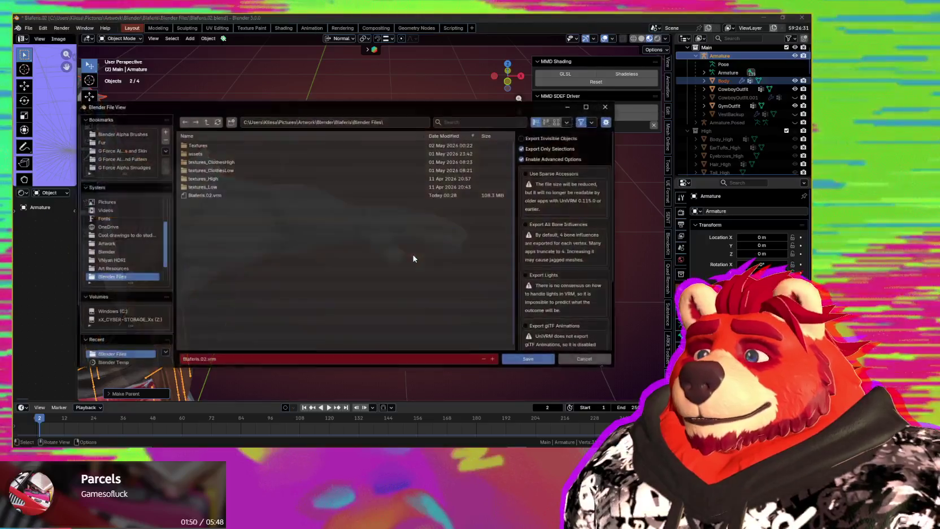
{"action": "left_click", "coordinate": [533, 359]}
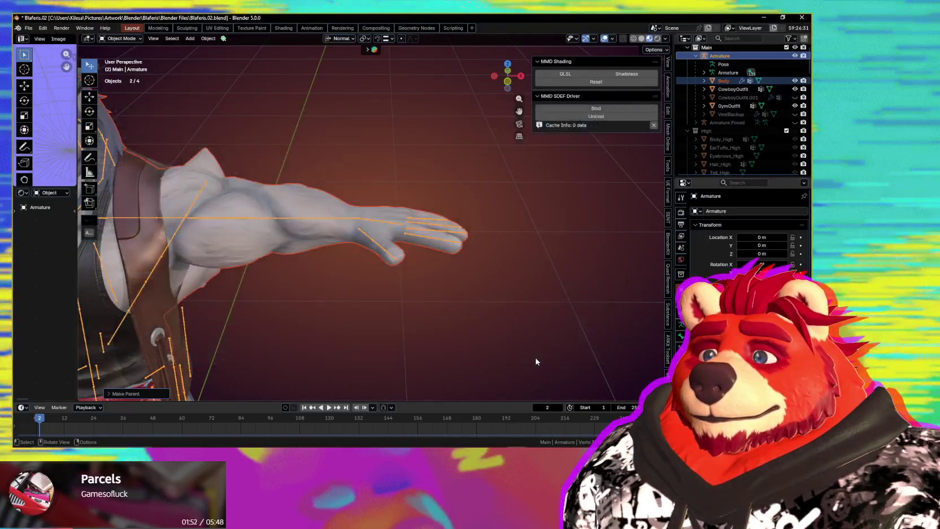
Step: Switch to VNyan and load Blaferis.02.vrm through Load Avatar, replacing the wolf
{"action": "key", "text": "alt+Tab"}
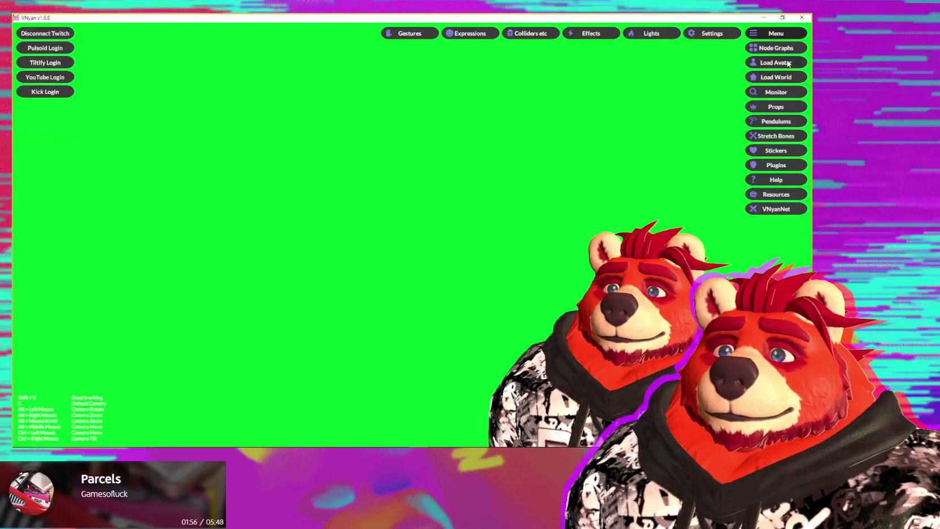
{"action": "key", "text": "alt+Tab"}
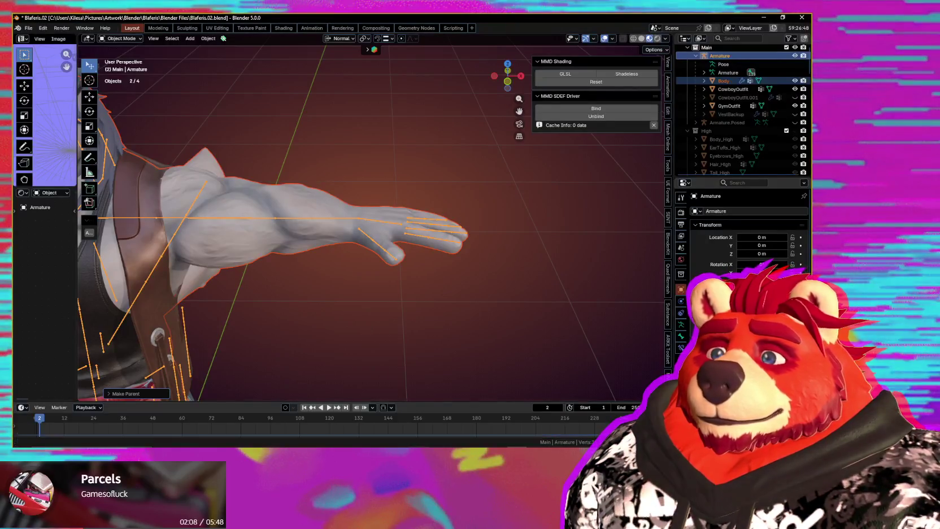
{"action": "key", "text": "alt+Tab"}
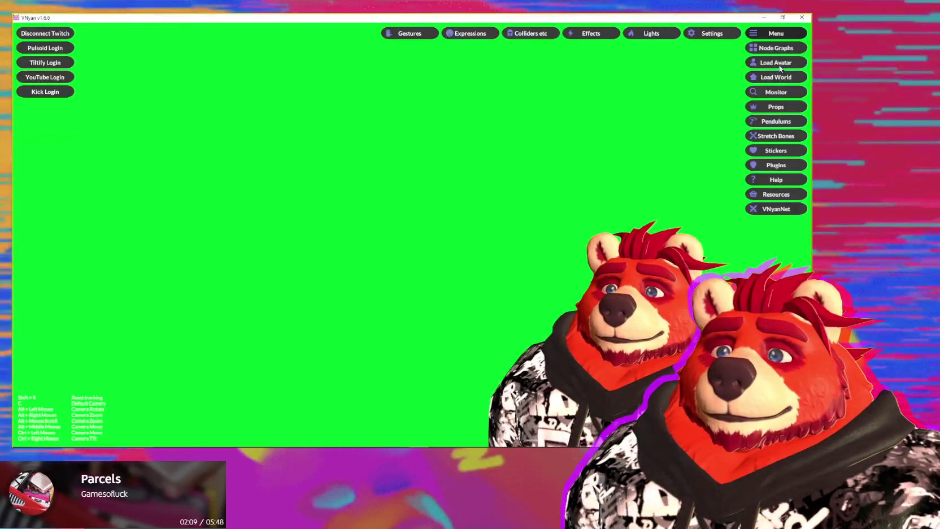
{"action": "left_click", "coordinate": [779, 64]}
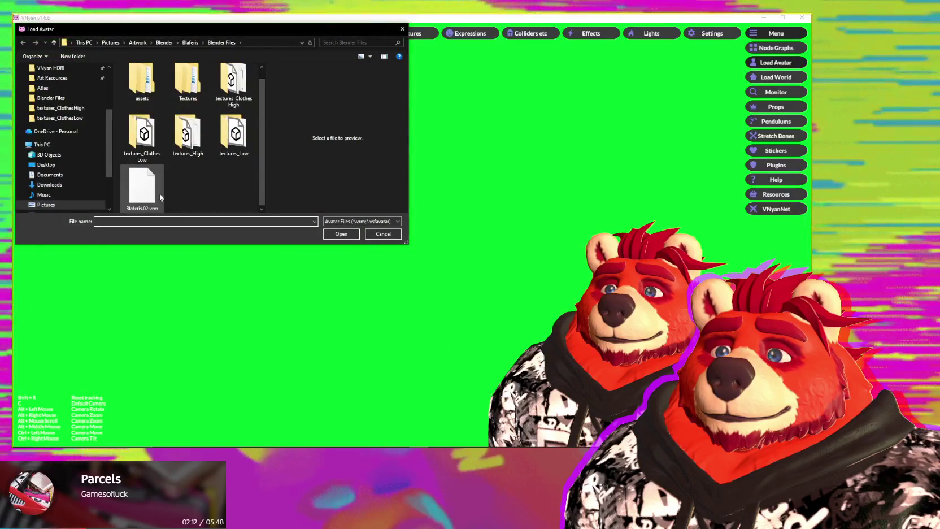
{"action": "double_click", "coordinate": [157, 192]}
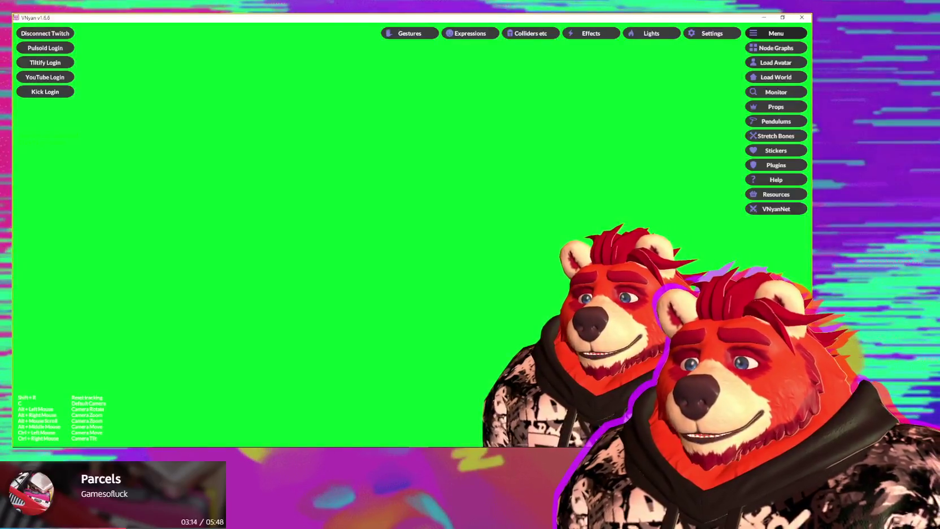
Step: Return to Blender, orbit around the wolf's head and cowboy hat, and select only the Armature
{"action": "left_click", "coordinate": [517, 418]}
{"action": "mouse_move", "coordinate": [399, 281]}
{"action": "middle_mouse_down"}
{"action": "mouse_move", "coordinate": [465, 327]}
{"action": "mouse_move", "coordinate": [363, 263]}
{"action": "middle_mouse_up"}
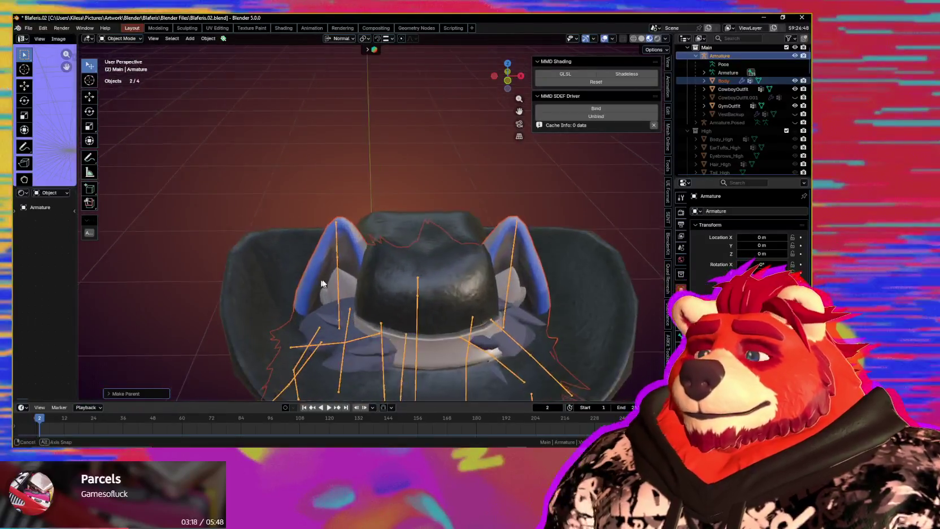
{"action": "middle_click_drag", "start_coordinate": [393, 248], "coordinate": [418, 254]}
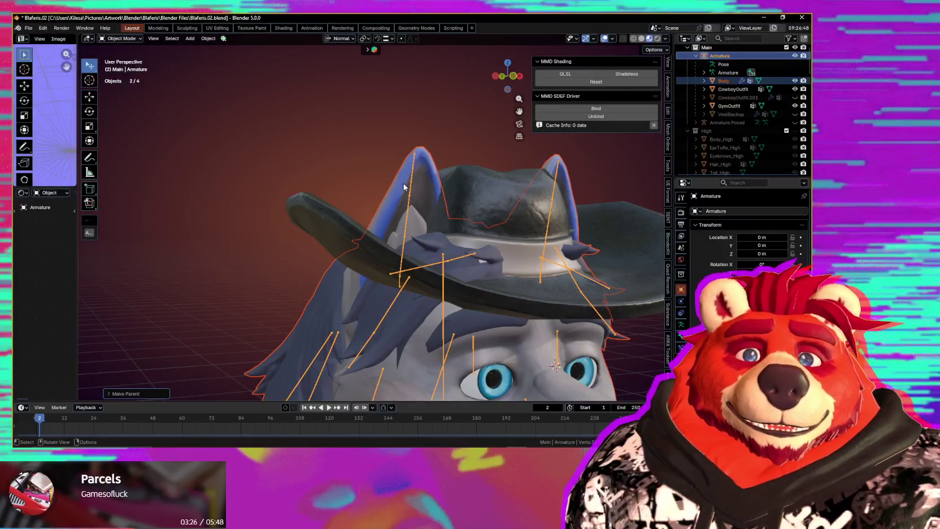
{"action": "mouse_move", "coordinate": [411, 199]}
{"action": "middle_mouse_down"}
{"action": "mouse_move", "coordinate": [451, 220]}
{"action": "mouse_move", "coordinate": [455, 235]}
{"action": "middle_mouse_up"}
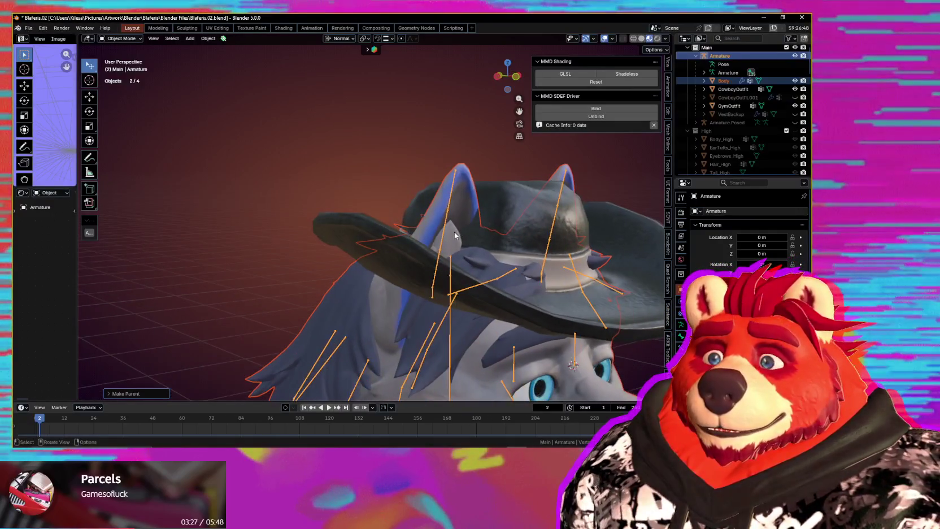
{"action": "left_click", "coordinate": [437, 268]}
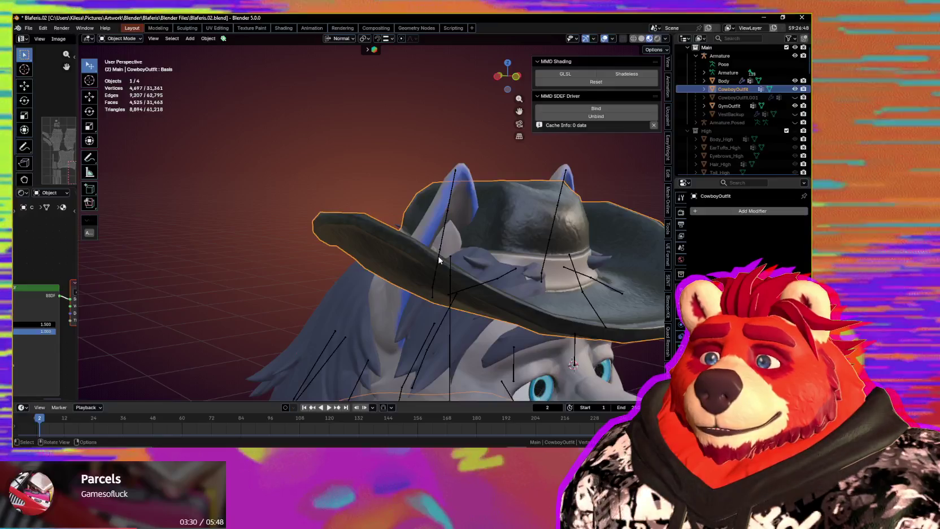
{"action": "middle_click_drag", "start_coordinate": [447, 245], "coordinate": [573, 288]}
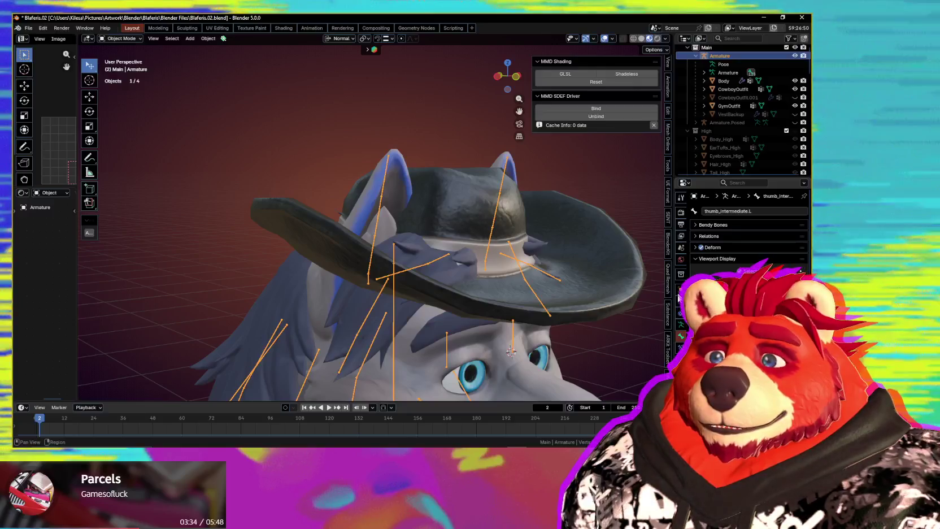
Step: Put the armature into Edit Mode and select both of the wolf's ear bones
{"action": "key", "text": "ctrl+Tab"}
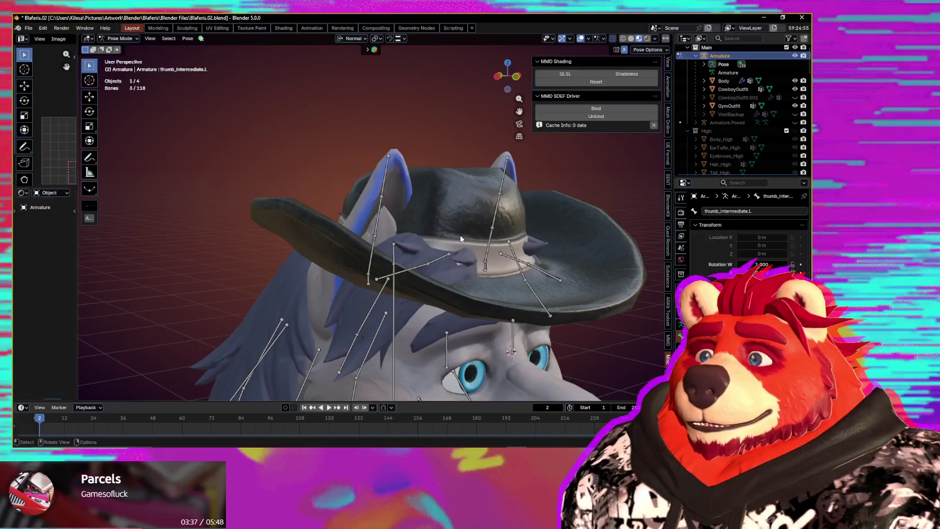
{"action": "key", "text": "Tab"}
{"action": "middle_click_drag", "start_coordinate": [460, 235], "coordinate": [470, 227]}
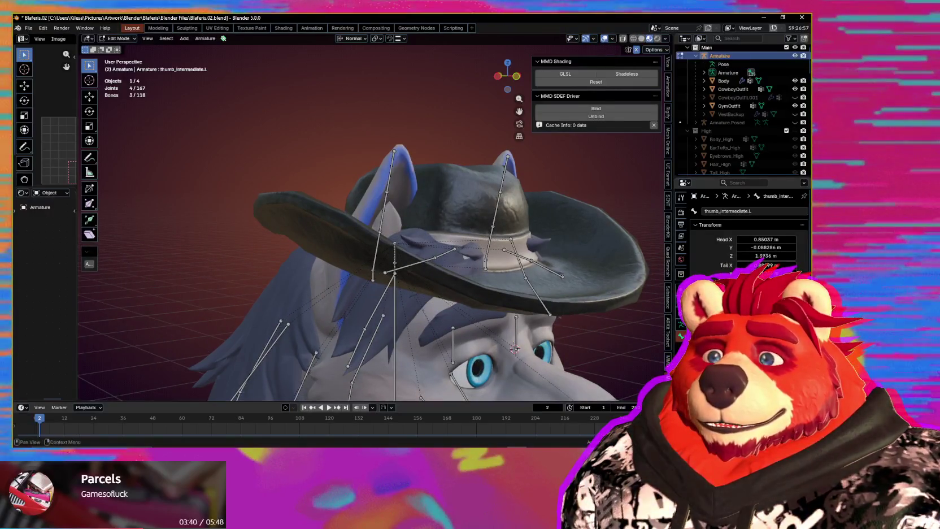
{"action": "scroll", "coordinate": [746, 237], "scroll_direction": "down", "scroll_amount": 5}
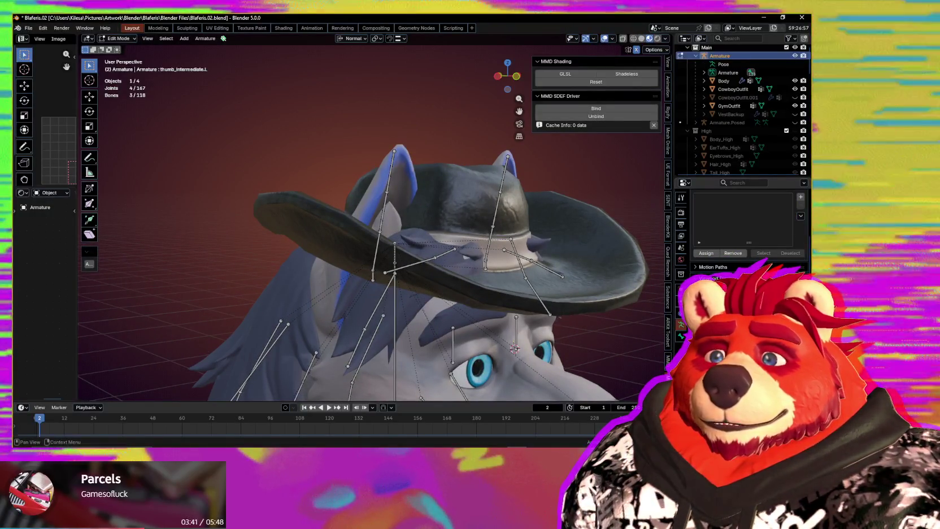
{"action": "mouse_move", "coordinate": [429, 279]}
{"action": "middle_mouse_down"}
{"action": "mouse_move", "coordinate": [449, 269]}
{"action": "mouse_move", "coordinate": [413, 275]}
{"action": "middle_mouse_up"}
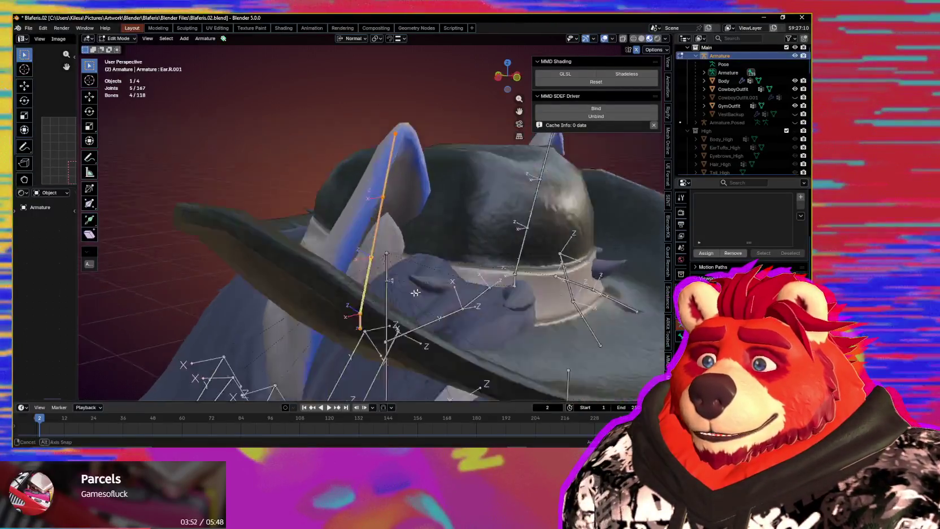
{"action": "middle_click_drag", "start_coordinate": [418, 279], "coordinate": [478, 310]}
{"action": "left_click", "coordinate": [478, 310], "text": "shift"}
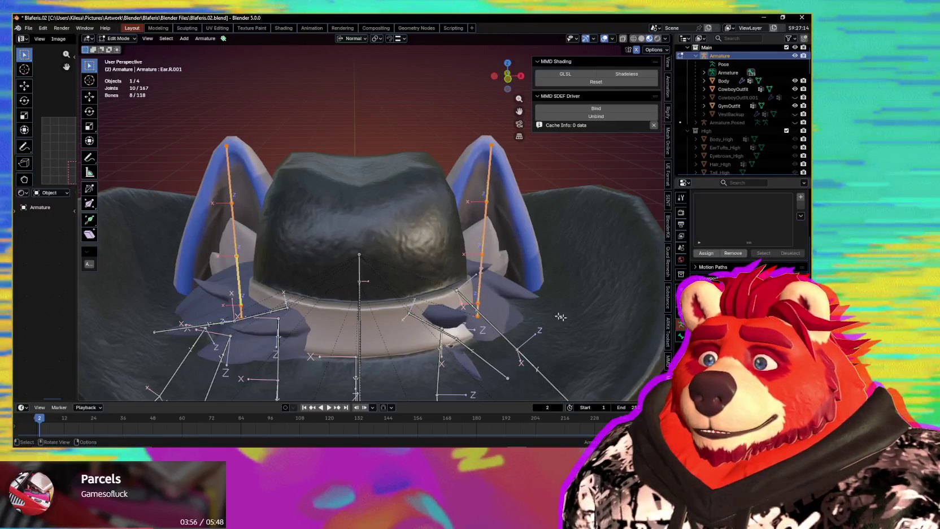
Step: Roll the two ear bones with Ctrl+R and return the armature to Object Mode
{"action": "key", "text": "ctrl+r"}
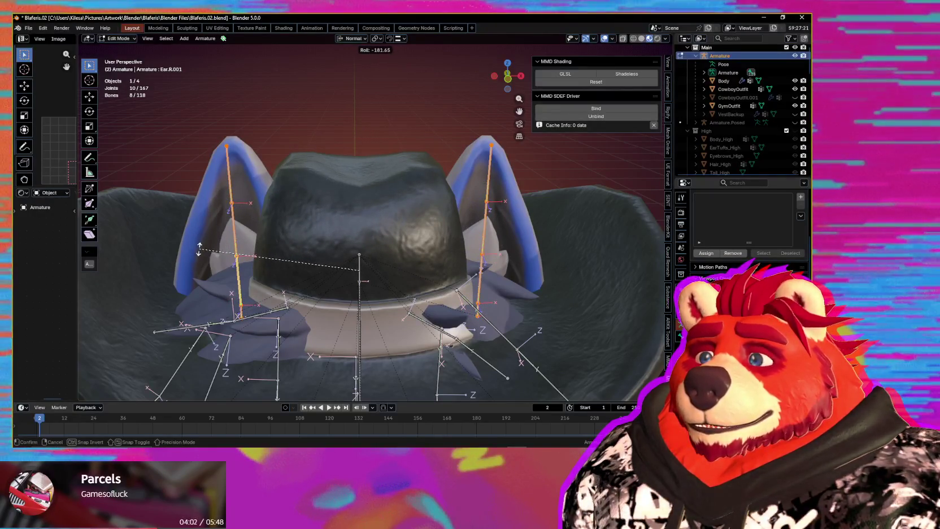
{"action": "scroll", "coordinate": [200, 249], "scroll_direction": "down", "scroll_amount": 5}
{"action": "key", "text": "ctrl+Tab"}
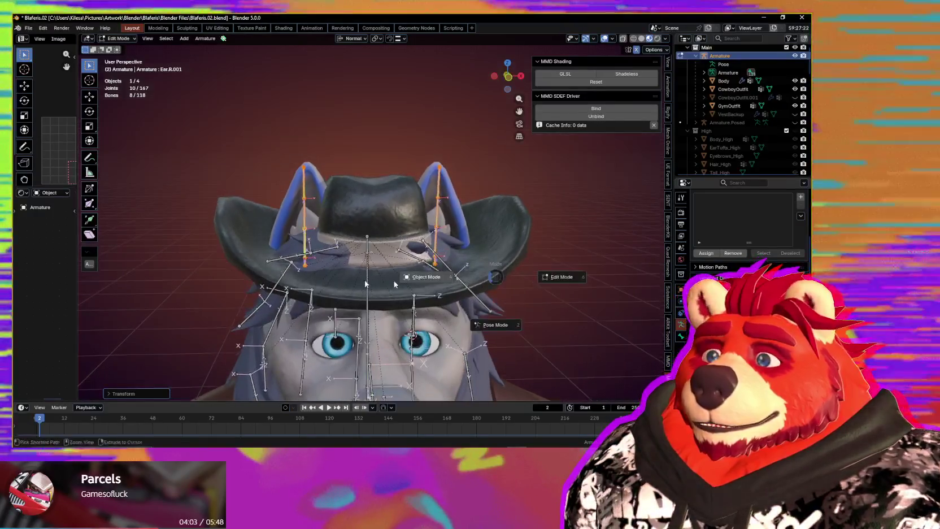
{"action": "left_click", "coordinate": [322, 263]}
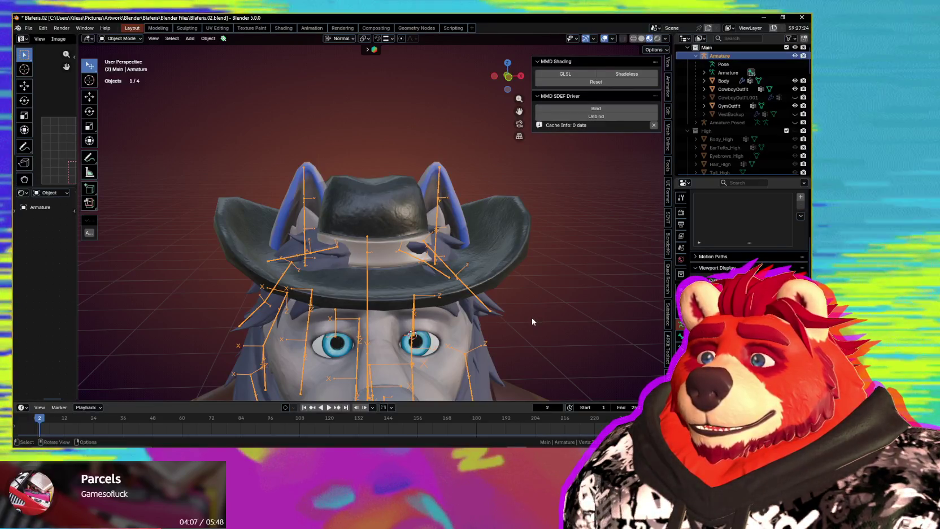
Step: Add the Body mesh to the selection and start an FBX export, then cancel it
{"action": "scroll", "coordinate": [385, 304], "scroll_direction": "down", "scroll_amount": 3}
{"action": "scroll", "coordinate": [548, 301], "scroll_direction": "down", "scroll_amount": 2}
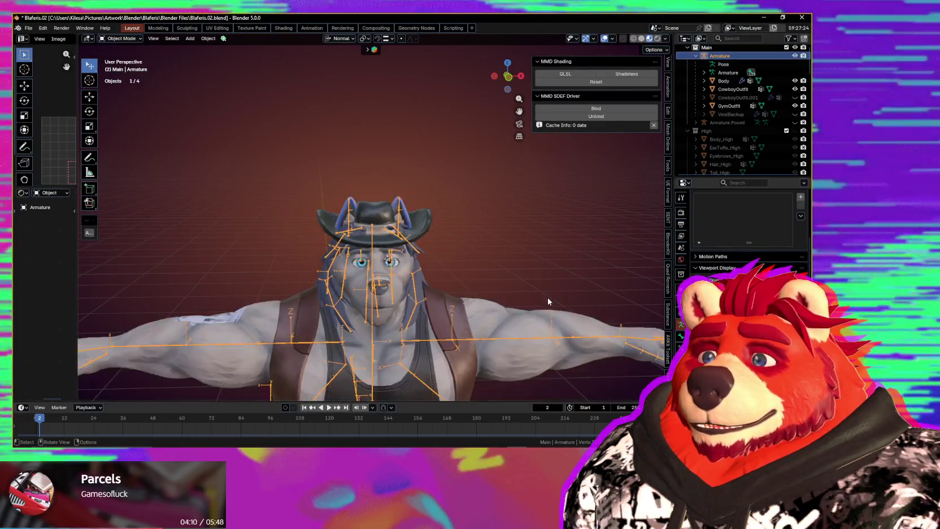
{"action": "left_click", "coordinate": [457, 288], "text": "shift"}
{"action": "left_click", "coordinate": [27, 28]}
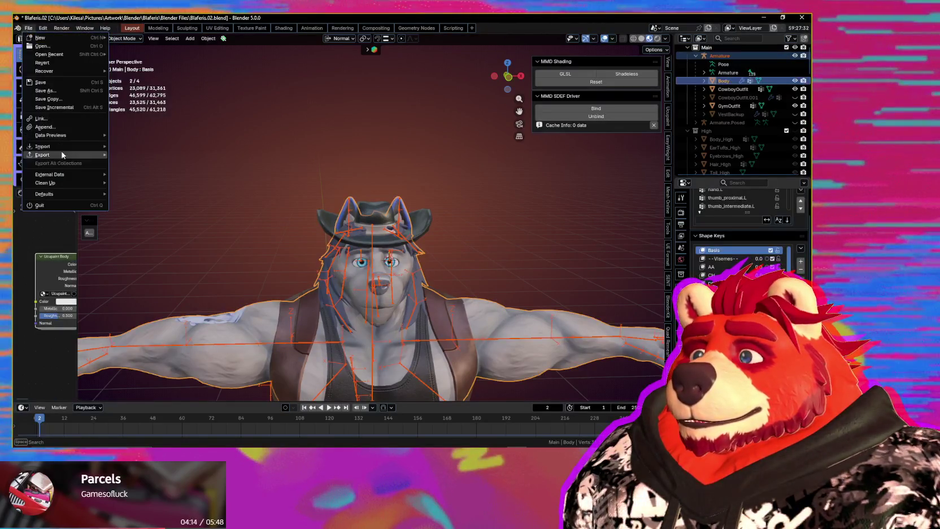
{"action": "left_click", "coordinate": [165, 216]}
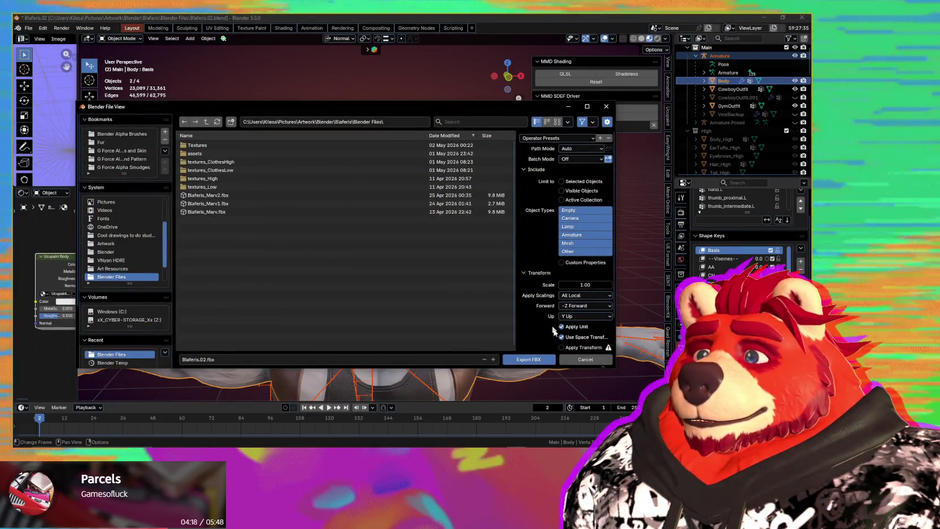
{"action": "left_click", "coordinate": [585, 359]}
Step: Export the avatar as VRM with the Armature, overwriting Blaferis.02.vrm
{"action": "left_click", "coordinate": [27, 29]}
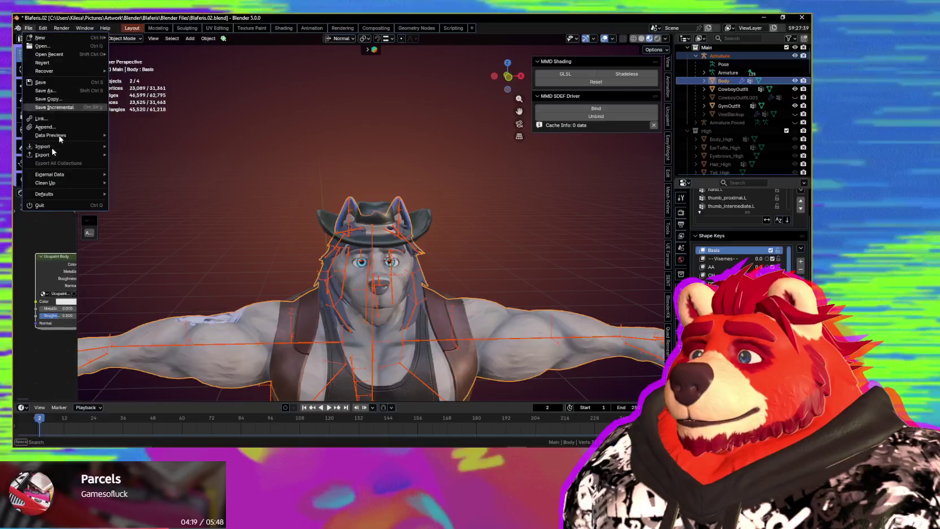
{"action": "mouse_move", "coordinate": [42, 155]}
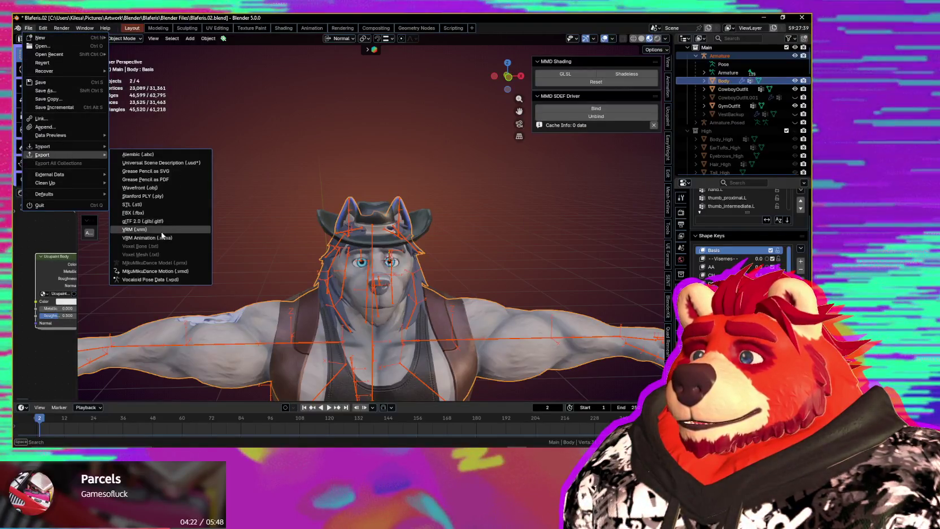
{"action": "left_click", "coordinate": [163, 231]}
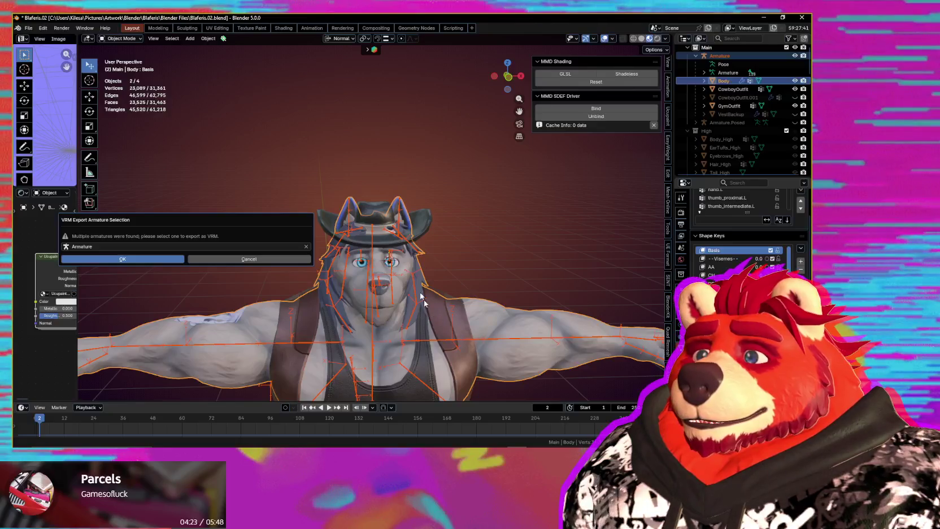
{"action": "key", "text": "Return"}
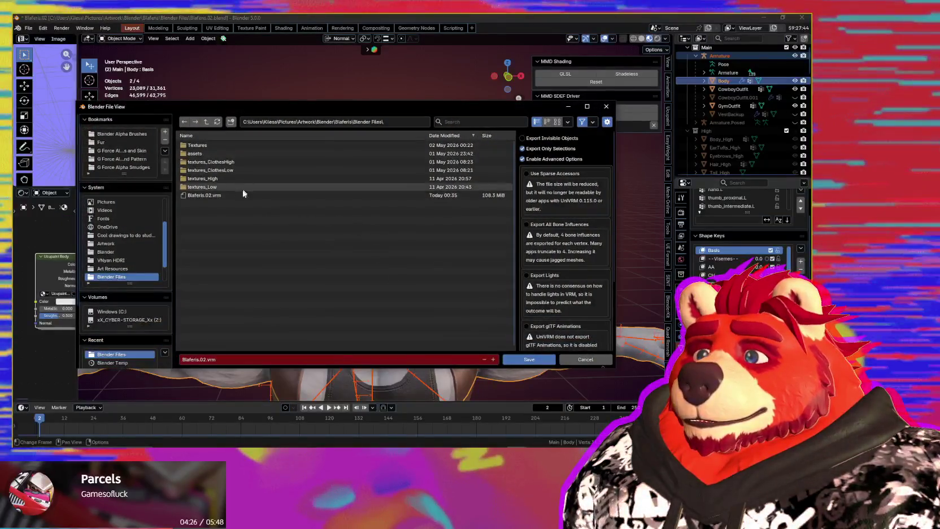
{"action": "left_click", "coordinate": [243, 194]}
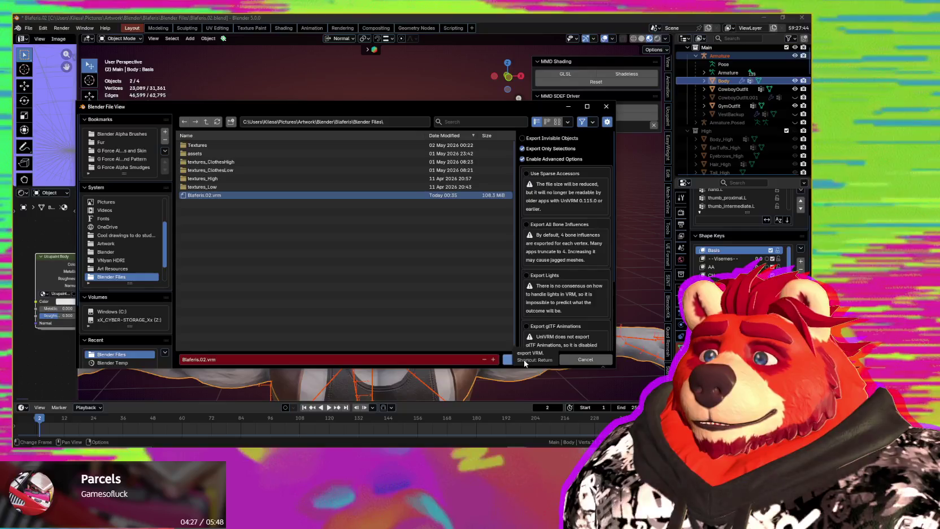
{"action": "left_click", "coordinate": [527, 362]}
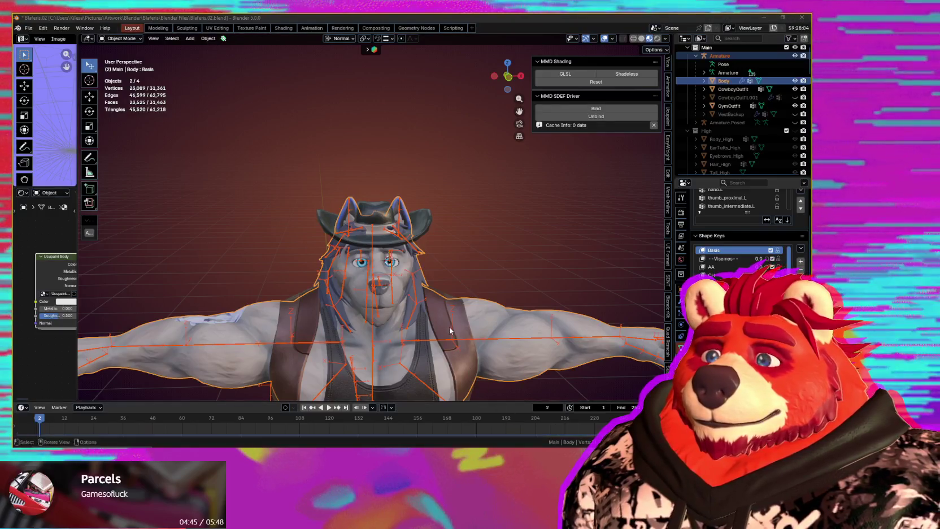
{"action": "mouse_move", "coordinate": [450, 331]}
{"action": "middle_mouse_down"}
{"action": "mouse_move", "coordinate": [446, 299]}
{"action": "mouse_move", "coordinate": [510, 323]}
{"action": "mouse_move", "coordinate": [505, 335]}
{"action": "mouse_move", "coordinate": [428, 356]}
{"action": "mouse_move", "coordinate": [417, 331]}
{"action": "middle_mouse_up"}
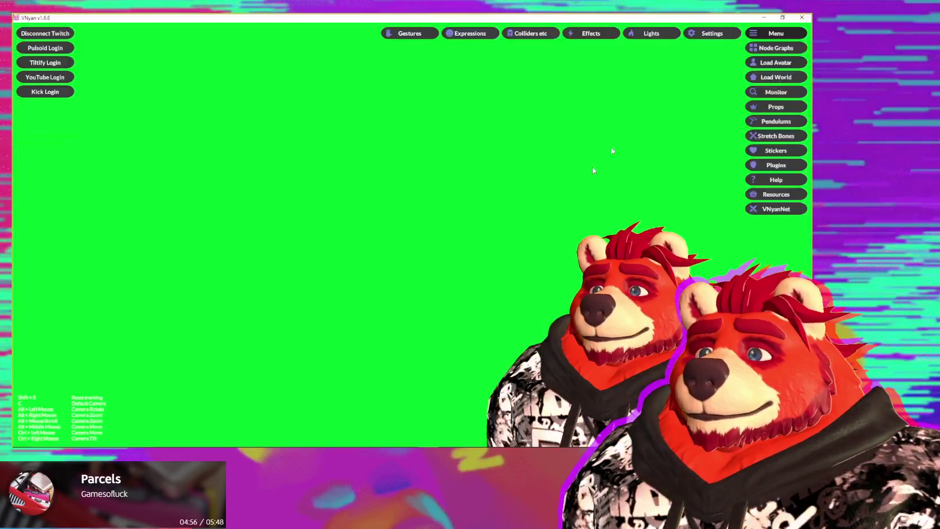
Step: Load Blaferis.02.vrm as the VNyan avatar so the wolf replaces the bear
{"action": "left_click", "coordinate": [778, 65]}
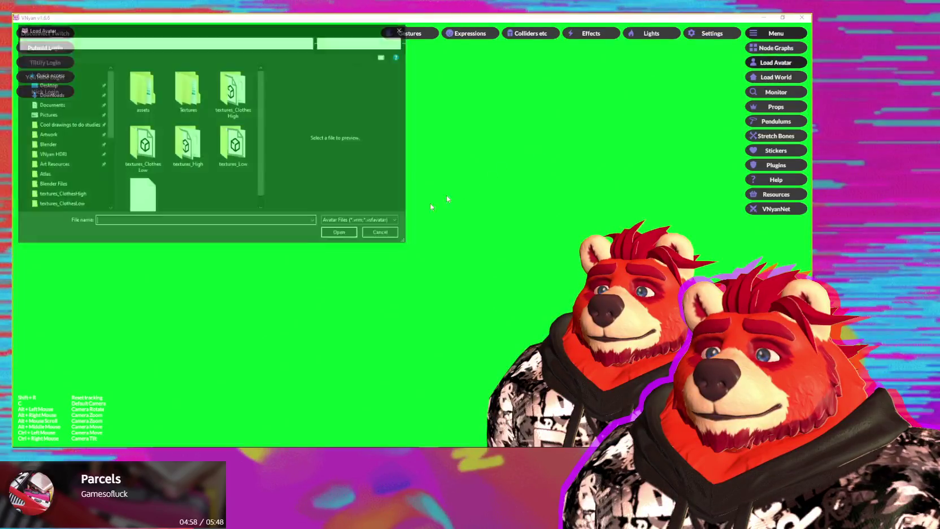
{"action": "double_click", "coordinate": [144, 203]}
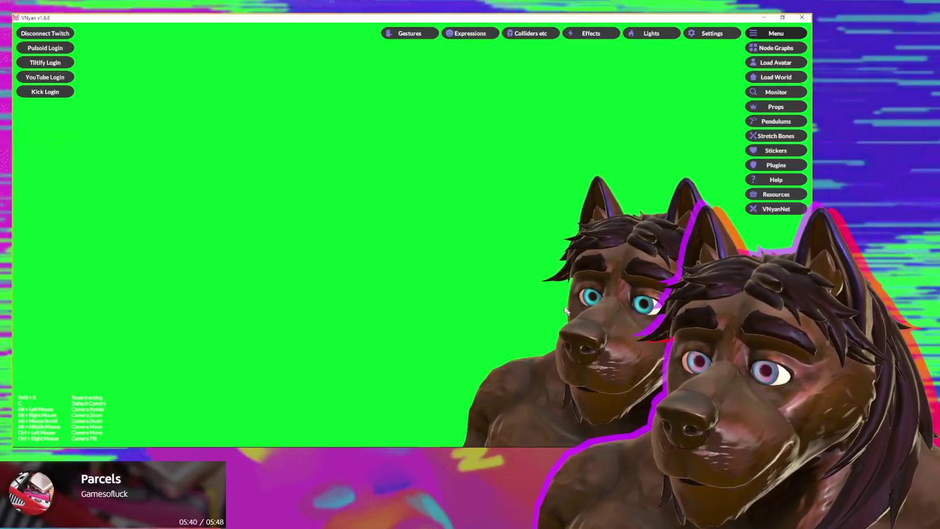
{"action": "left_click", "coordinate": [726, 35]}
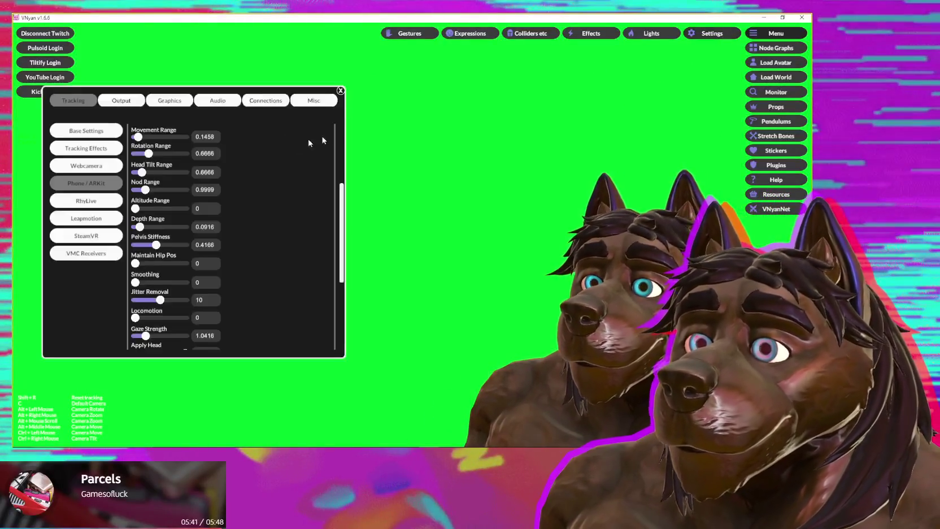
{"action": "left_click", "coordinate": [225, 104]}
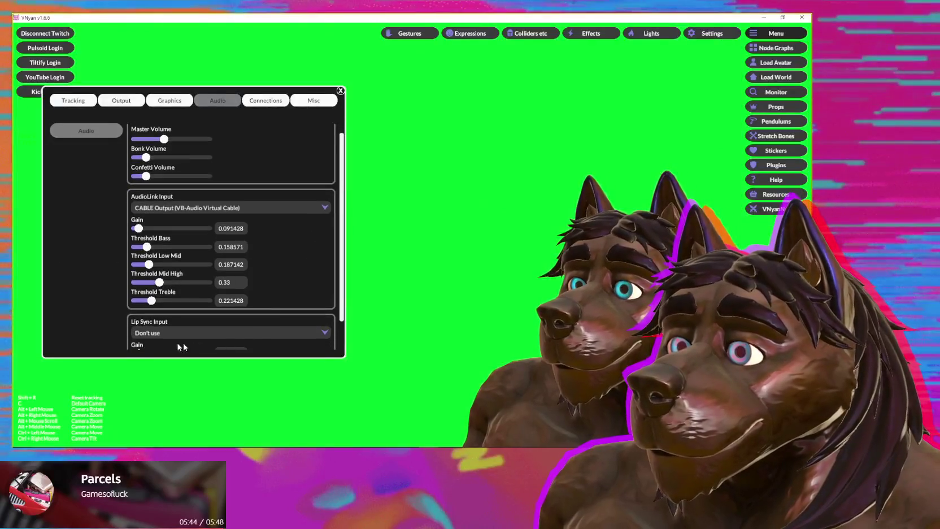
{"action": "left_click", "coordinate": [165, 335]}
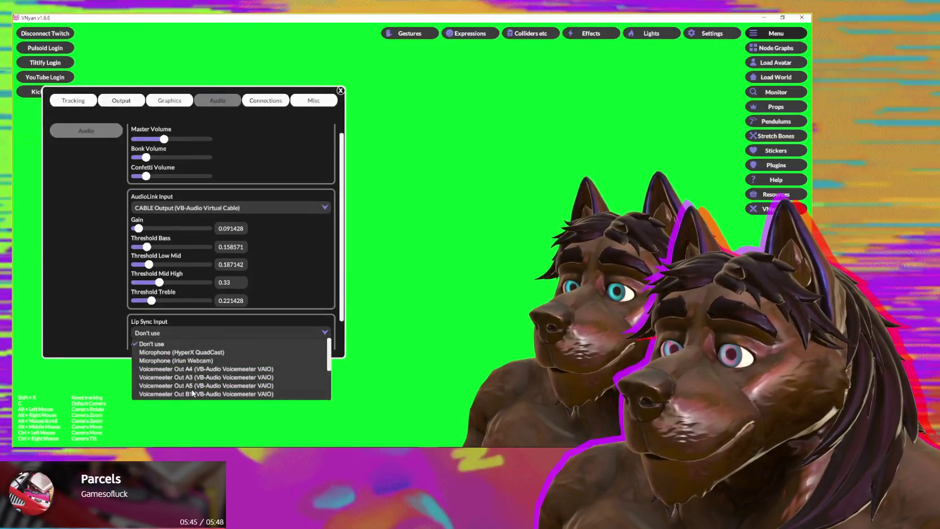
{"action": "left_click", "coordinate": [195, 393]}
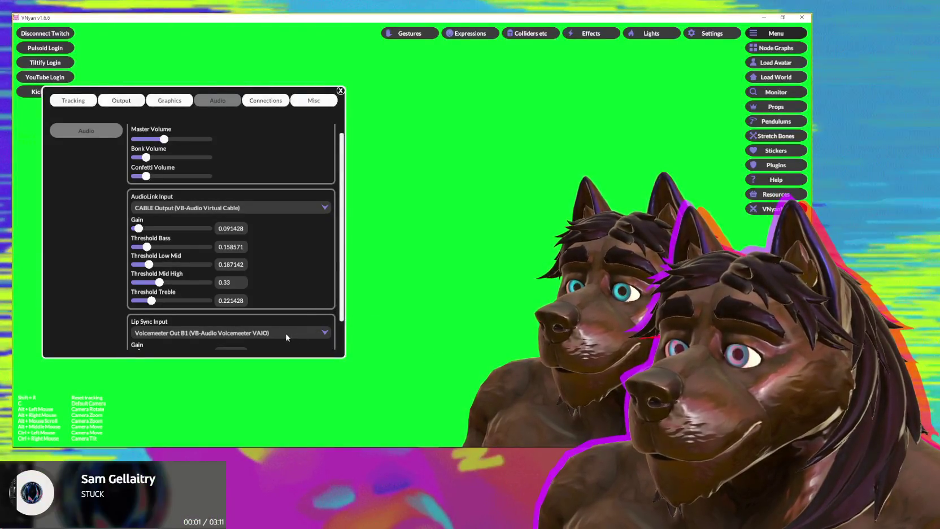
{"action": "left_click", "coordinate": [270, 333]}
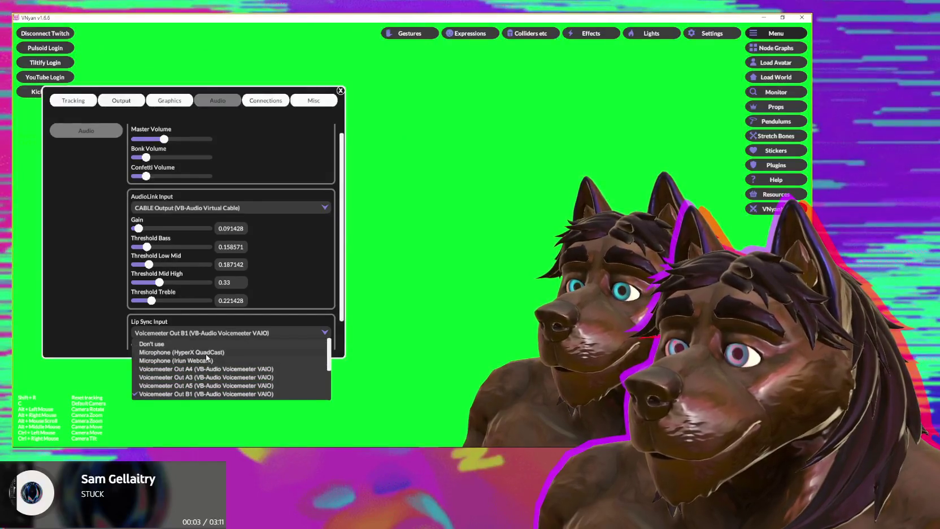
{"action": "left_click", "coordinate": [207, 352]}
{"action": "scroll", "coordinate": [306, 350], "scroll_direction": "down", "scroll_amount": 1}
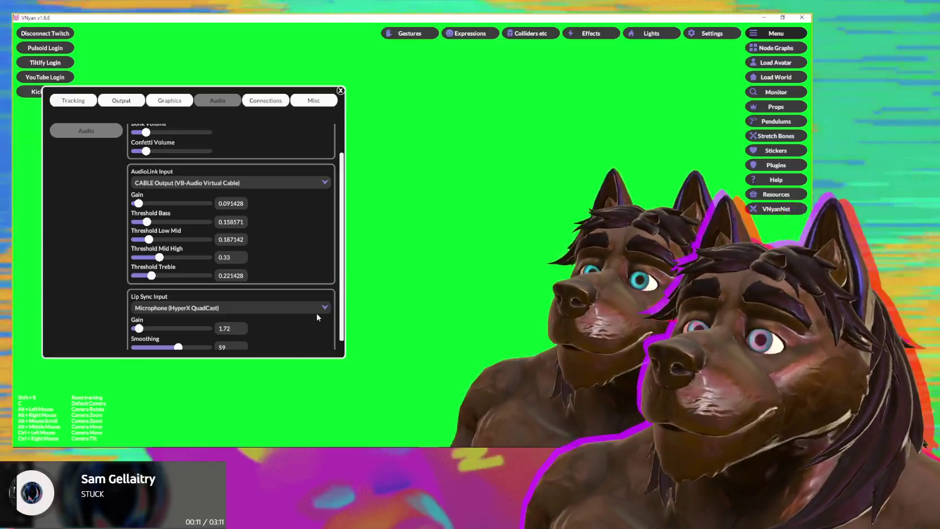
{"action": "left_click", "coordinate": [315, 308]}
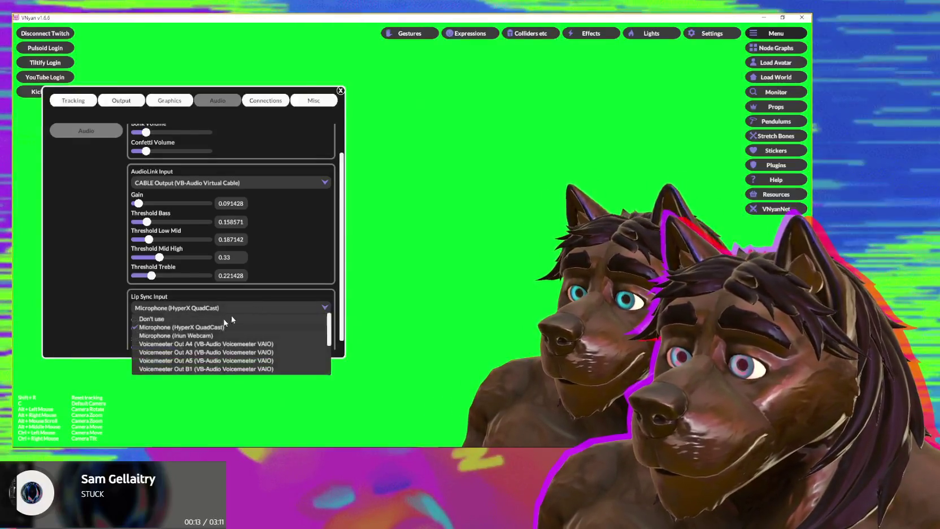
{"action": "left_click", "coordinate": [208, 319]}
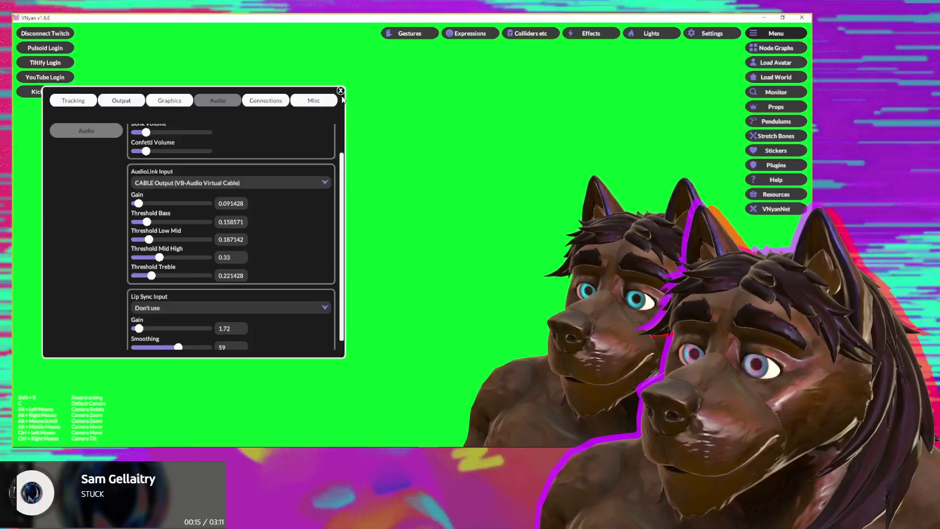
{"action": "left_click", "coordinate": [340, 91]}
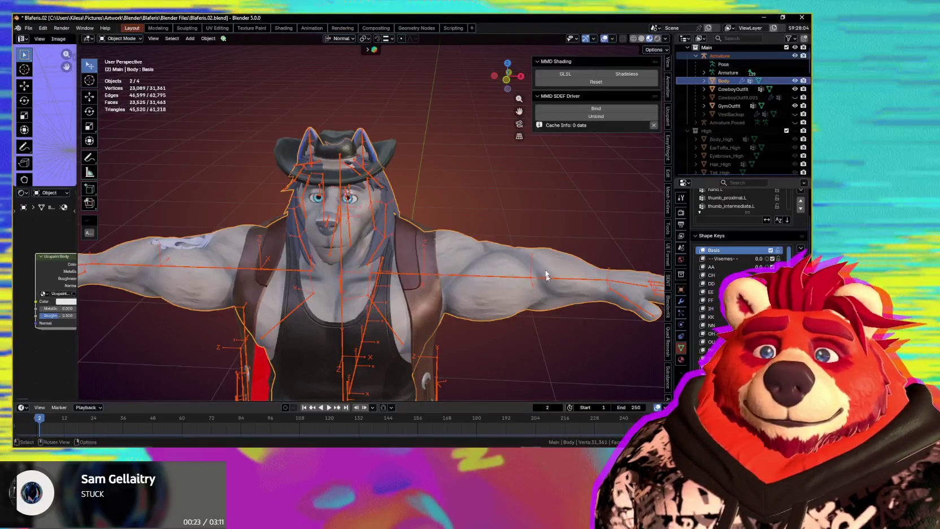
{"action": "mouse_move", "coordinate": [546, 275]}
{"action": "middle_mouse_down"}
{"action": "mouse_move", "coordinate": [472, 230]}
{"action": "mouse_move", "coordinate": [479, 207]}
{"action": "middle_mouse_up"}
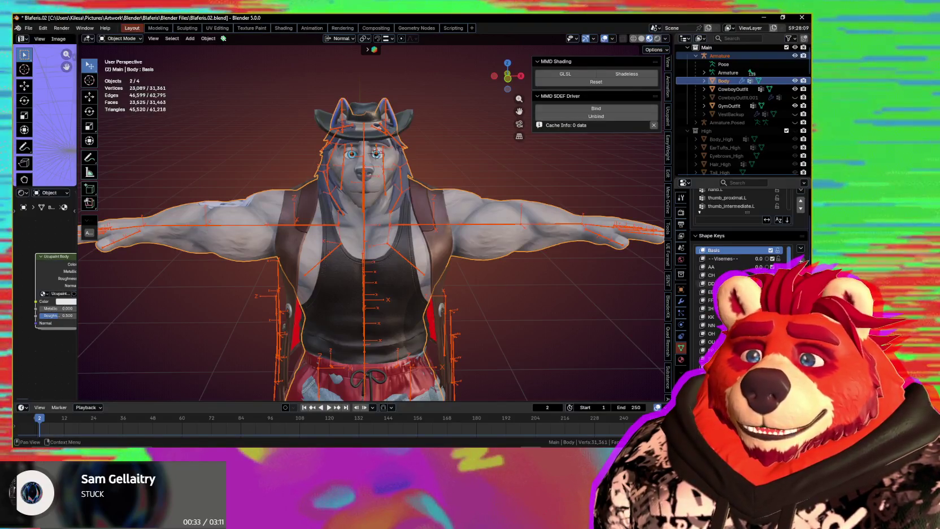
{"action": "mouse_move", "coordinate": [518, 273]}
{"action": "middle_mouse_down"}
{"action": "mouse_move", "coordinate": [372, 266]}
{"action": "mouse_move", "coordinate": [432, 222]}
{"action": "mouse_move", "coordinate": [480, 247]}
{"action": "mouse_move", "coordinate": [419, 211]}
{"action": "mouse_move", "coordinate": [445, 215]}
{"action": "mouse_move", "coordinate": [494, 258]}
{"action": "mouse_move", "coordinate": [556, 267]}
{"action": "mouse_move", "coordinate": [453, 274]}
{"action": "mouse_move", "coordinate": [321, 266]}
{"action": "mouse_move", "coordinate": [478, 277]}
{"action": "middle_mouse_up"}
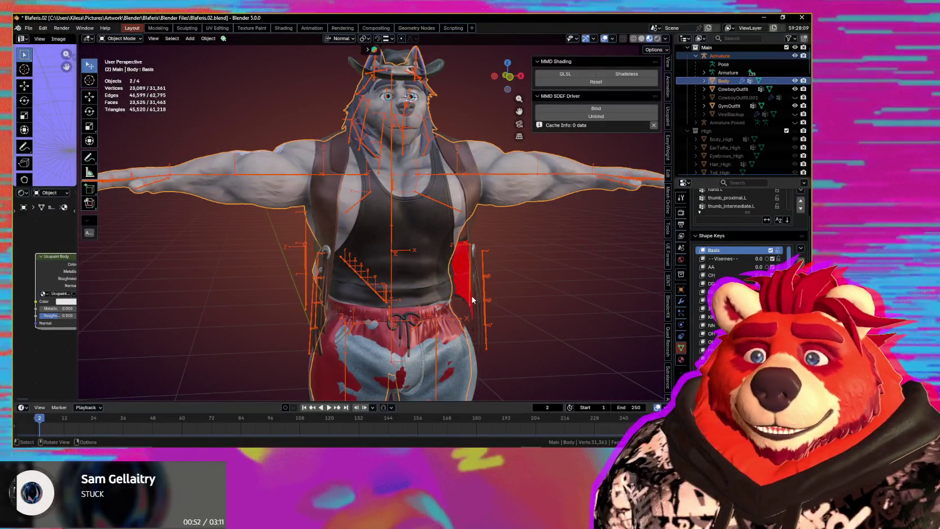
{"action": "scroll", "coordinate": [466, 288], "scroll_direction": "up", "scroll_amount": 2}
{"action": "mouse_move", "coordinate": [461, 283]}
{"action": "middle_mouse_down", "text": "shift"}
{"action": "mouse_move", "coordinate": [443, 161]}
{"action": "mouse_move", "coordinate": [507, 364]}
{"action": "mouse_move", "coordinate": [555, 347]}
{"action": "middle_mouse_up", "text": "shift"}
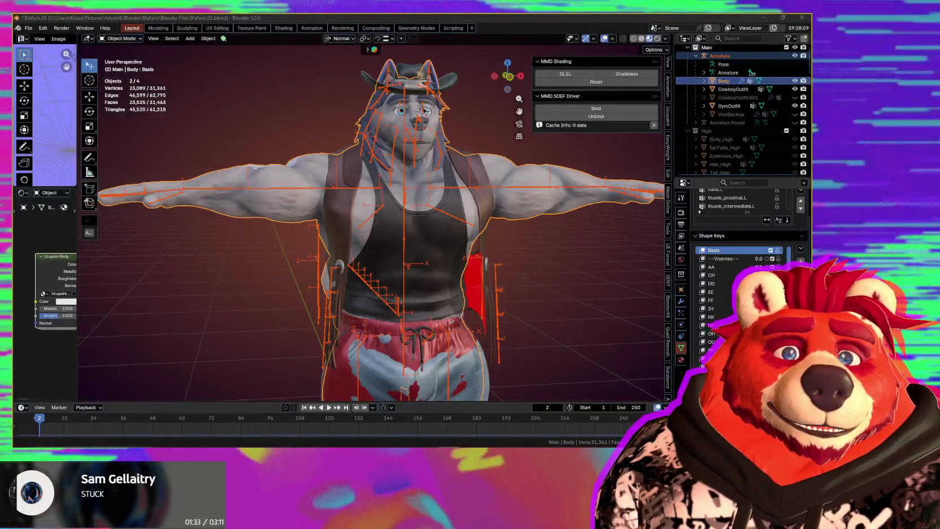
Step: Hide the GymOutfit and CowboyOutfit objects in the Outliner
{"action": "middle_click_drag", "start_coordinate": [472, 231], "coordinate": [561, 247]}
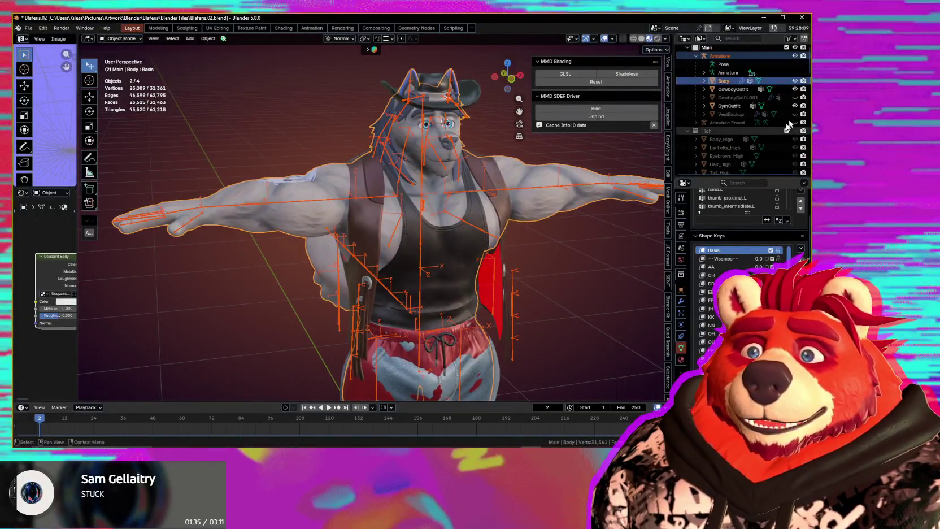
{"action": "left_click", "coordinate": [794, 105]}
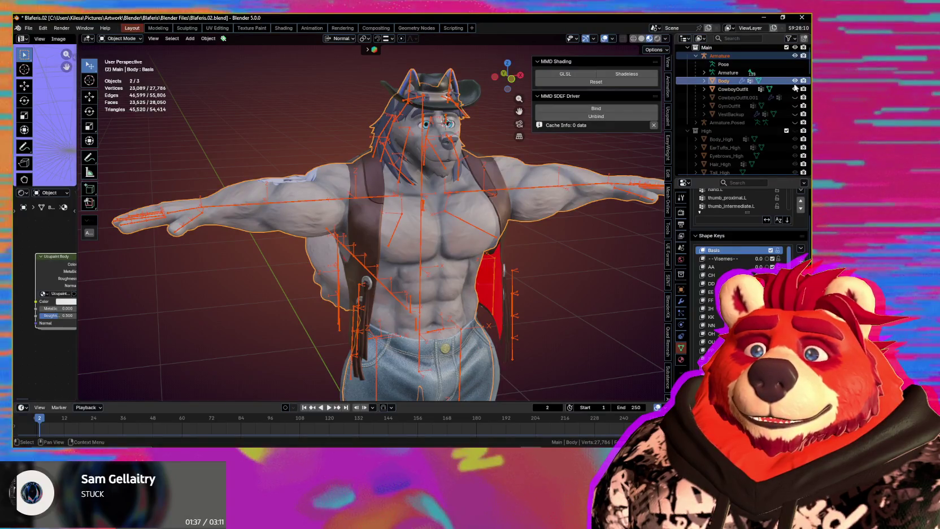
{"action": "left_click", "coordinate": [795, 89]}
Step: Select only the Armature and hide it with H, leaving the bare wolf body
{"action": "middle_click_drag", "start_coordinate": [439, 220], "coordinate": [486, 289]}
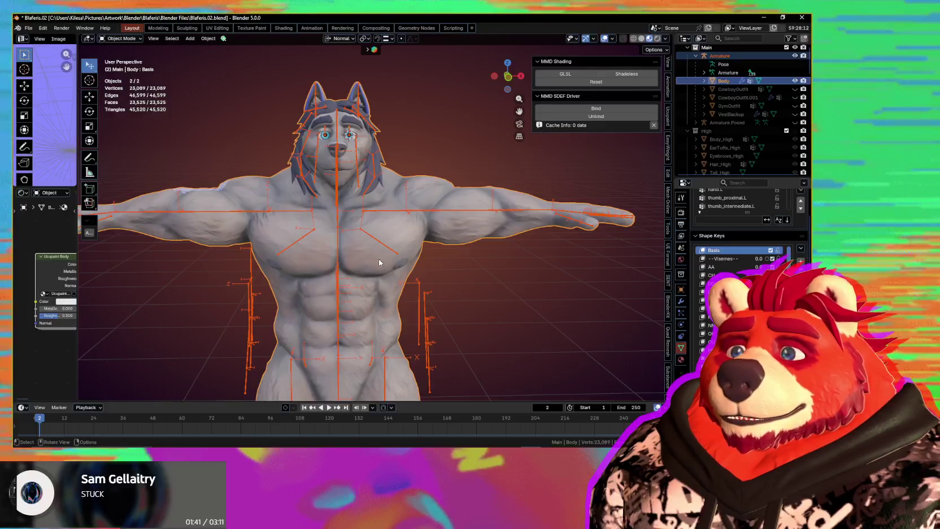
{"action": "key", "text": "alt+a"}
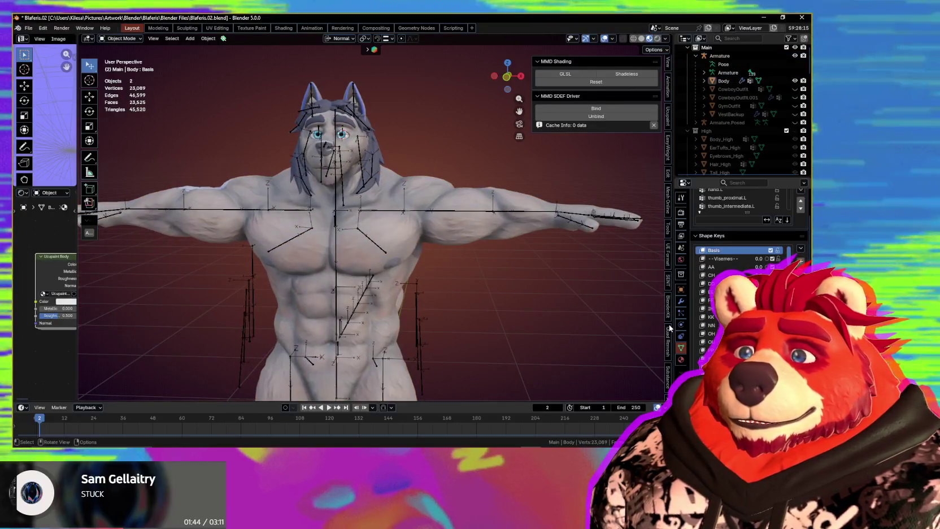
{"action": "left_click", "coordinate": [503, 289]}
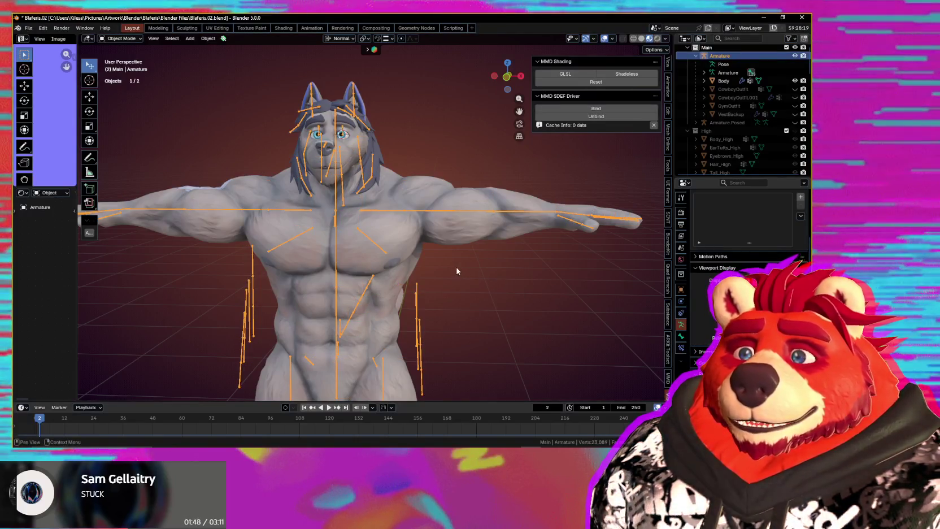
{"action": "key", "text": "h"}
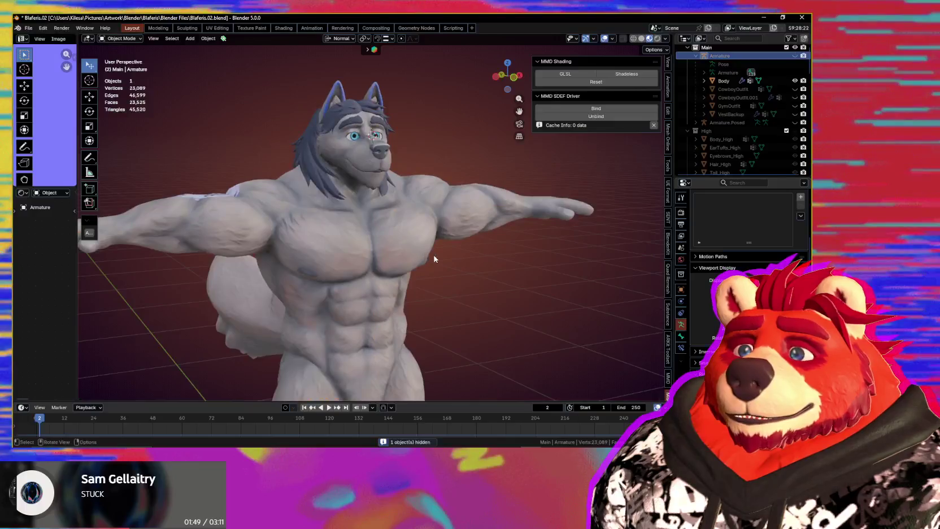
{"action": "scroll", "coordinate": [418, 237], "scroll_direction": "up", "scroll_amount": 2}
{"action": "scroll", "coordinate": [435, 222], "scroll_direction": "up", "scroll_amount": 3}
Step: Select the Tattoo layer in the Layers panel and switch to the Scale tool
{"action": "middle_click_drag", "start_coordinate": [435, 222], "coordinate": [408, 229]}
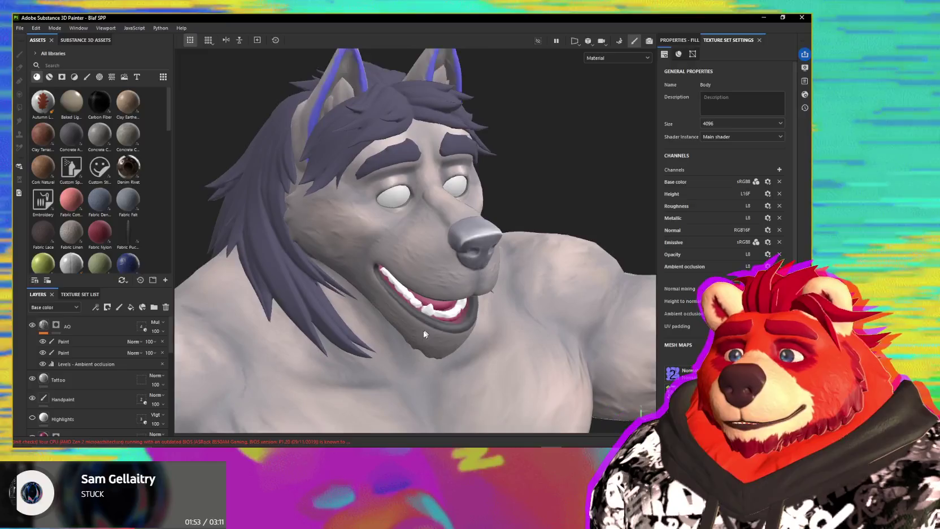
{"action": "mouse_move", "coordinate": [418, 226]}
{"action": "left_mouse_down", "text": "alt"}
{"action": "mouse_move", "coordinate": [454, 220]}
{"action": "mouse_move", "coordinate": [467, 271]}
{"action": "left_mouse_up", "text": "alt"}
{"action": "scroll", "coordinate": [452, 282], "scroll_direction": "up", "scroll_amount": 5}
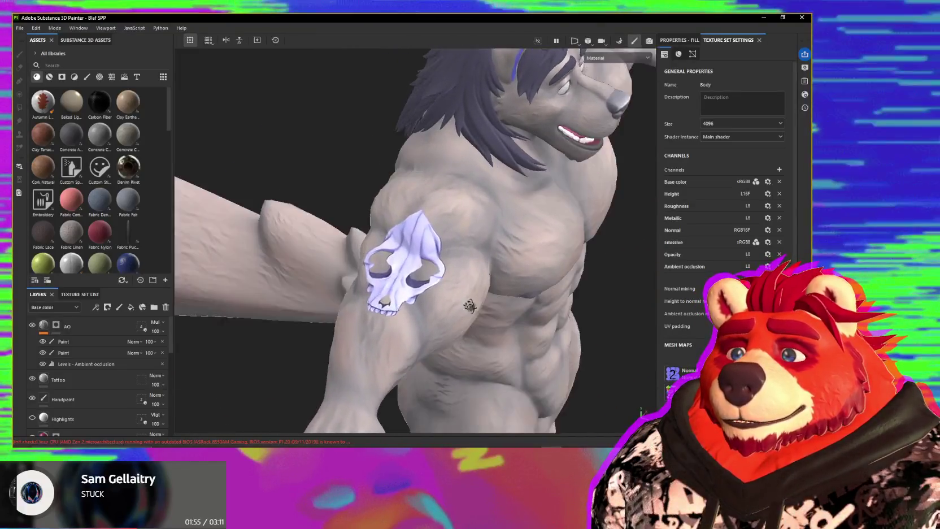
{"action": "scroll", "coordinate": [97, 339], "scroll_direction": "down", "scroll_amount": 5}
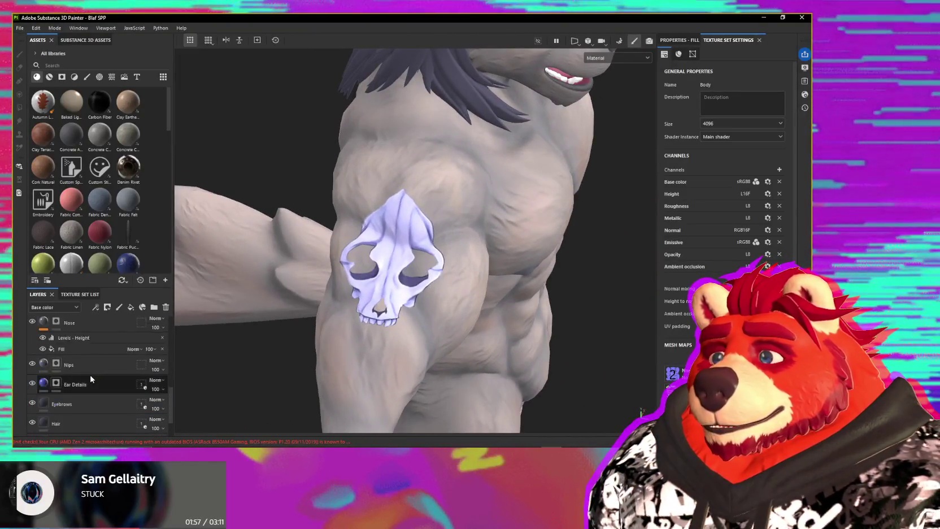
{"action": "scroll", "coordinate": [87, 378], "scroll_direction": "up", "scroll_amount": 2}
{"action": "scroll", "coordinate": [84, 373], "scroll_direction": "up", "scroll_amount": 2}
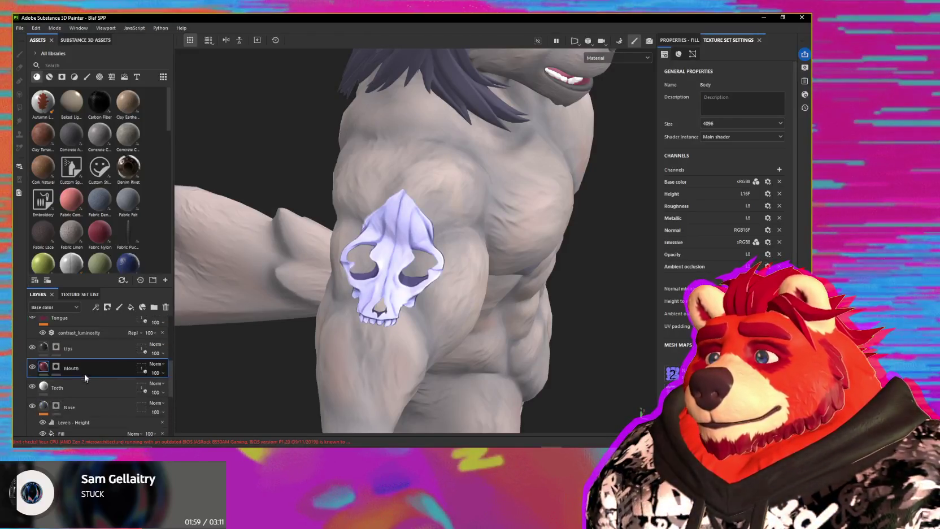
{"action": "scroll", "coordinate": [85, 370], "scroll_direction": "up", "scroll_amount": 2}
{"action": "scroll", "coordinate": [90, 366], "scroll_direction": "up", "scroll_amount": 1}
{"action": "left_click", "coordinate": [95, 340]}
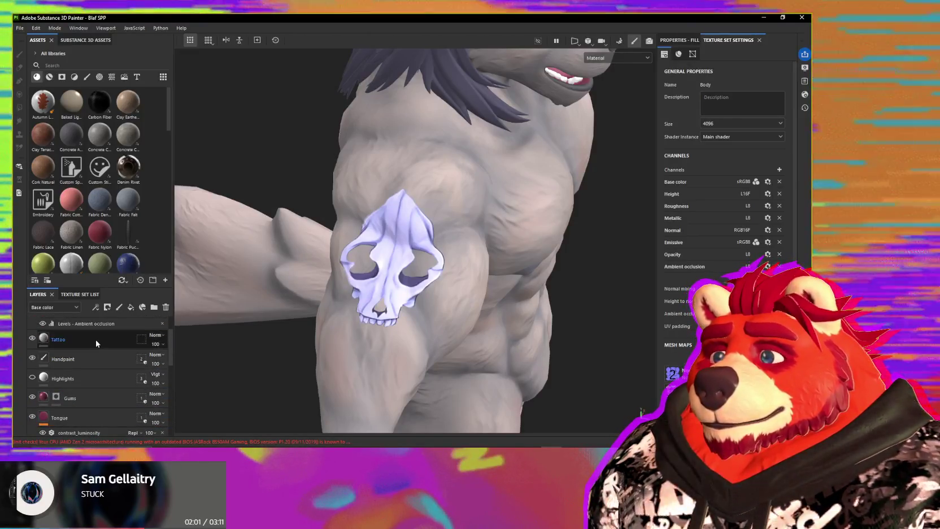
{"action": "mouse_move", "coordinate": [373, 327]}
{"action": "left_mouse_down", "text": "alt"}
{"action": "mouse_move", "coordinate": [400, 346]}
{"action": "mouse_move", "coordinate": [303, 114]}
{"action": "left_mouse_up", "text": "alt"}
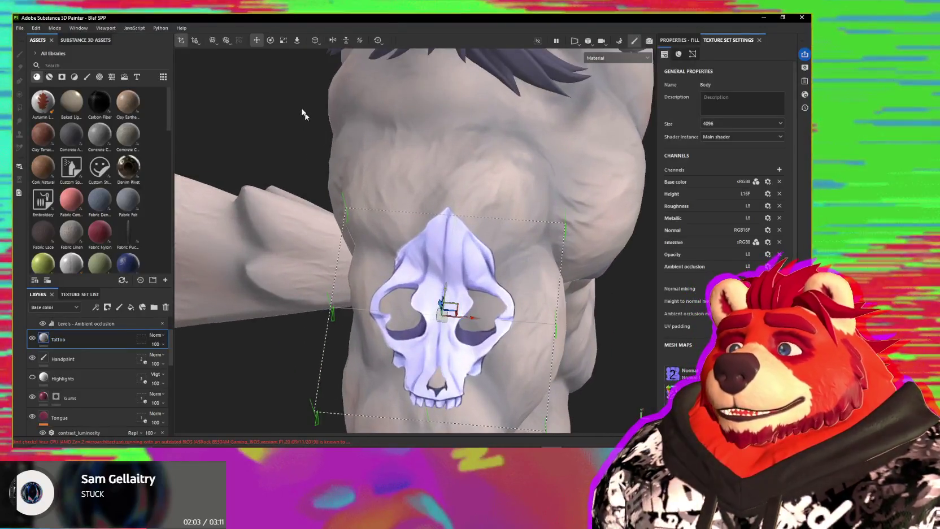
{"action": "left_click", "coordinate": [283, 39]}
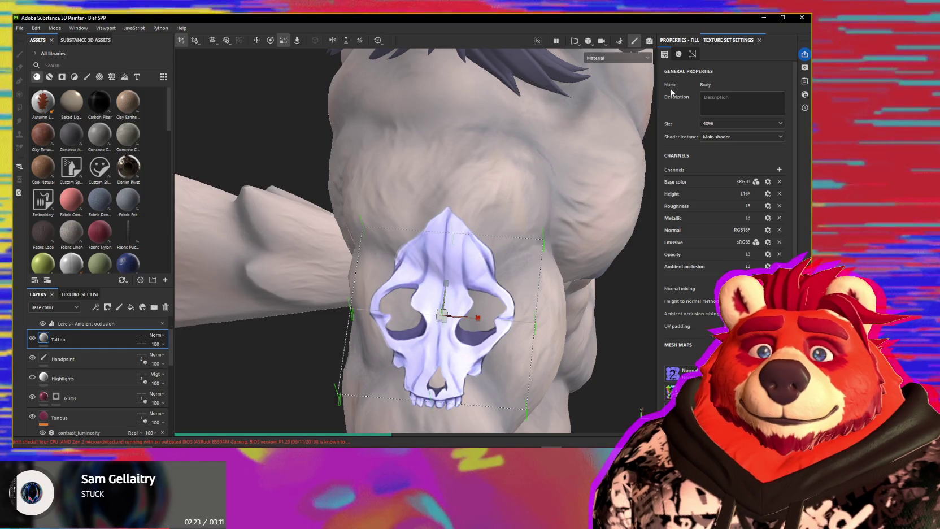
Step: Undo the last tattoo change and nudge the skull projection down and right on the arm
{"action": "left_click", "coordinate": [474, 278]}
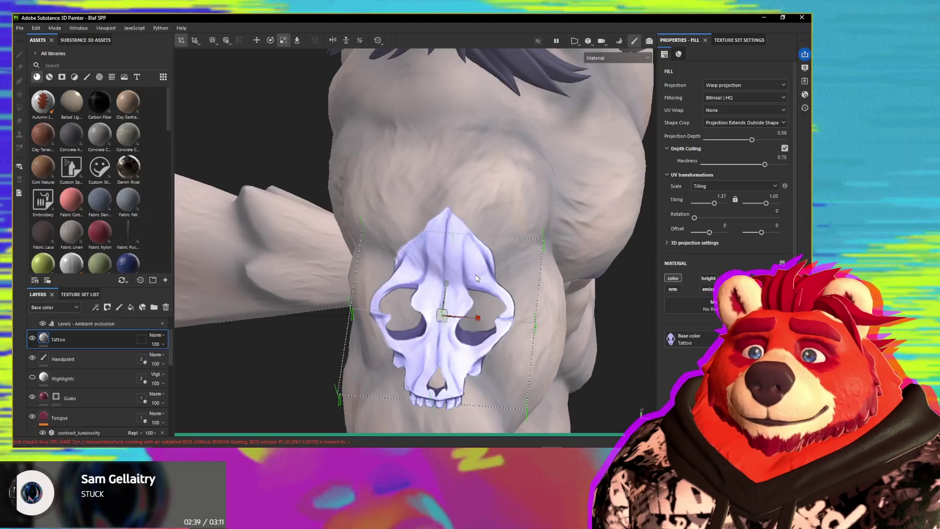
{"action": "key", "text": "ctrl+z"}
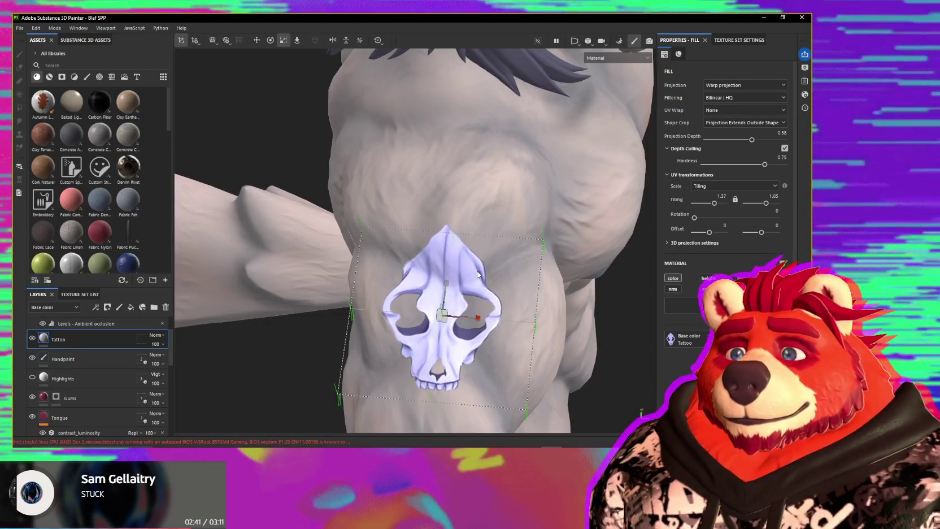
{"action": "mouse_move", "coordinate": [472, 289]}
{"action": "left_mouse_down", "text": "alt"}
{"action": "mouse_move", "coordinate": [461, 228]}
{"action": "mouse_move", "coordinate": [461, 256]}
{"action": "mouse_move", "coordinate": [455, 238]}
{"action": "left_mouse_up", "text": "alt"}
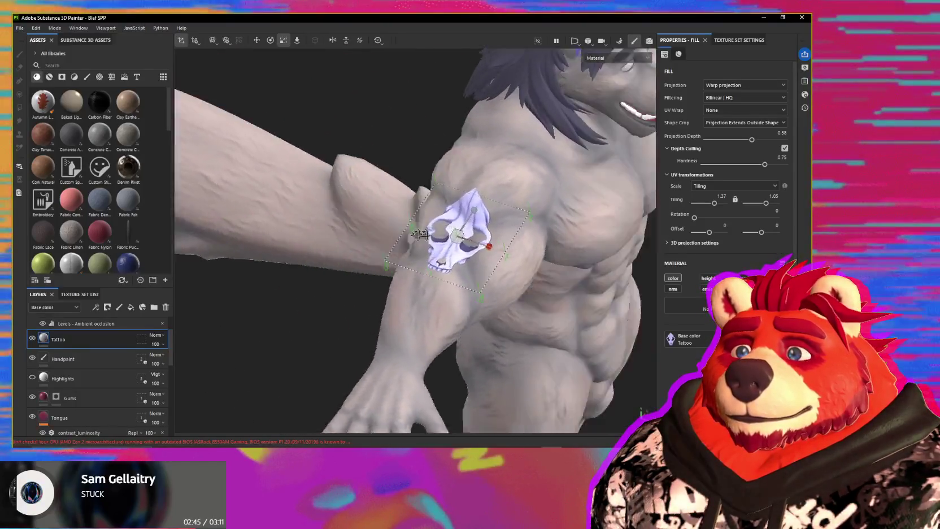
{"action": "scroll", "coordinate": [455, 237], "scroll_direction": "up", "scroll_amount": 3}
{"action": "scroll", "coordinate": [446, 242], "scroll_direction": "up", "scroll_amount": 2}
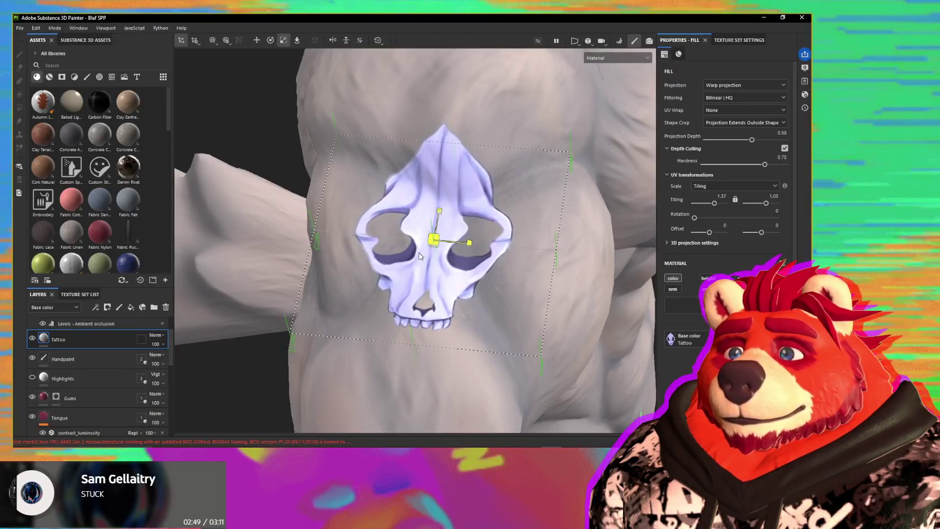
{"action": "key", "text": "p"}
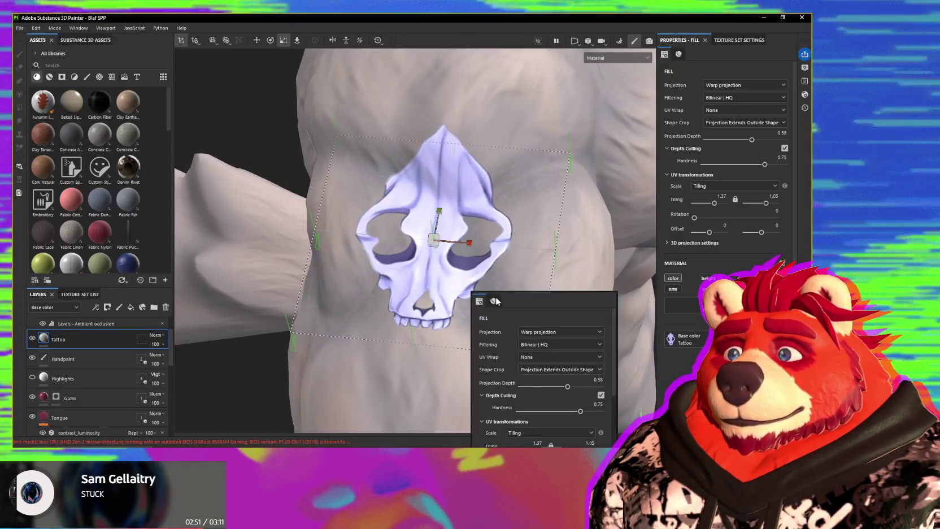
{"action": "scroll", "coordinate": [317, 80], "scroll_direction": "up", "scroll_amount": 1}
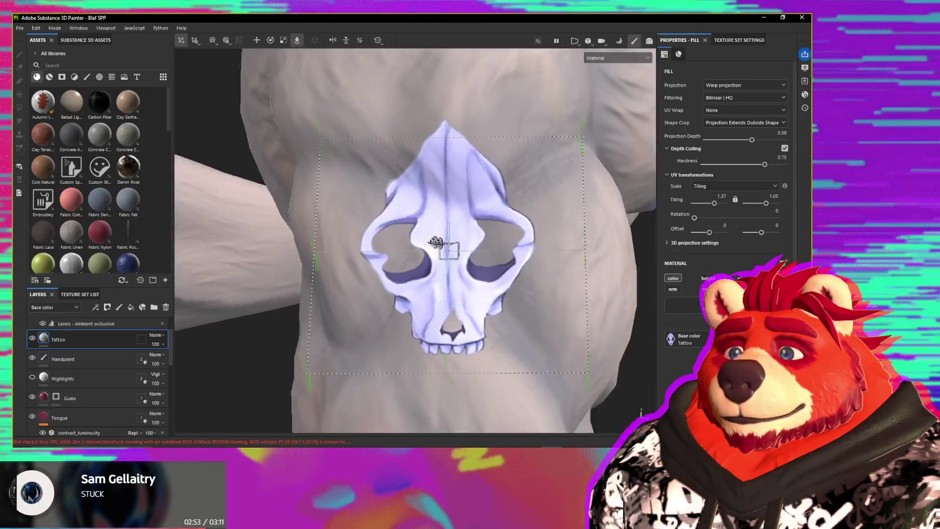
{"action": "left_click_drag", "start_coordinate": [374, 126], "coordinate": [527, 243], "text": "alt"}
{"action": "left_click_drag", "start_coordinate": [452, 258], "coordinate": [460, 272]}
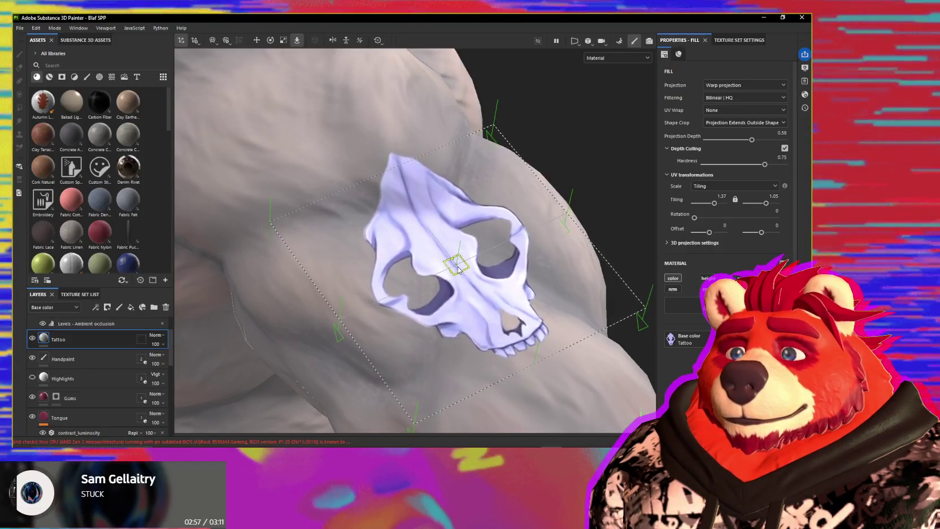
{"action": "scroll", "coordinate": [512, 295], "scroll_direction": "down", "scroll_amount": 4}
{"action": "mouse_move", "coordinate": [512, 294]}
{"action": "left_mouse_down", "text": "alt"}
{"action": "mouse_move", "coordinate": [370, 279]}
{"action": "mouse_move", "coordinate": [460, 284]}
{"action": "mouse_move", "coordinate": [457, 298]}
{"action": "mouse_move", "coordinate": [394, 318]}
{"action": "mouse_move", "coordinate": [617, 325]}
{"action": "mouse_move", "coordinate": [570, 329]}
{"action": "left_mouse_up", "text": "alt"}
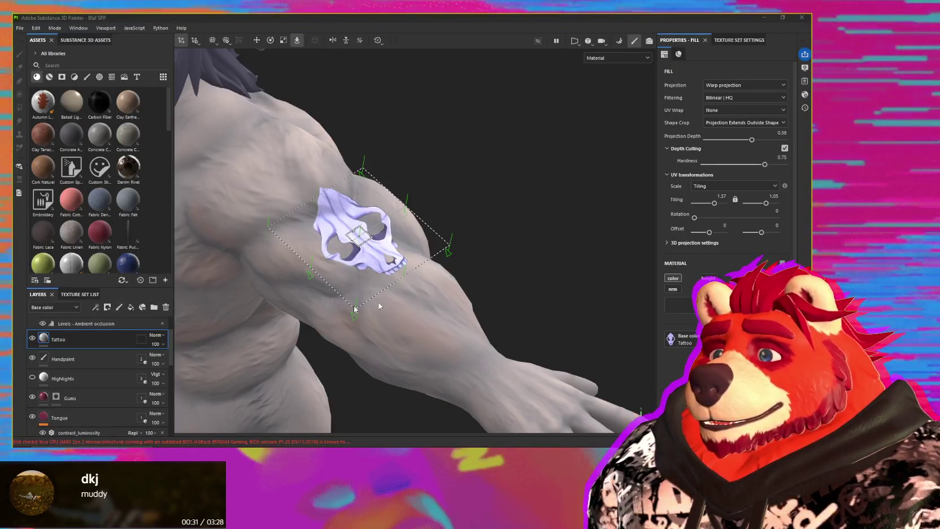
Step: Check the tattoo from several angles and shift the skull slightly further down the upper arm
{"action": "mouse_move", "coordinate": [379, 302]}
{"action": "left_mouse_down", "text": "alt"}
{"action": "mouse_move", "coordinate": [394, 315]}
{"action": "mouse_move", "coordinate": [403, 282]}
{"action": "left_mouse_up", "text": "alt"}
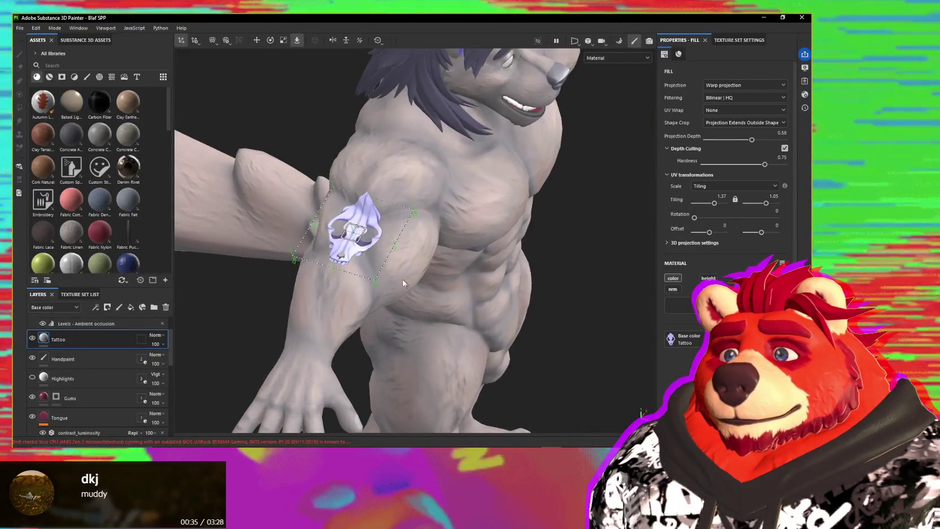
{"action": "mouse_move", "coordinate": [401, 278]}
{"action": "left_mouse_down", "text": "alt"}
{"action": "mouse_move", "coordinate": [341, 245]}
{"action": "mouse_move", "coordinate": [387, 276]}
{"action": "mouse_move", "coordinate": [518, 299]}
{"action": "mouse_move", "coordinate": [362, 291]}
{"action": "left_mouse_up", "text": "alt"}
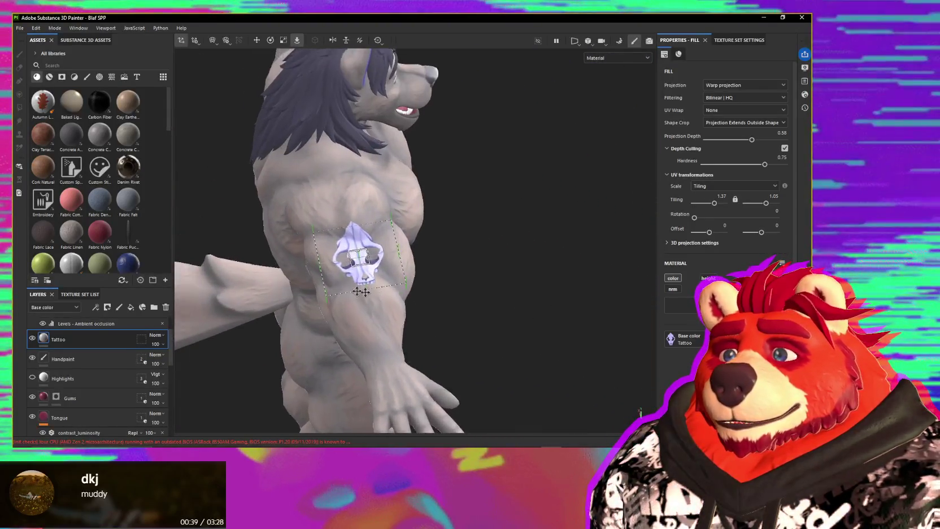
{"action": "scroll", "coordinate": [361, 292], "scroll_direction": "up", "scroll_amount": 3}
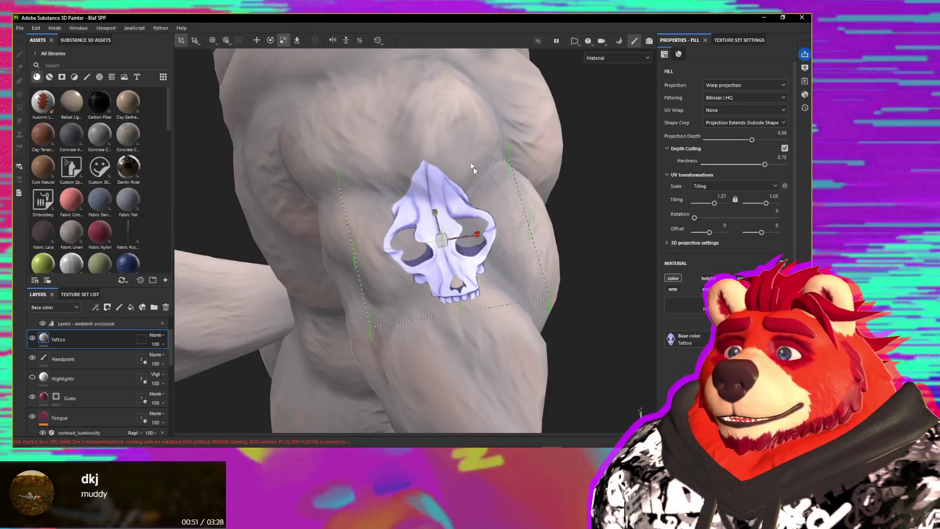
{"action": "left_click_drag", "start_coordinate": [474, 167], "coordinate": [428, 238], "text": "alt"}
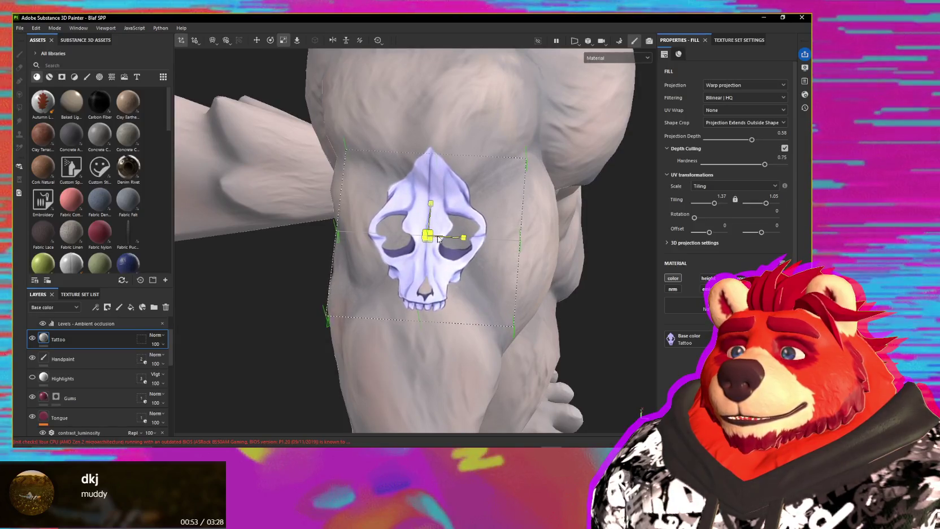
{"action": "mouse_move", "coordinate": [444, 238]}
{"action": "left_mouse_down", "text": "alt"}
{"action": "mouse_move", "coordinate": [469, 244]}
{"action": "mouse_move", "coordinate": [474, 207]}
{"action": "mouse_move", "coordinate": [472, 218]}
{"action": "left_mouse_up", "text": "alt"}
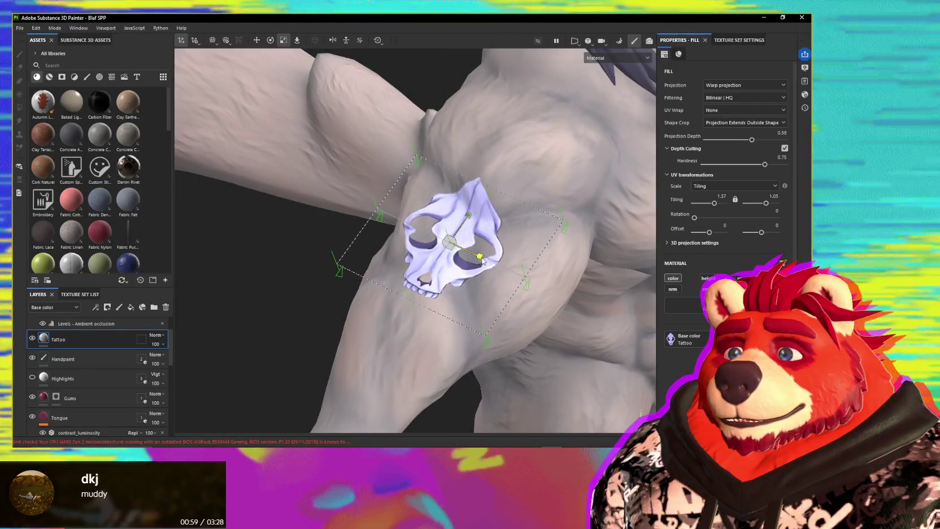
{"action": "mouse_move", "coordinate": [483, 261]}
{"action": "left_mouse_down", "text": "alt"}
{"action": "mouse_move", "coordinate": [385, 275]}
{"action": "mouse_move", "coordinate": [635, 327]}
{"action": "mouse_move", "coordinate": [550, 321]}
{"action": "left_mouse_up", "text": "alt"}
{"action": "scroll", "coordinate": [370, 242], "scroll_direction": "up", "scroll_amount": 3}
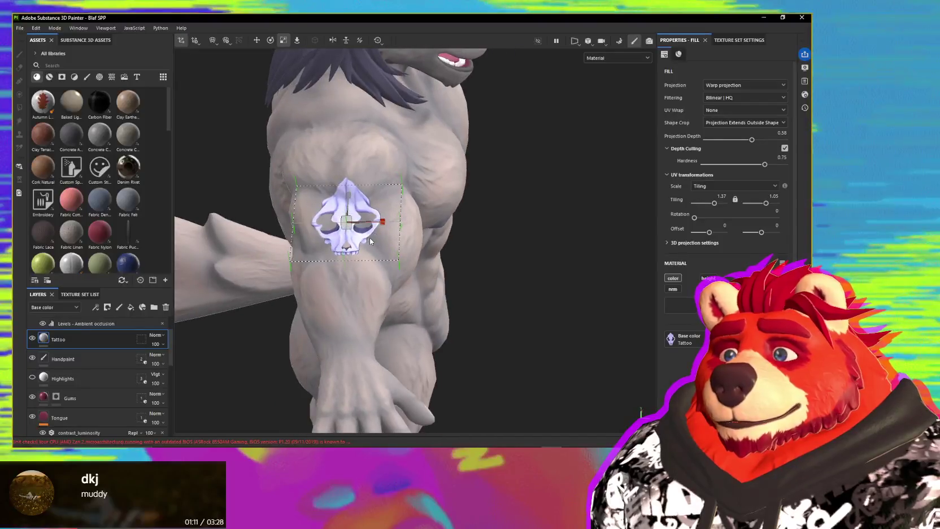
{"action": "mouse_move", "coordinate": [370, 242]}
{"action": "left_mouse_down", "text": "alt"}
{"action": "mouse_move", "coordinate": [339, 243]}
{"action": "mouse_move", "coordinate": [453, 247]}
{"action": "mouse_move", "coordinate": [336, 241]}
{"action": "left_mouse_up", "text": "alt"}
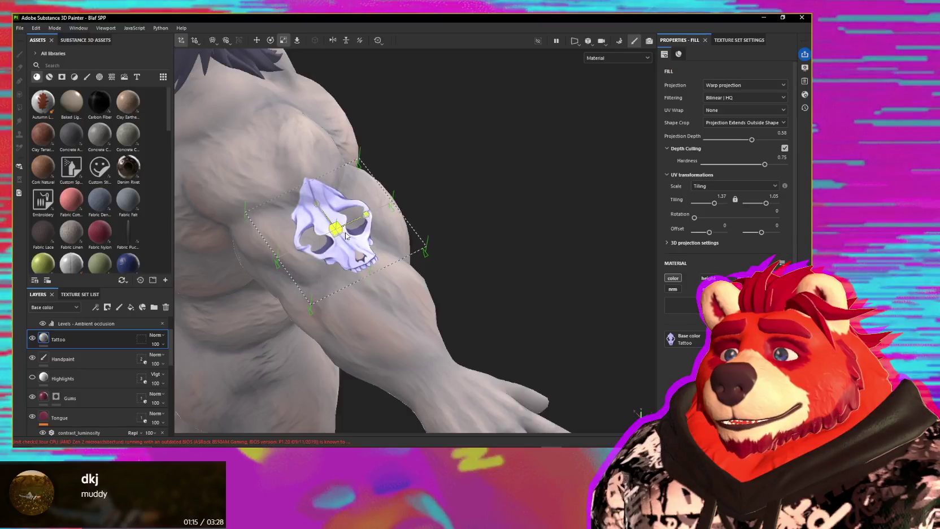
{"action": "mouse_move", "coordinate": [357, 237]}
{"action": "left_mouse_down", "text": "alt"}
{"action": "mouse_move", "coordinate": [431, 238]}
{"action": "mouse_move", "coordinate": [300, 195]}
{"action": "mouse_move", "coordinate": [336, 272]}
{"action": "mouse_move", "coordinate": [433, 213]}
{"action": "mouse_move", "coordinate": [456, 187]}
{"action": "left_mouse_up", "text": "alt"}
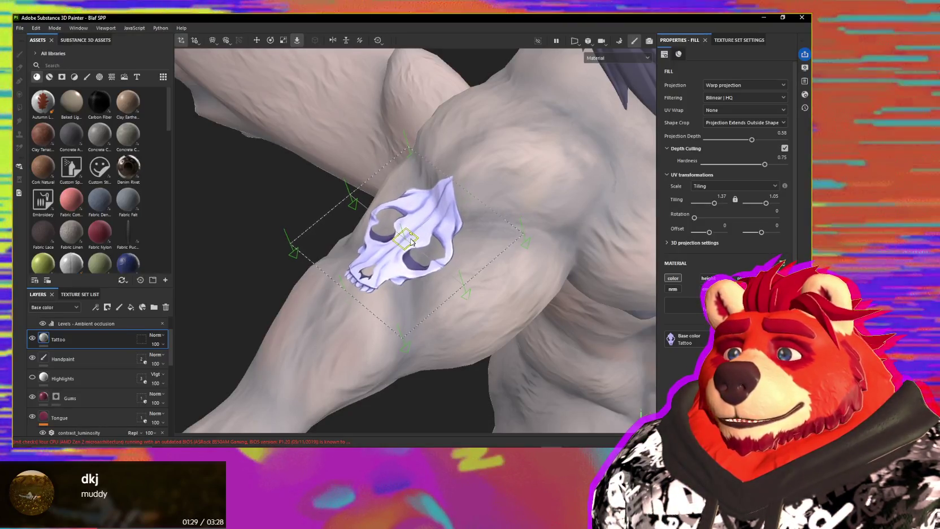
{"action": "mouse_move", "coordinate": [413, 240]}
{"action": "left_mouse_down"}
{"action": "mouse_move", "coordinate": [413, 248]}
{"action": "mouse_move", "coordinate": [389, 228]}
{"action": "mouse_move", "coordinate": [418, 274]}
{"action": "mouse_move", "coordinate": [338, 204]}
{"action": "mouse_move", "coordinate": [461, 262]}
{"action": "left_mouse_up"}
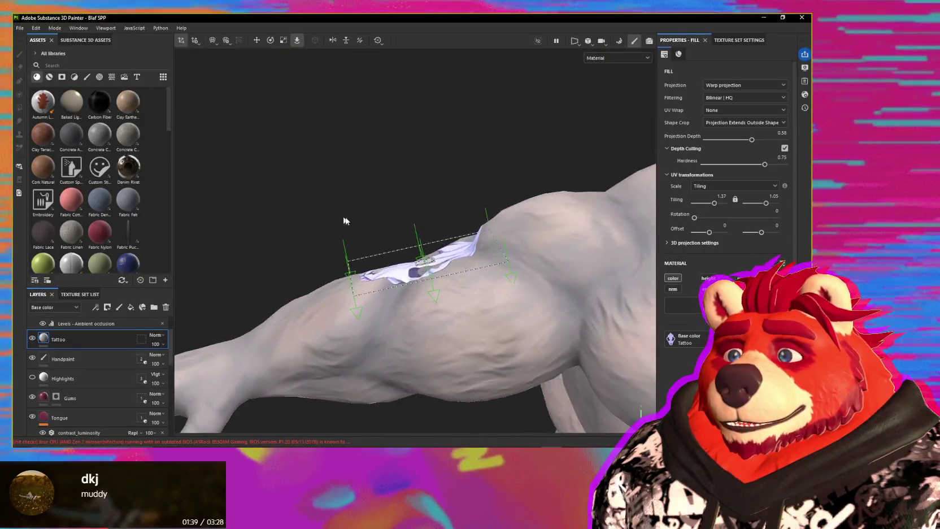
{"action": "scroll", "coordinate": [461, 263], "scroll_direction": "down", "scroll_amount": 3}
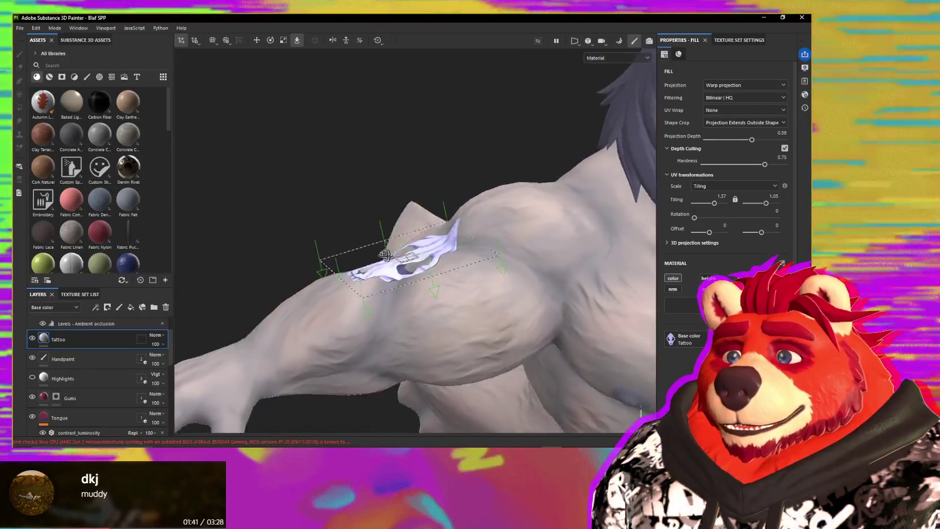
{"action": "scroll", "coordinate": [459, 264], "scroll_direction": "down", "scroll_amount": 3}
{"action": "scroll", "coordinate": [456, 265], "scroll_direction": "down", "scroll_amount": 2}
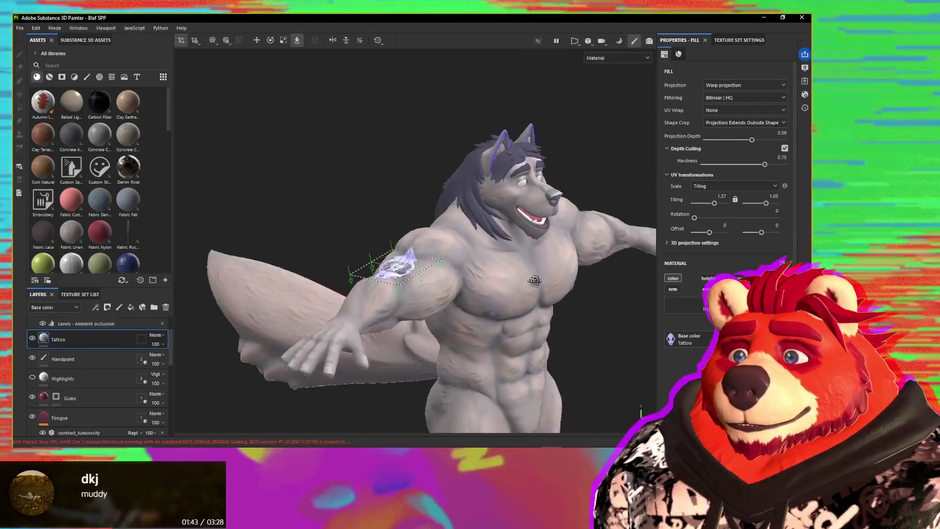
{"action": "mouse_move", "coordinate": [456, 265]}
{"action": "left_mouse_down", "text": "alt"}
{"action": "mouse_move", "coordinate": [429, 252]}
{"action": "mouse_move", "coordinate": [369, 302]}
{"action": "mouse_move", "coordinate": [430, 306]}
{"action": "left_mouse_up", "text": "alt"}
{"action": "scroll", "coordinate": [407, 251], "scroll_direction": "up", "scroll_amount": 3}
{"action": "scroll", "coordinate": [368, 303], "scroll_direction": "up", "scroll_amount": 3}
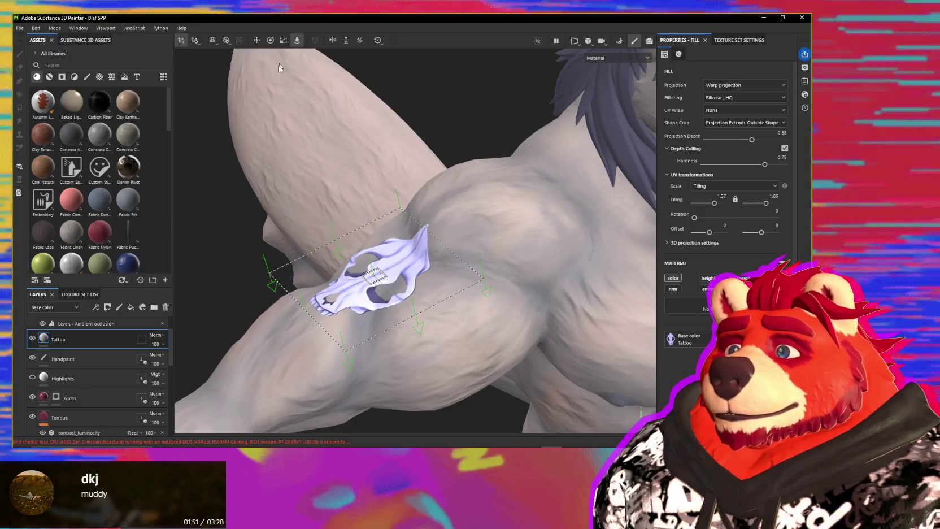
{"action": "left_click_drag", "start_coordinate": [286, 54], "coordinate": [346, 164], "text": "alt"}
{"action": "left_click_drag", "start_coordinate": [408, 208], "coordinate": [293, 105], "text": "alt"}
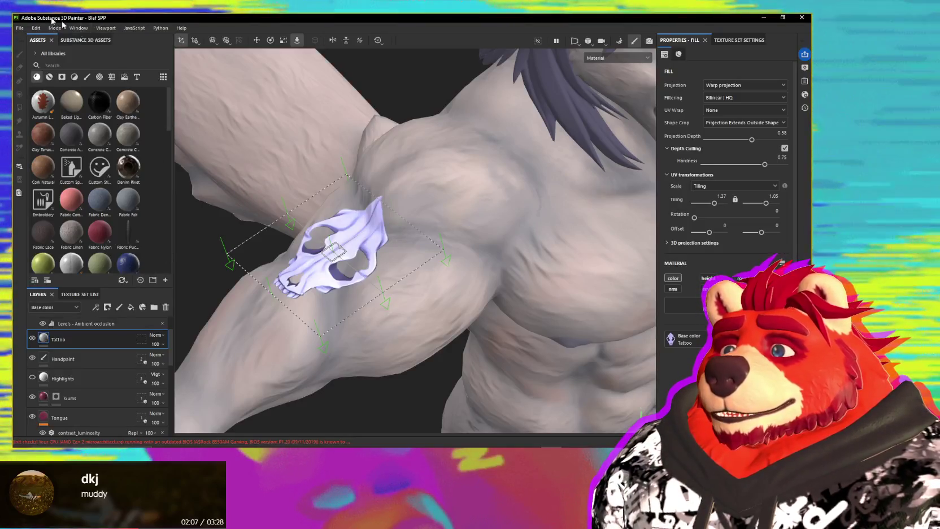
Step: Open Export Textures and keep only the Body texture set checked
{"action": "left_click", "coordinate": [21, 28]}
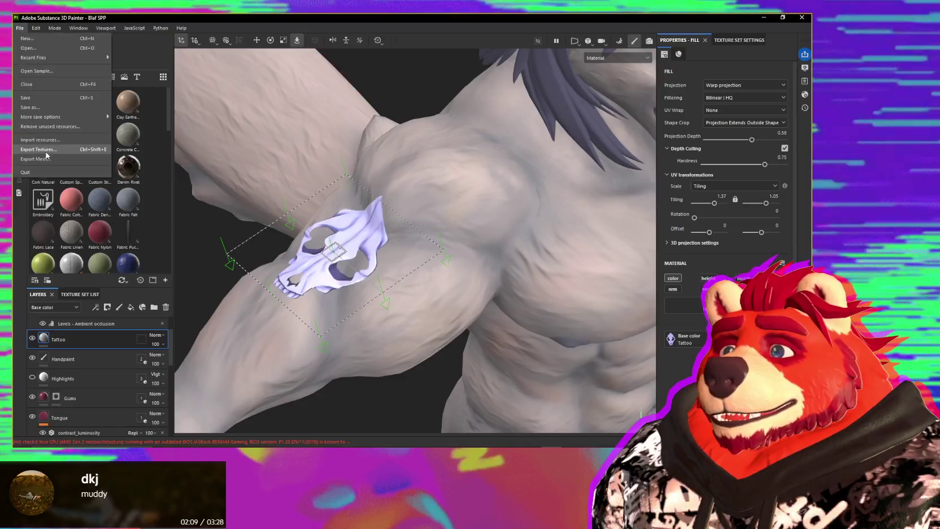
{"action": "left_click", "coordinate": [47, 155]}
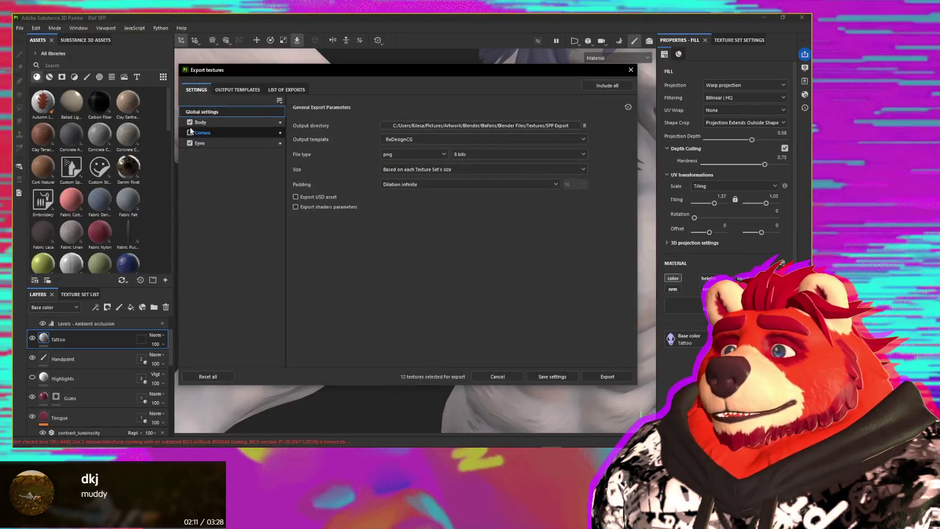
{"action": "left_click", "coordinate": [190, 147]}
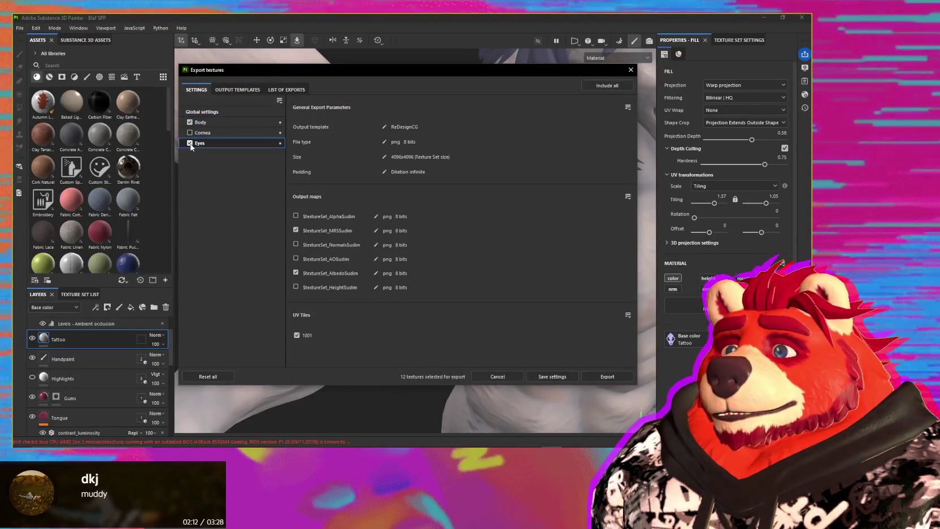
{"action": "left_click", "coordinate": [224, 123]}
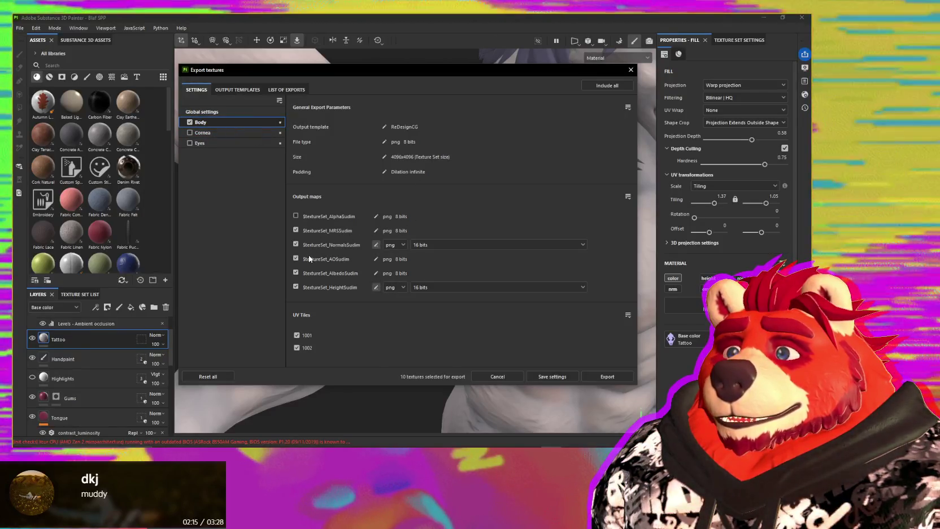
Step: Drop the height and AO maps, export the Body albedo for tiles 1001 and 1002, and switch to Photoshop
{"action": "left_click", "coordinate": [296, 286]}
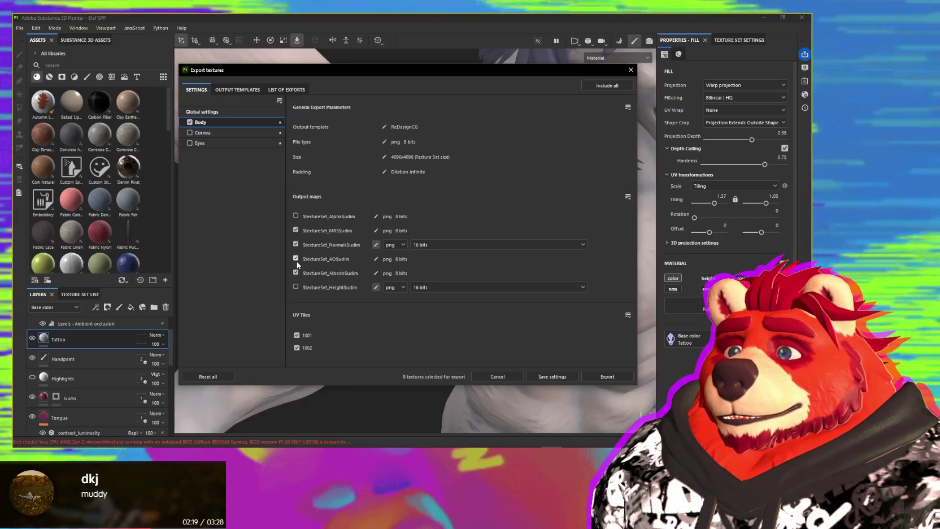
{"action": "left_click", "coordinate": [295, 258]}
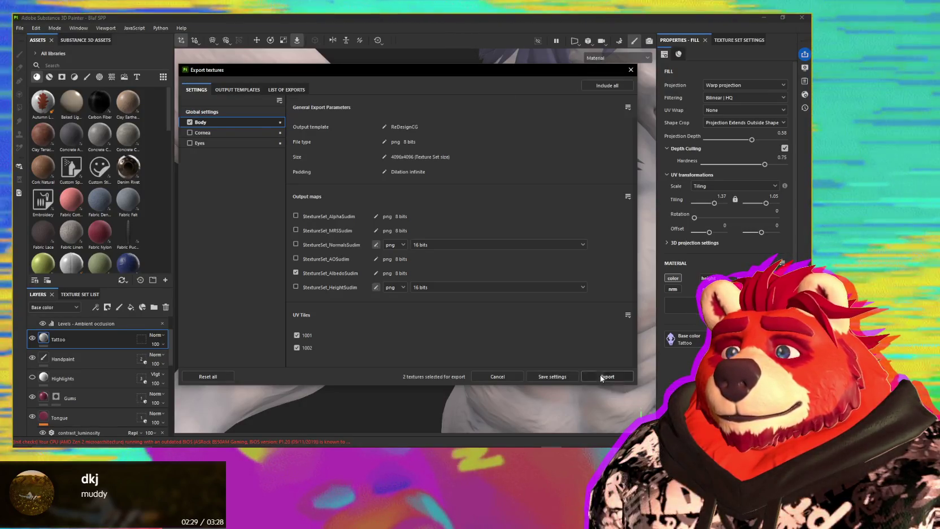
{"action": "left_click", "coordinate": [600, 377]}
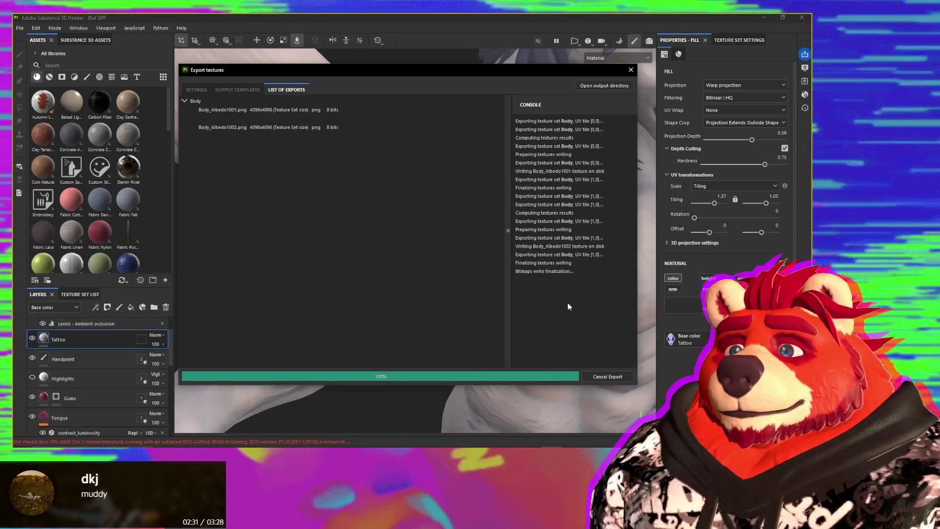
{"action": "key", "text": "alt+Tab"}
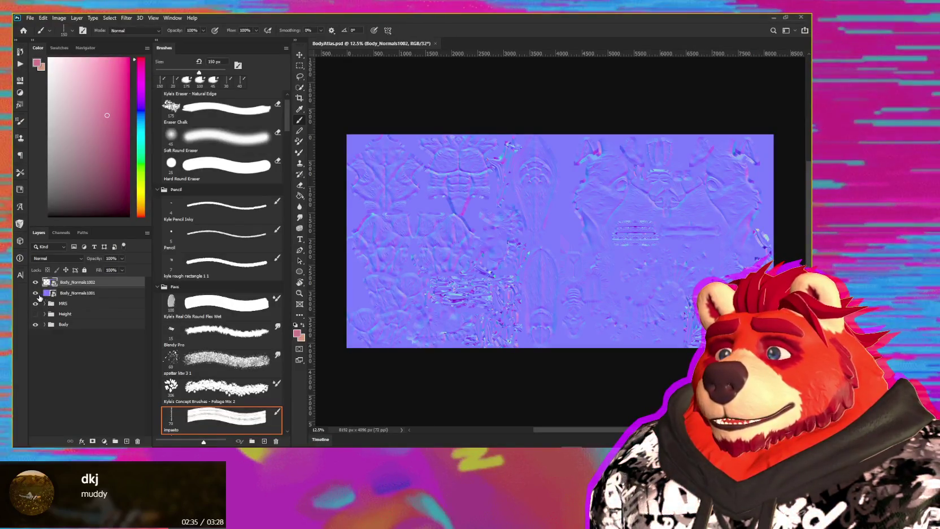
Step: Hide the Body_Normals1001/1002 and MRS layers, expand the Body group, and select Body_Albedo1001
{"action": "left_click", "coordinate": [35, 293]}
{"action": "left_click", "coordinate": [35, 282]}
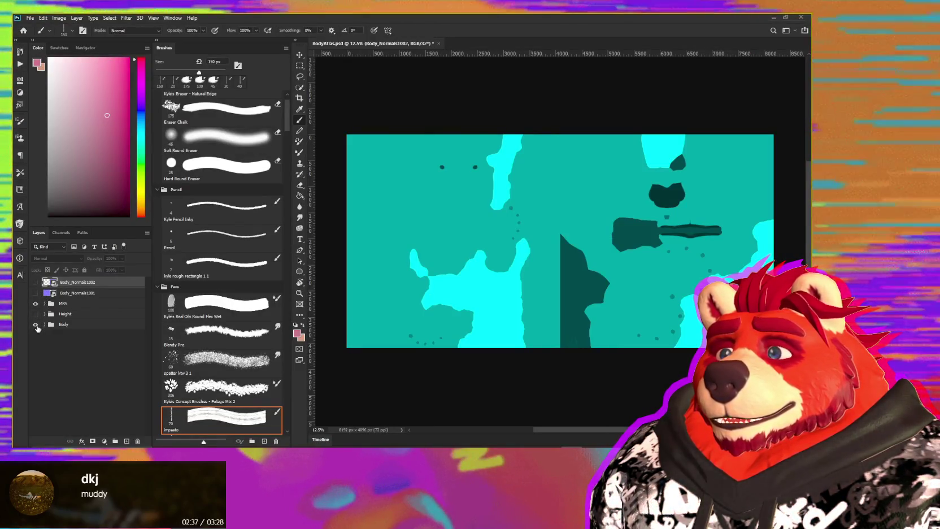
{"action": "left_click", "coordinate": [45, 326]}
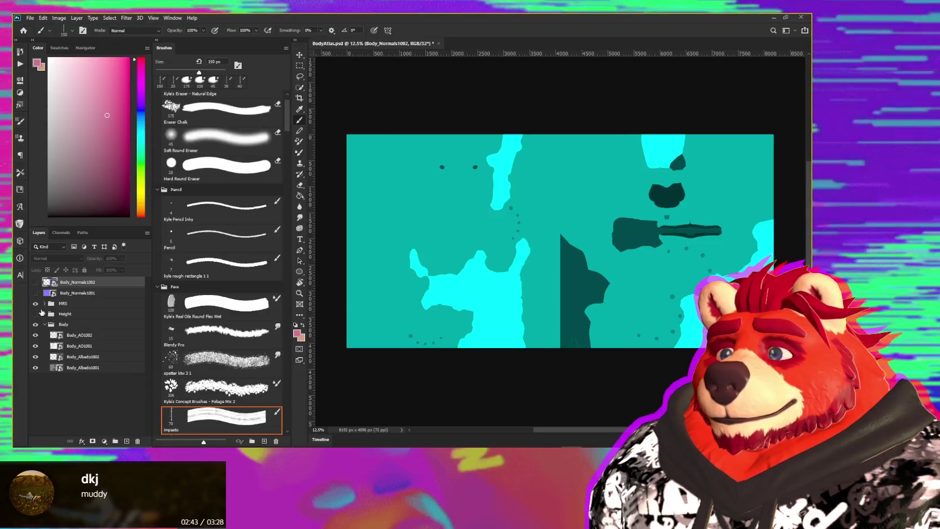
{"action": "left_click", "coordinate": [35, 304]}
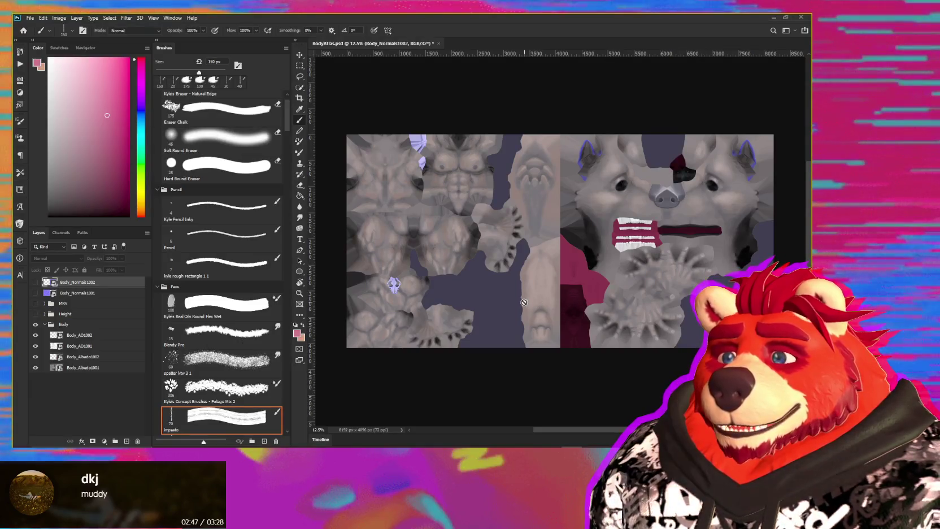
{"action": "scroll", "coordinate": [540, 345], "scroll_direction": "up", "scroll_amount": 1, "text": "alt"}
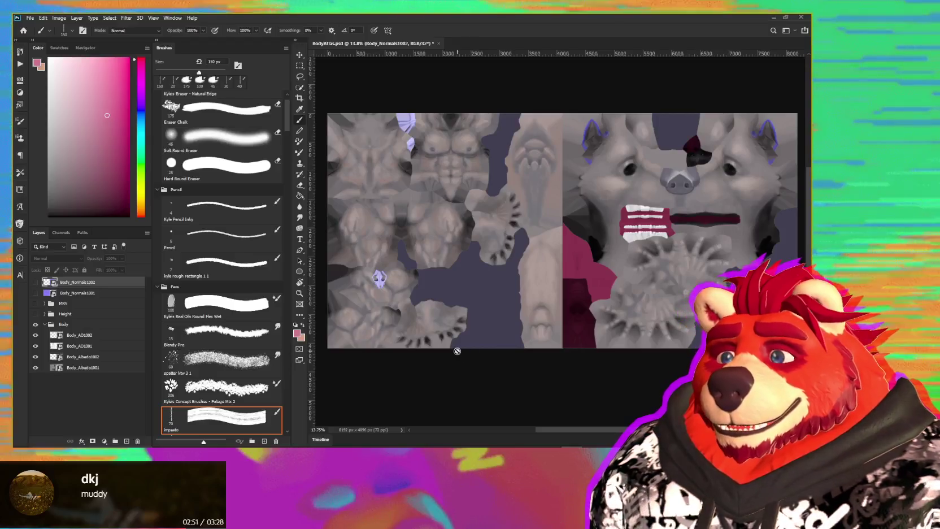
{"action": "scroll", "coordinate": [476, 348], "scroll_direction": "down", "scroll_amount": 1, "text": "alt"}
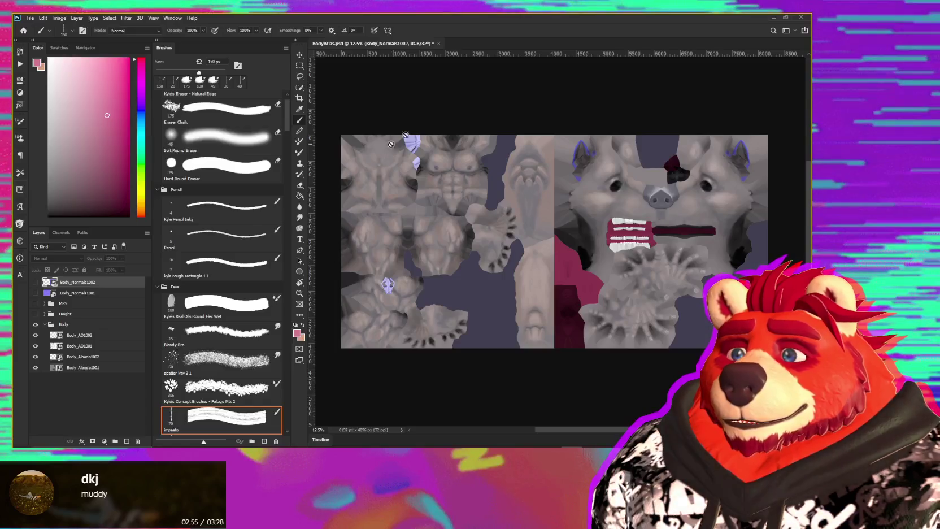
{"action": "left_click", "coordinate": [90, 369]}
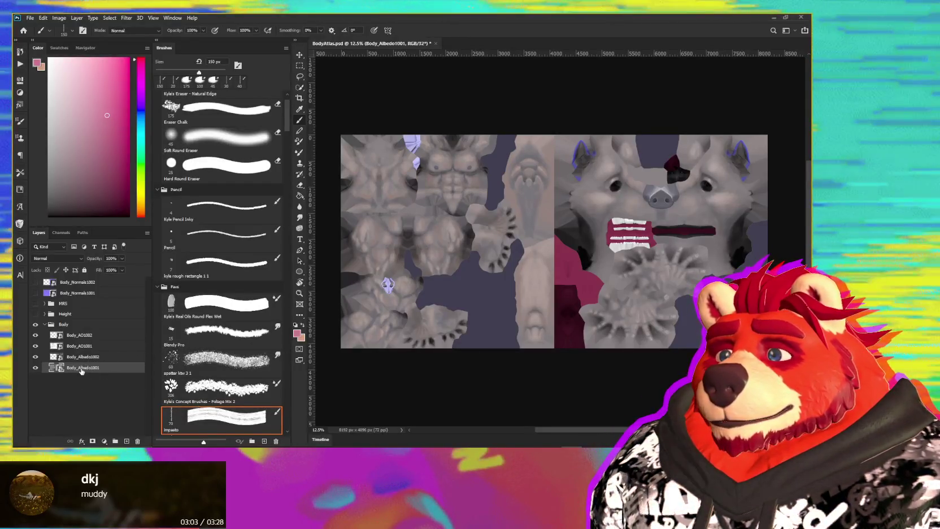
Step: Relink the Body_Albedo1001 layer to Body_Albedo1001.png in the SPP Export folder
{"action": "right_click", "coordinate": [82, 371]}
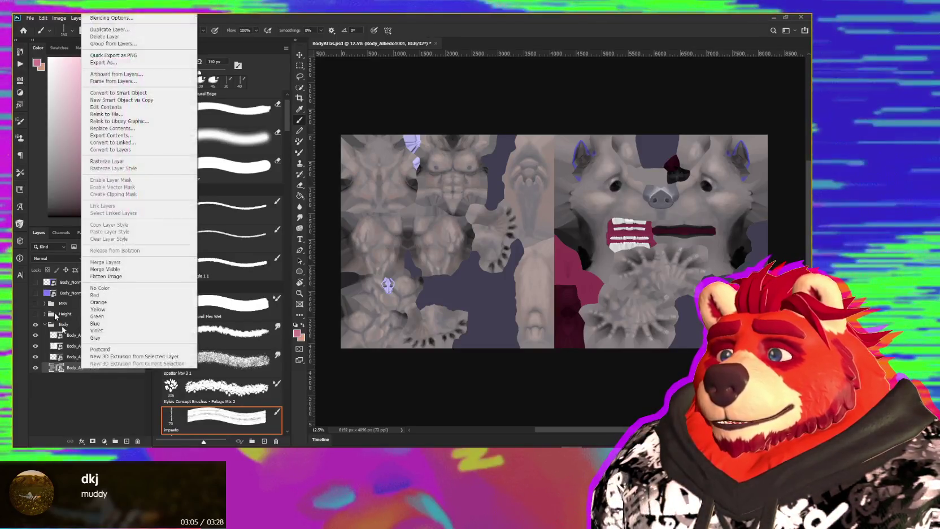
{"action": "left_click", "coordinate": [125, 114]}
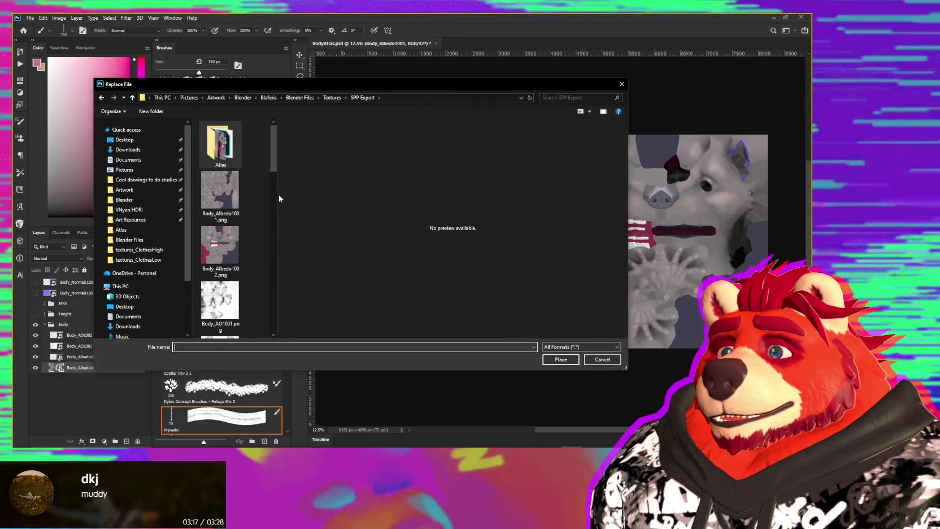
{"action": "left_click_drag", "start_coordinate": [277, 194], "coordinate": [486, 204]}
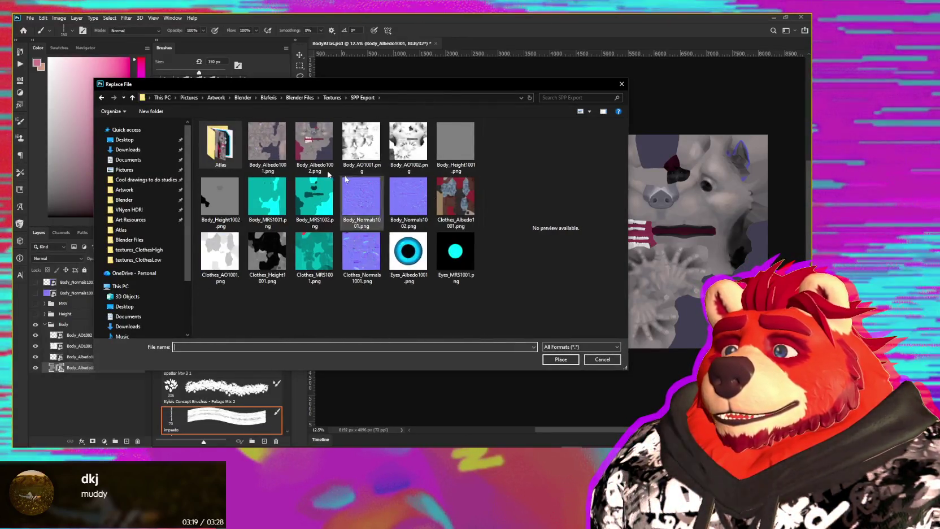
{"action": "left_click", "coordinate": [268, 136]}
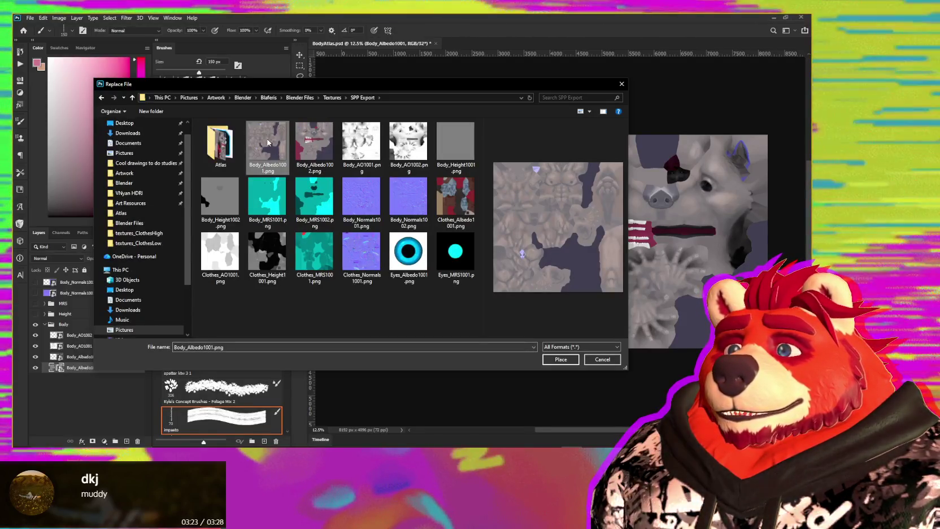
{"action": "double_click", "coordinate": [268, 136]}
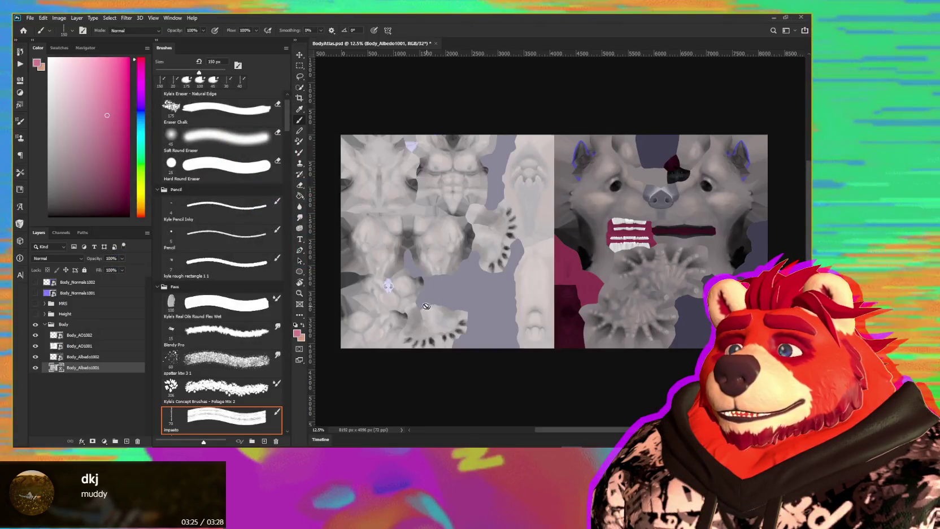
Step: Zoom the canvas and hide the Body_AO1002 ambient occlusion layer
{"action": "scroll", "coordinate": [414, 304], "scroll_direction": "up", "scroll_amount": 2, "text": "alt"}
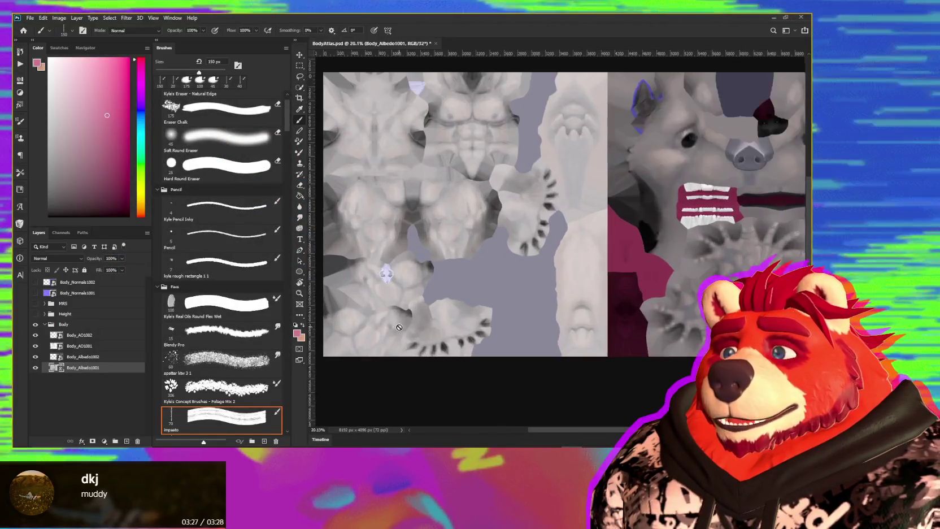
{"action": "scroll", "coordinate": [410, 314], "scroll_direction": "up", "scroll_amount": 1, "text": "alt"}
{"action": "scroll", "coordinate": [408, 320], "scroll_direction": "down", "scroll_amount": 1, "text": "alt"}
{"action": "scroll", "coordinate": [408, 314], "scroll_direction": "down", "scroll_amount": 1, "text": "alt"}
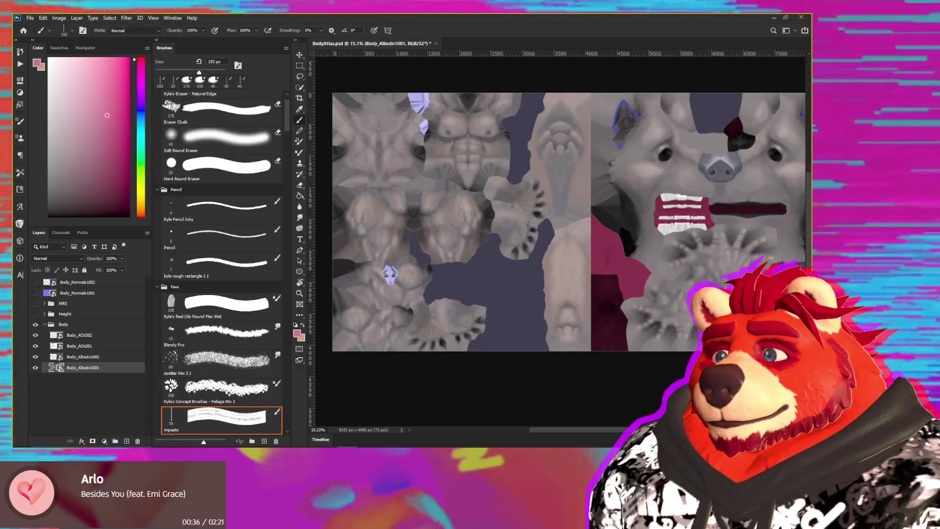
{"action": "left_click", "coordinate": [36, 335]}
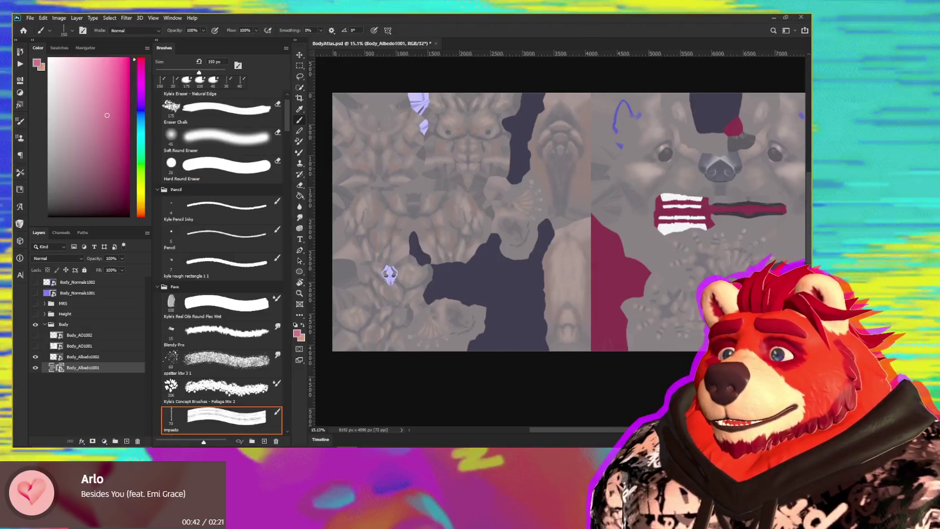
{"action": "key", "text": "alt+Tab"}
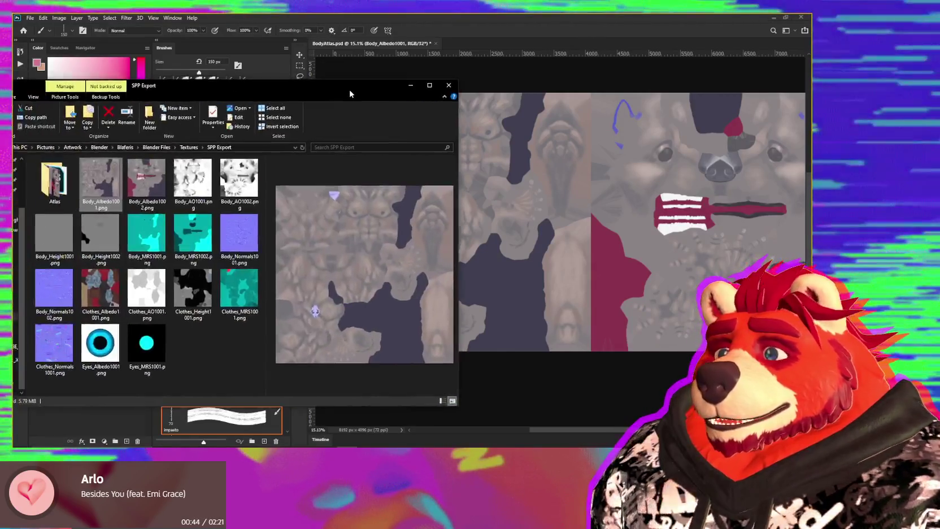
{"action": "mouse_move", "coordinate": [349, 89]}
{"action": "left_mouse_down"}
{"action": "mouse_move", "coordinate": [227, 61]}
{"action": "mouse_move", "coordinate": [215, 67]}
{"action": "left_mouse_up"}
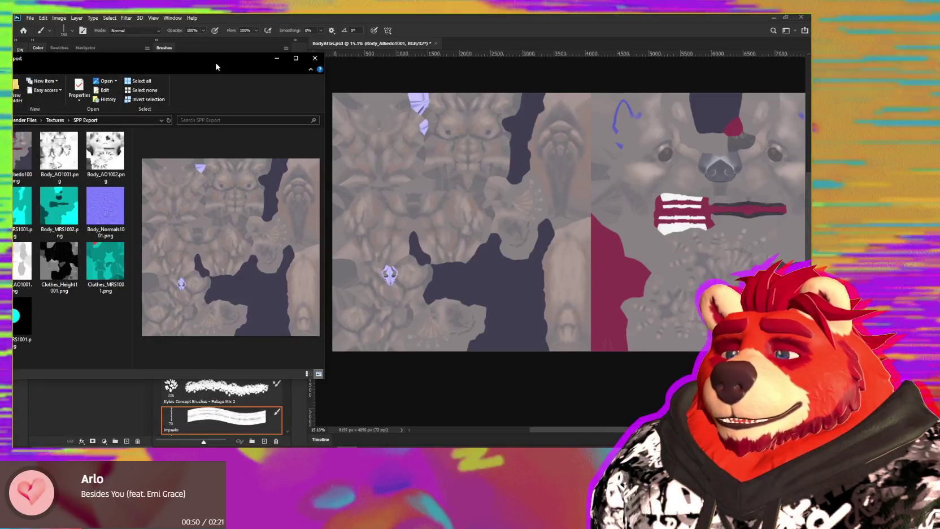
{"action": "key", "text": "alt+Tab"}
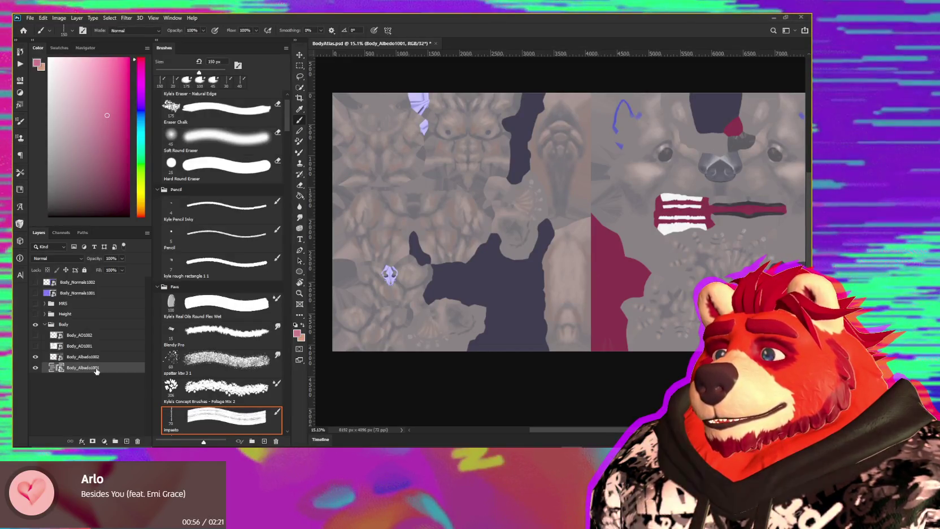
Step: Duplicate the Body_Albedo1001 layer and move the copy left to X 2048
{"action": "right_click", "coordinate": [101, 370]}
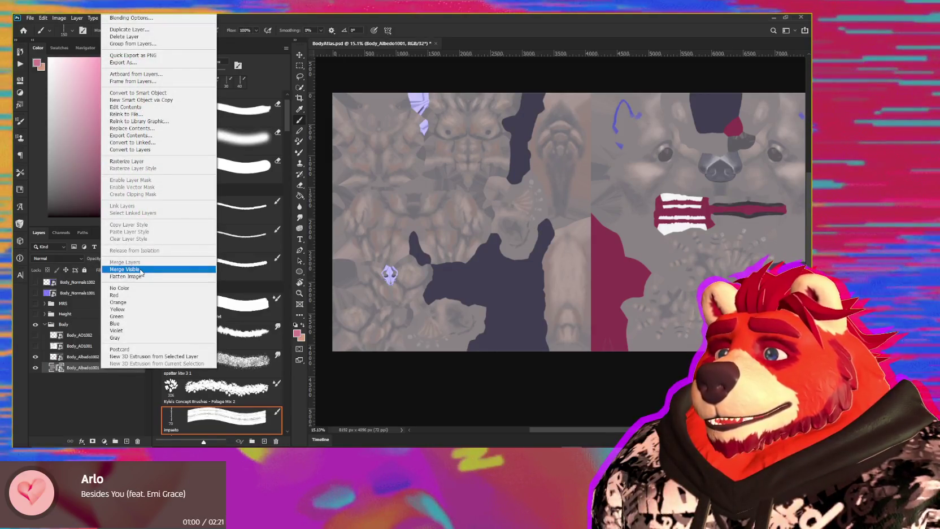
{"action": "key", "text": "Escape"}
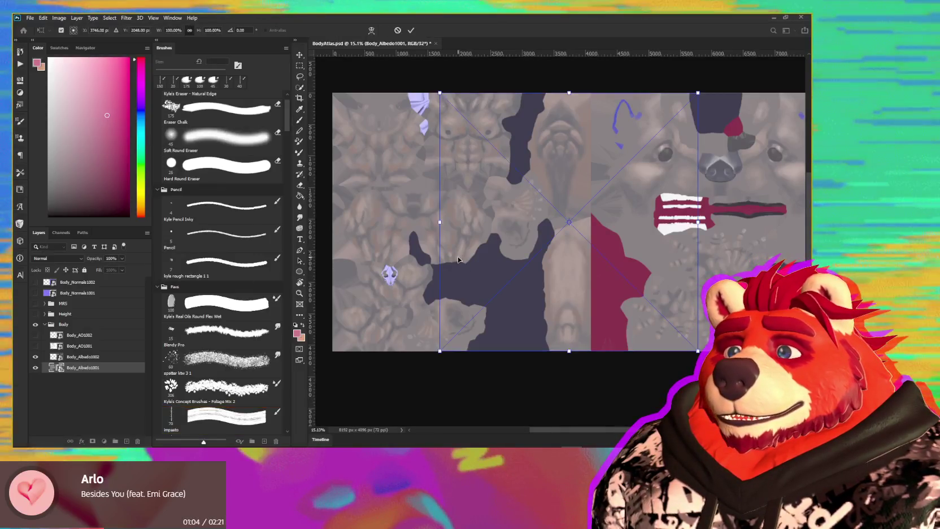
{"action": "key", "text": "ctrl+j"}
{"action": "key", "text": "ctrl+t"}
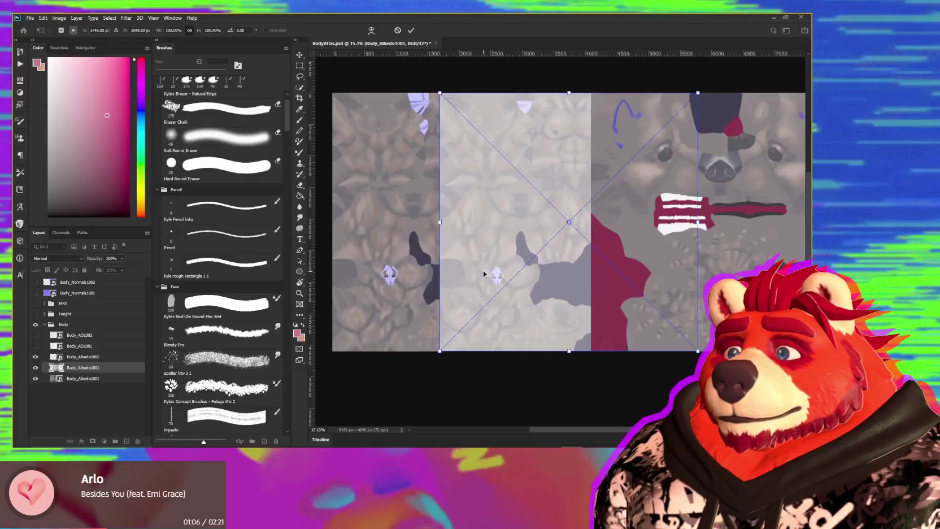
{"action": "left_click_drag", "start_coordinate": [503, 269], "coordinate": [394, 267]}
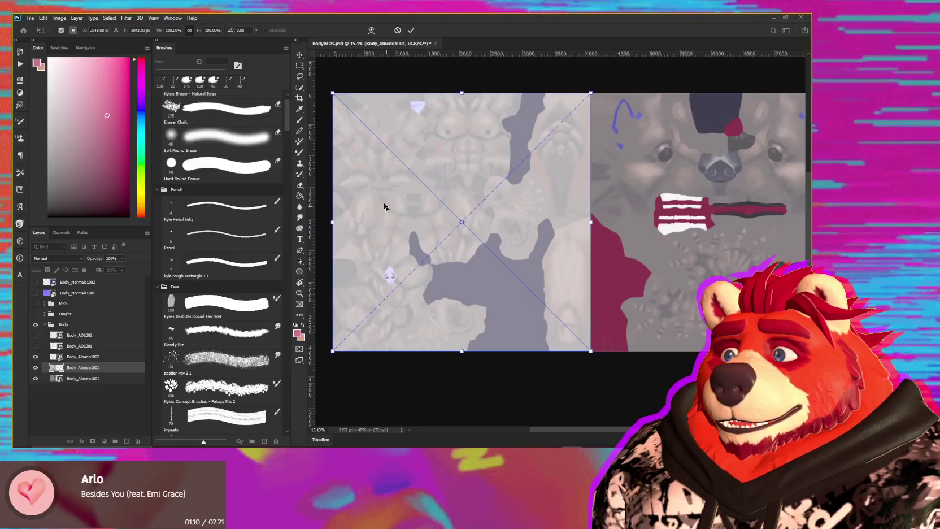
{"action": "key", "text": "Return"}
Step: Start a new 8192 × 4096 px document
{"action": "key", "text": "b"}
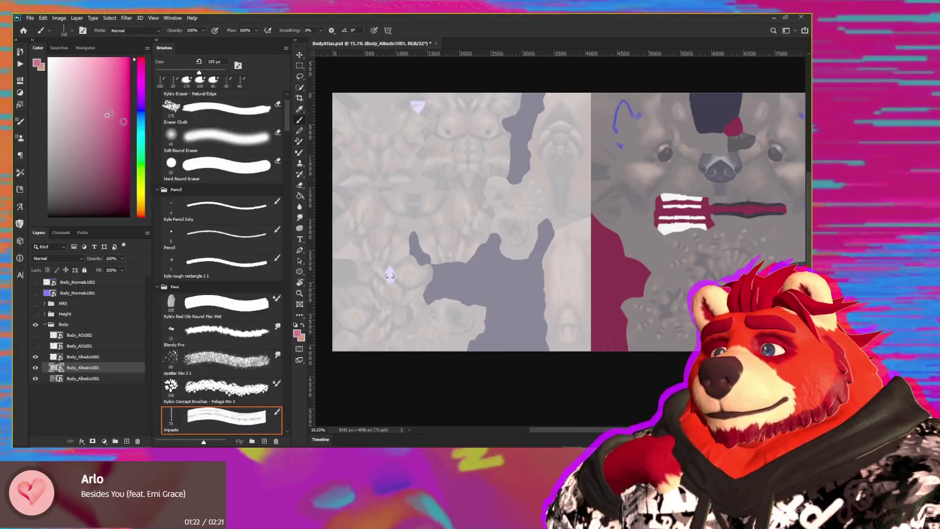
{"action": "left_click", "coordinate": [36, 21]}
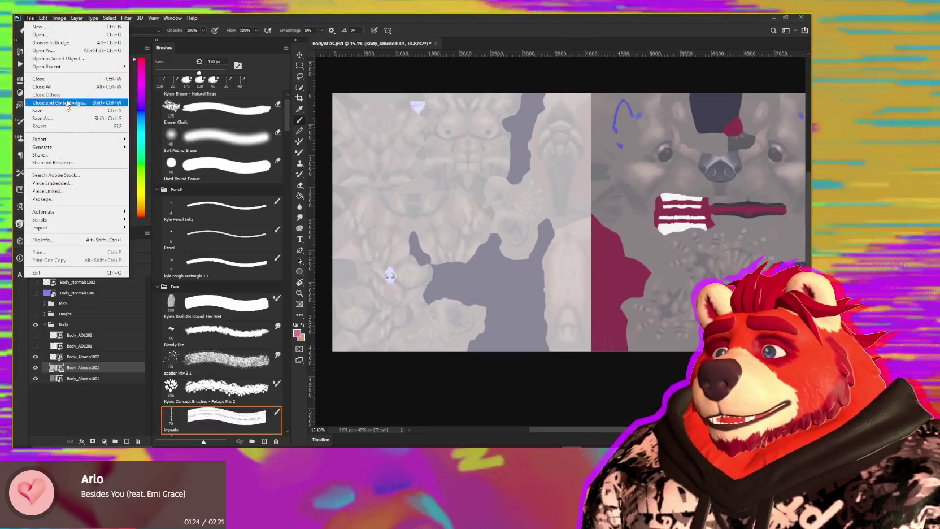
{"action": "left_click", "coordinate": [62, 31]}
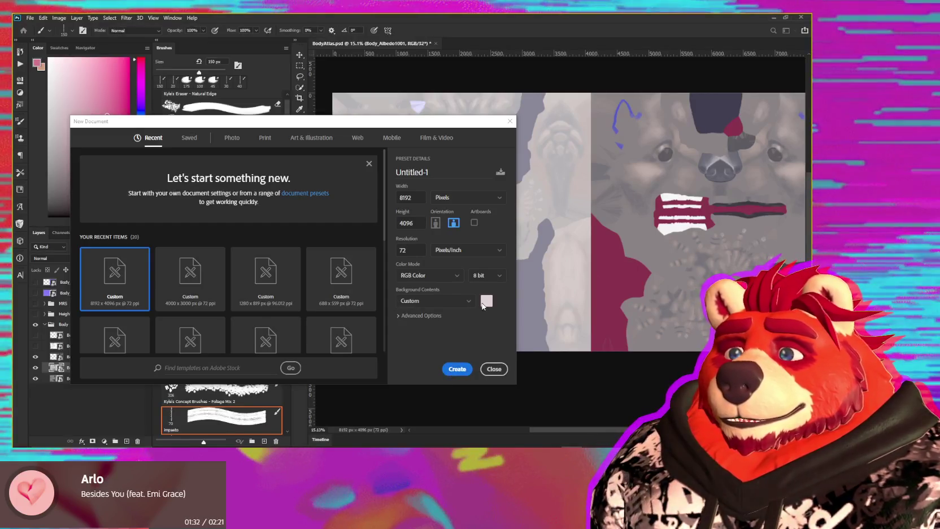
Step: Create the canvas with Body_Albedo1001 on the left, Body_Albedo1002 on the right, and Body_AO1001 dropped in
{"action": "left_click", "coordinate": [456, 369]}
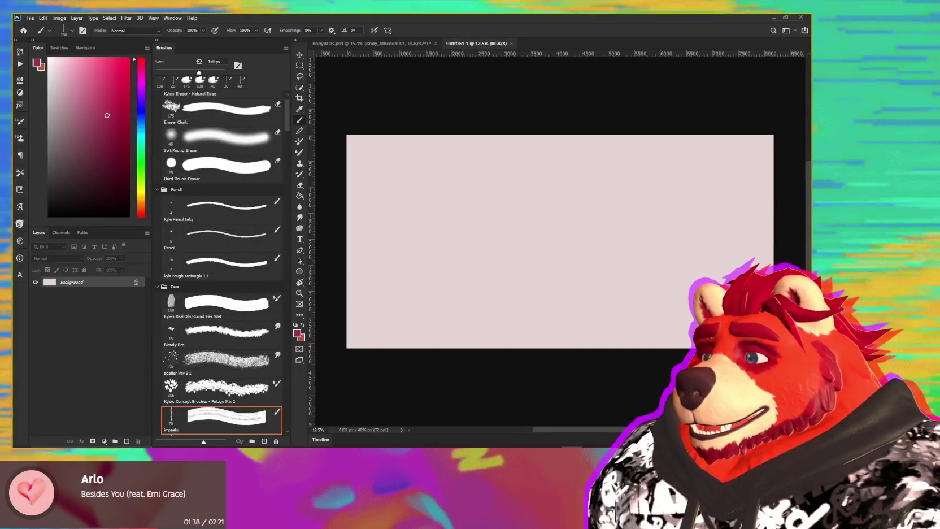
{"action": "left_click_drag", "start_coordinate": [176, 201], "coordinate": [435, 230]}
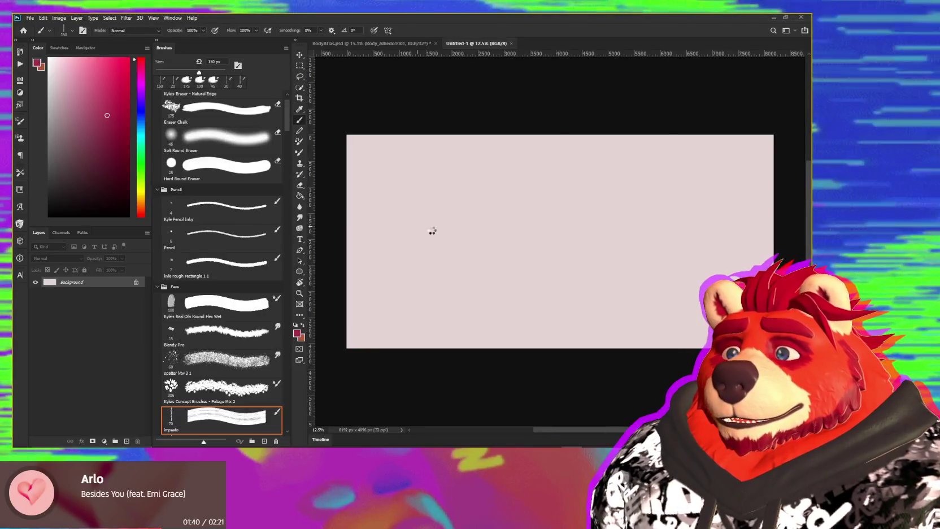
{"action": "left_click_drag", "start_coordinate": [519, 243], "coordinate": [415, 243]}
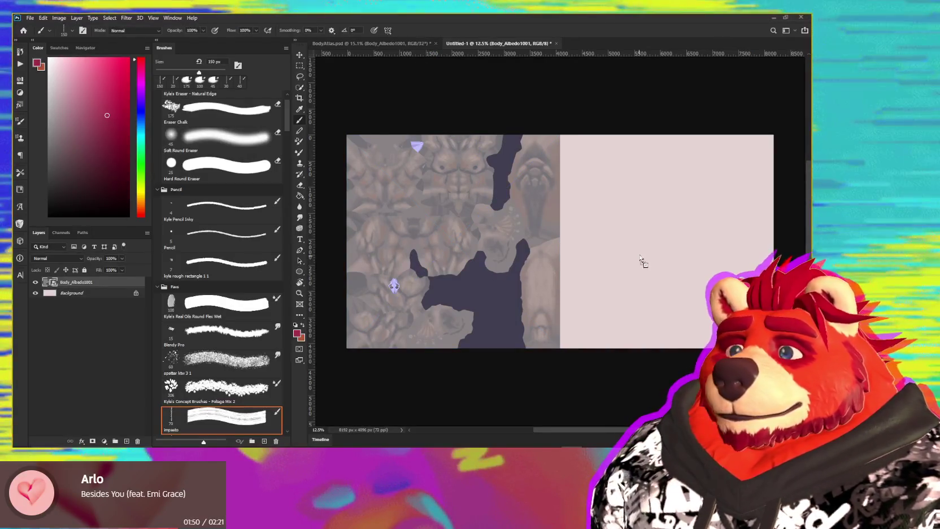
{"action": "mouse_move", "coordinate": [640, 262]}
{"action": "left_mouse_down"}
{"action": "mouse_move", "coordinate": [531, 243]}
{"action": "mouse_move", "coordinate": [610, 238]}
{"action": "left_mouse_up"}
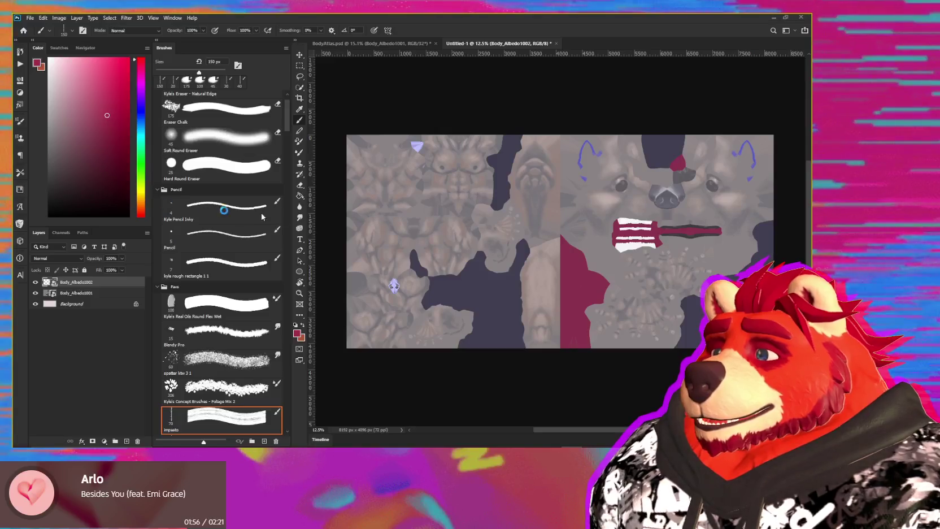
{"action": "mouse_move", "coordinate": [262, 216]}
{"action": "left_mouse_down"}
{"action": "mouse_move", "coordinate": [562, 206]}
{"action": "mouse_move", "coordinate": [454, 207]}
{"action": "left_mouse_up"}
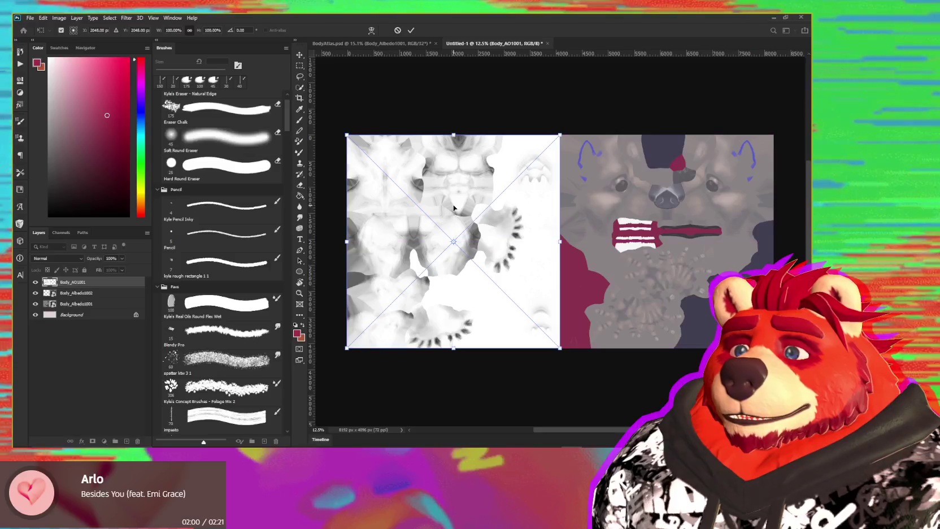
Step: Commit Body_AO1001 over the left half and place Body_AO1002 over the right half
{"action": "key", "text": "Return"}
{"action": "key", "text": "b"}
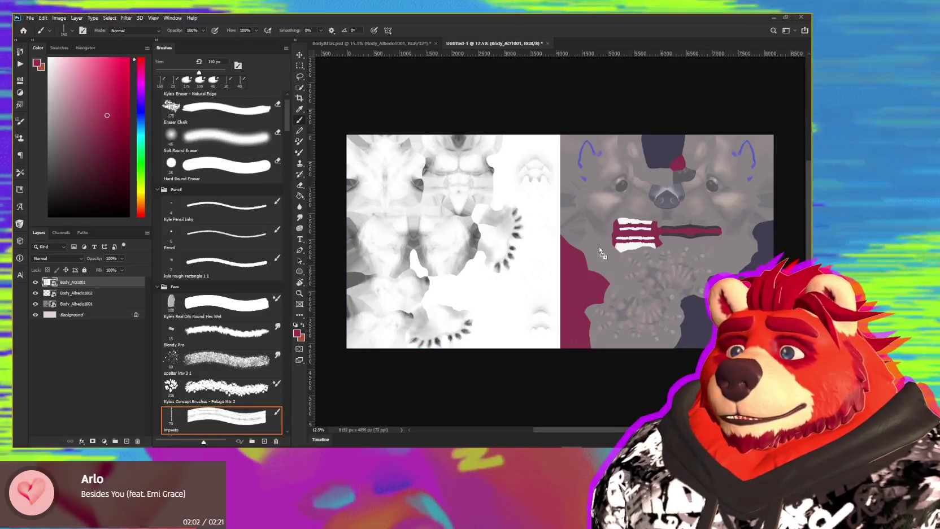
{"action": "mouse_move", "coordinate": [599, 246]}
{"action": "left_mouse_down"}
{"action": "mouse_move", "coordinate": [516, 208]}
{"action": "mouse_move", "coordinate": [625, 211]}
{"action": "left_mouse_up"}
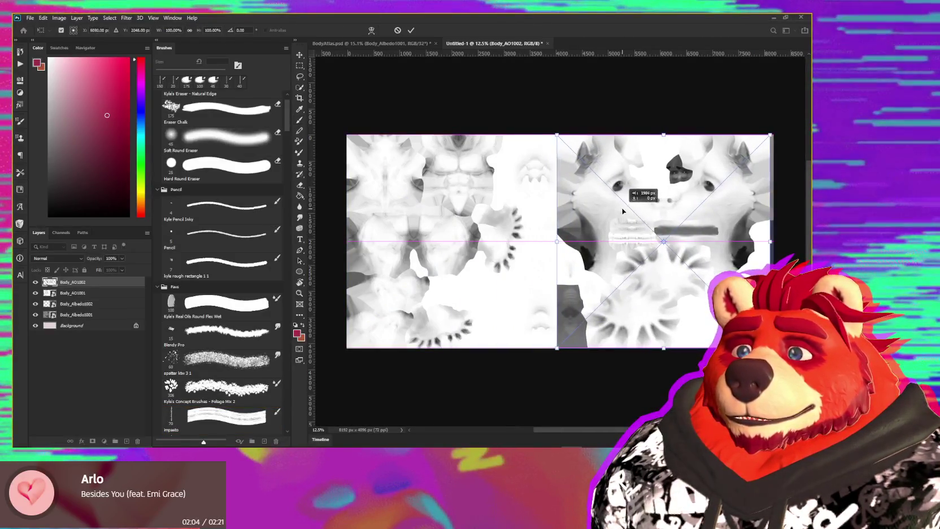
{"action": "key", "text": "Return"}
{"action": "key", "text": "b"}
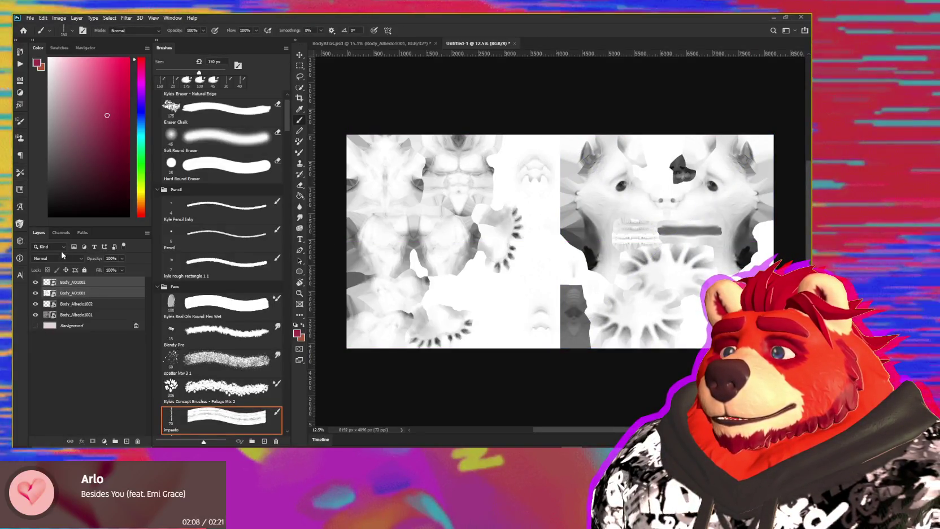
Step: Set the AO layers' blend mode to Multiply
{"action": "left_click", "coordinate": [79, 326]}
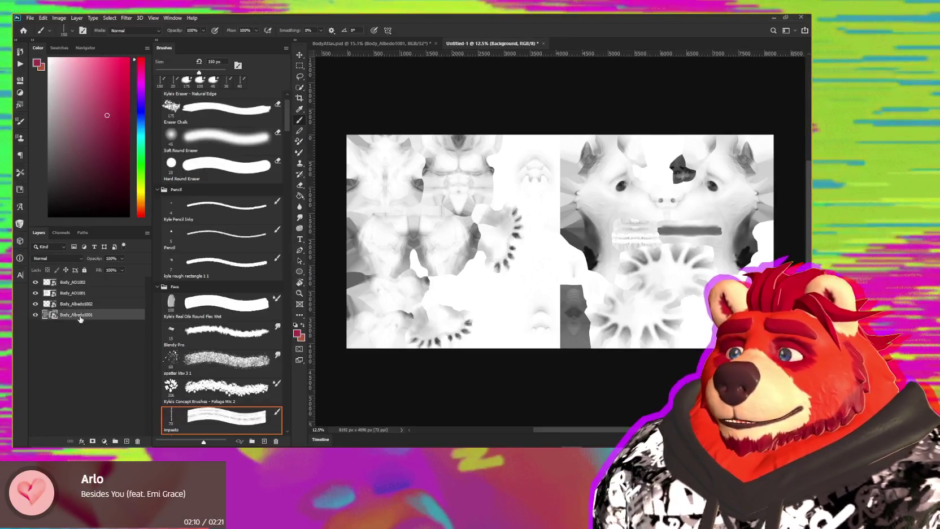
{"action": "left_click", "coordinate": [80, 318]}
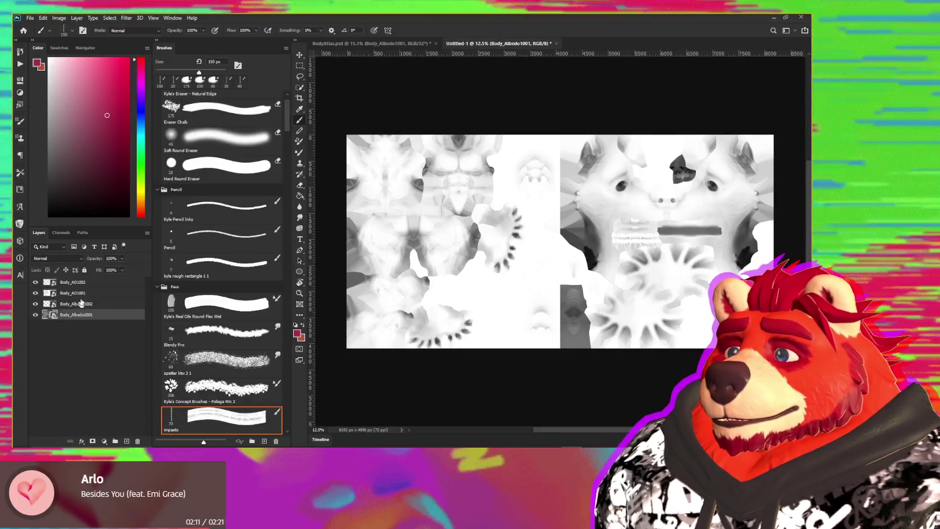
{"action": "left_click", "coordinate": [64, 259]}
{"action": "left_click", "coordinate": [55, 273]}
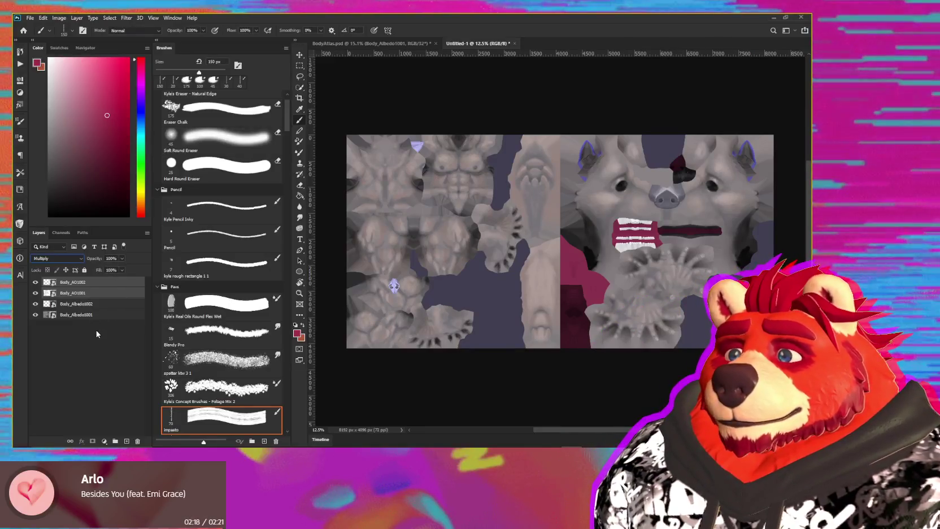
{"action": "left_click", "coordinate": [88, 315]}
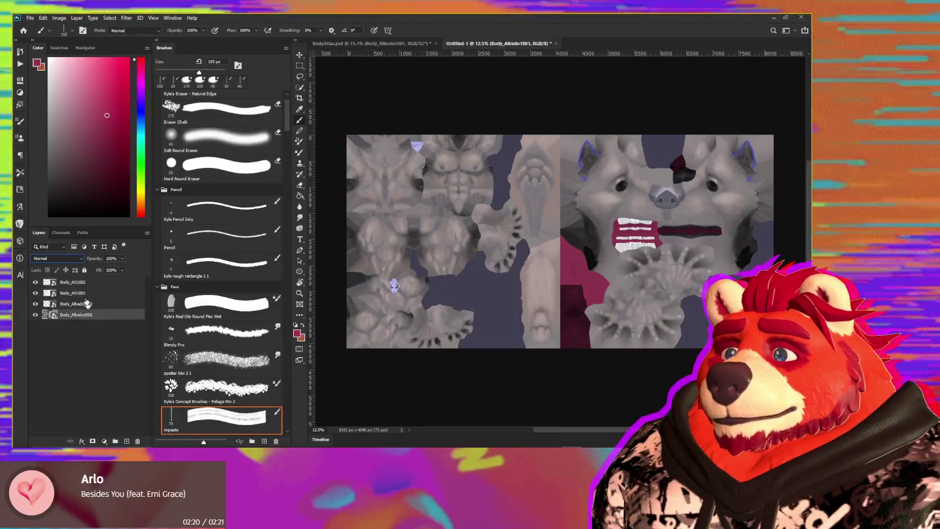
{"action": "mouse_move", "coordinate": [85, 285]}
{"action": "left_mouse_down"}
{"action": "mouse_move", "coordinate": [99, 328]}
{"action": "mouse_move", "coordinate": [31, 19]}
{"action": "left_mouse_up"}
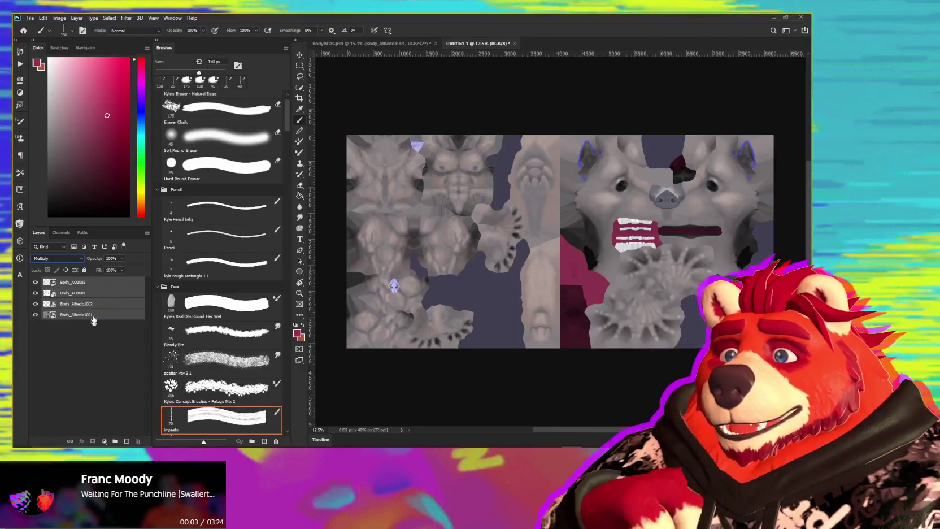
Step: Quick Export the atlas as PNG into Blender Files > Atlas, replacing BodyAlbedo.png
{"action": "left_click", "coordinate": [31, 18]}
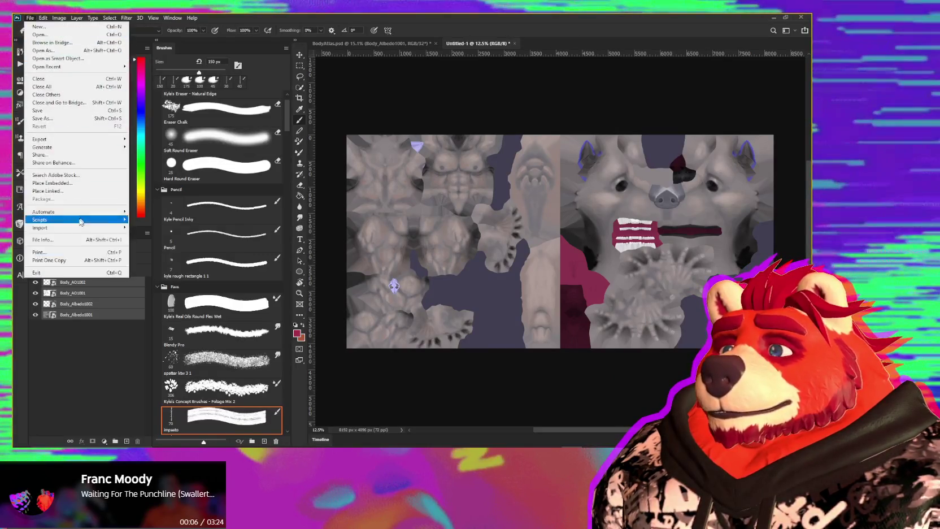
{"action": "mouse_move", "coordinate": [39, 139]}
{"action": "left_click", "coordinate": [183, 139]}
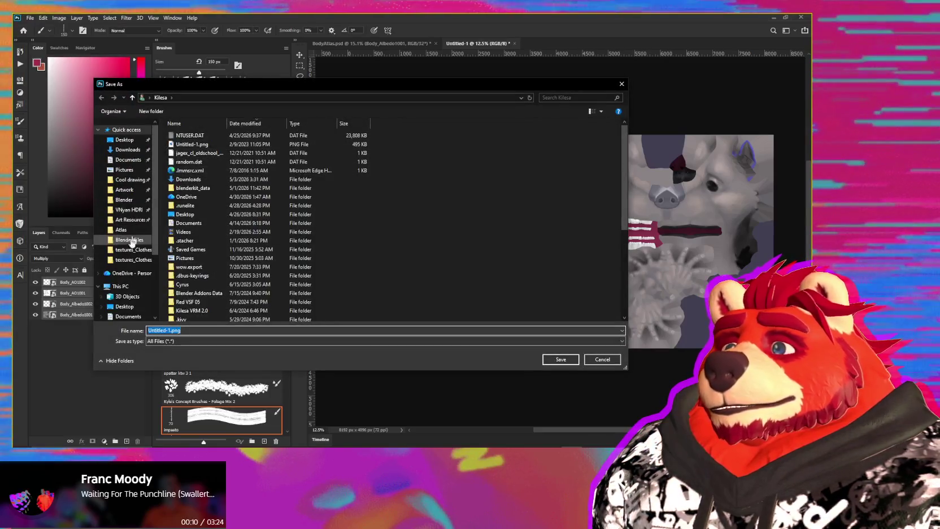
{"action": "left_click", "coordinate": [129, 239]}
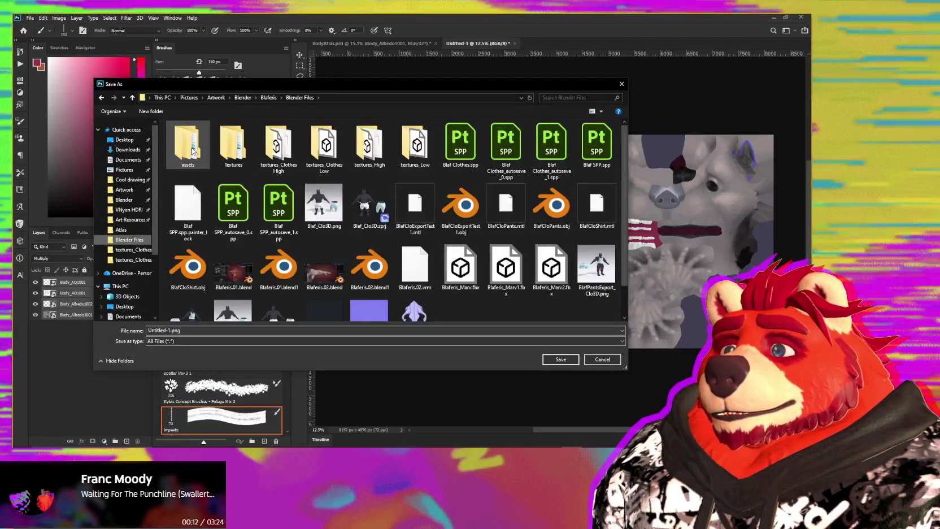
{"action": "left_click", "coordinate": [117, 230]}
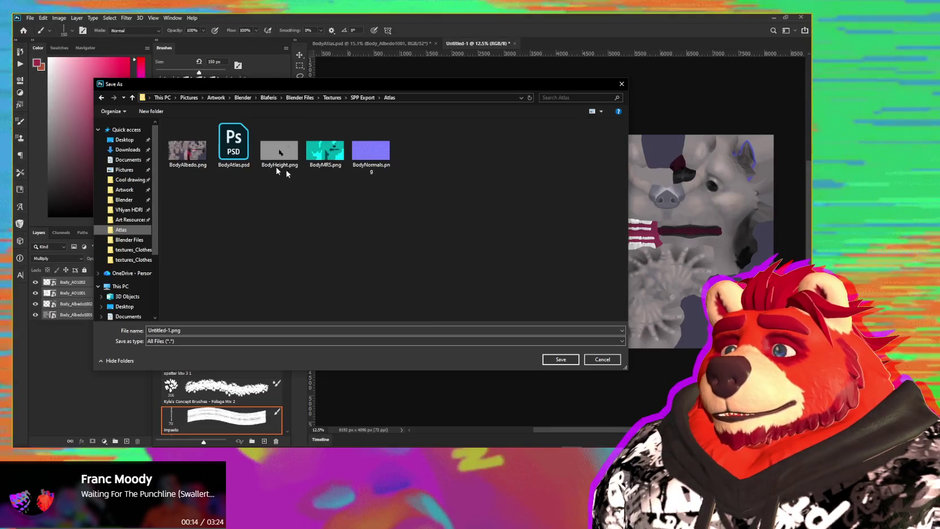
{"action": "left_click", "coordinate": [561, 359]}
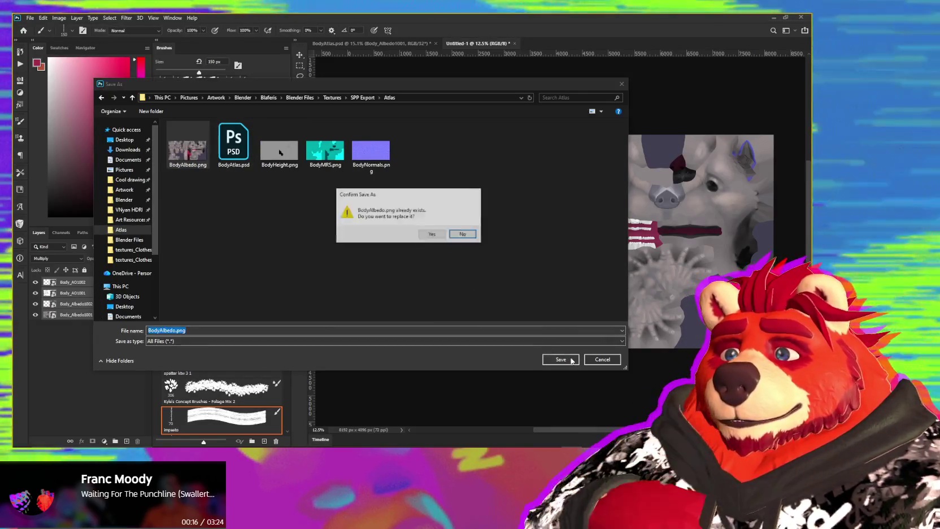
{"action": "left_click", "coordinate": [440, 238]}
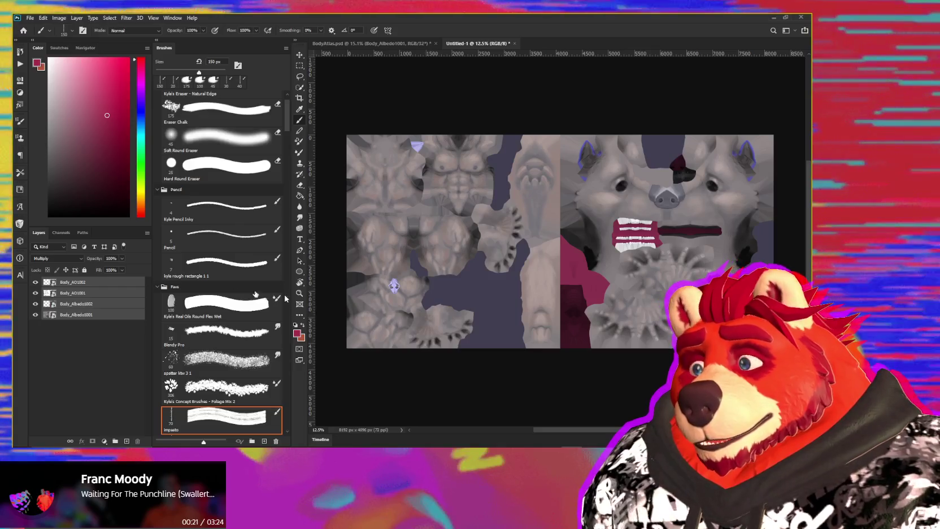
Step: In Blender, select the Body mesh and pick the BodyAlbedo.png layer in Ucupaint
{"action": "key", "text": "alt+Tab"}
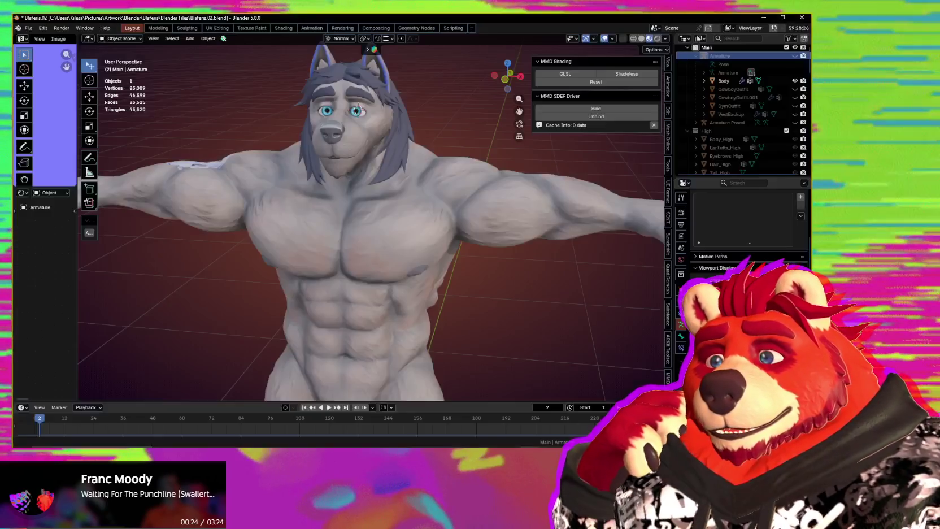
{"action": "middle_click_drag", "start_coordinate": [359, 104], "coordinate": [446, 216]}
{"action": "scroll", "coordinate": [456, 195], "scroll_direction": "up", "scroll_amount": 2}
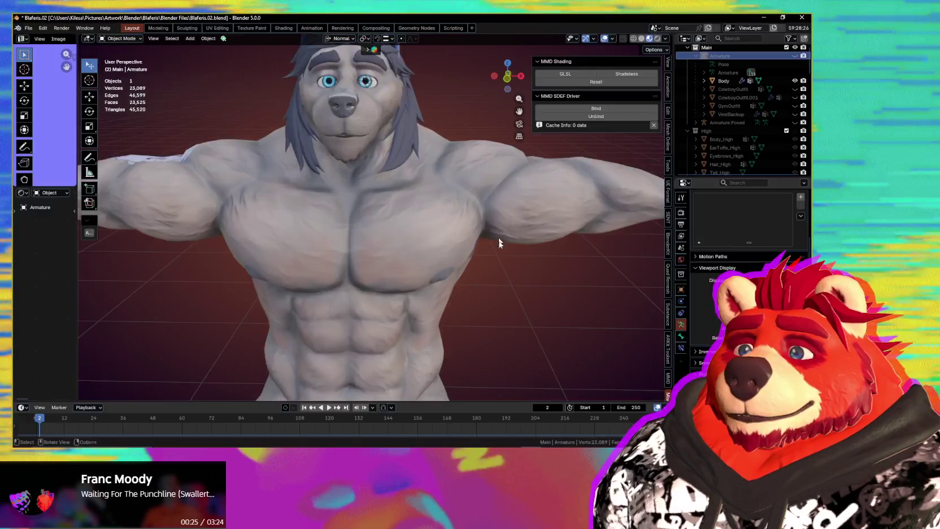
{"action": "mouse_move", "coordinate": [499, 243]}
{"action": "middle_mouse_down"}
{"action": "mouse_move", "coordinate": [465, 307]}
{"action": "mouse_move", "coordinate": [375, 261]}
{"action": "middle_mouse_up"}
{"action": "left_click", "coordinate": [440, 276]}
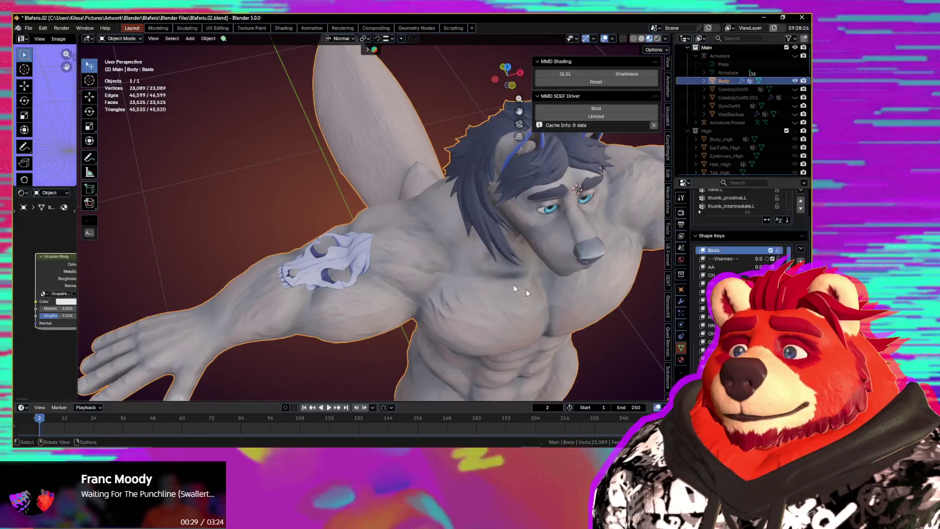
{"action": "left_click", "coordinate": [669, 126]}
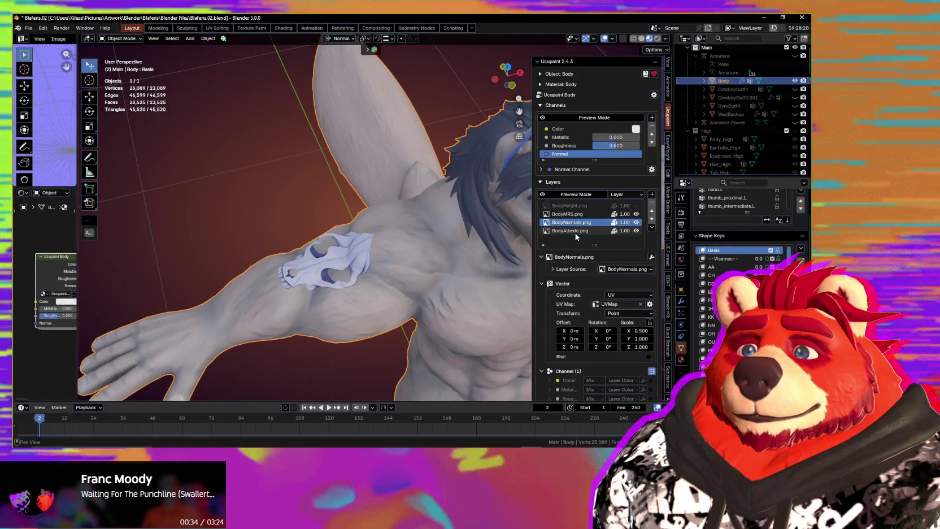
{"action": "left_click", "coordinate": [572, 231]}
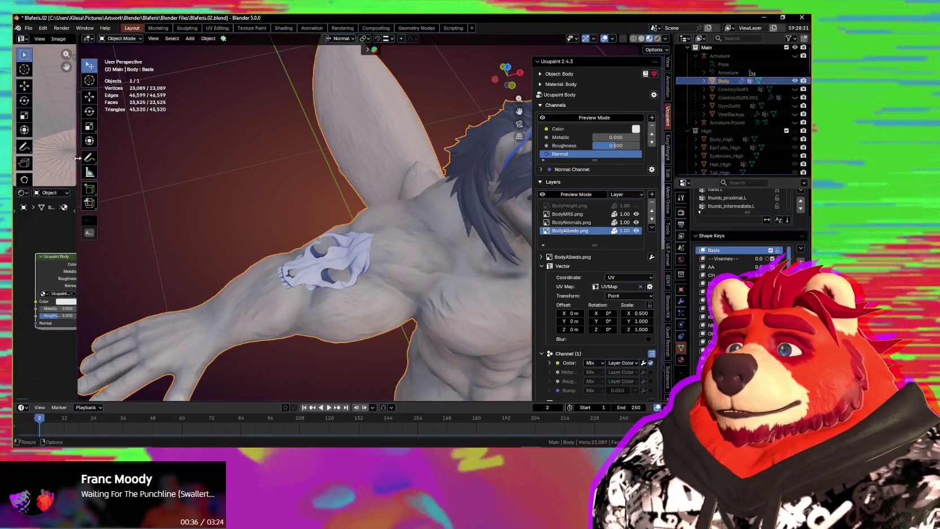
Step: Reload BodyAlbedo.png from disk via Image > Reload and enlarge the 3D view
{"action": "left_click_drag", "start_coordinate": [78, 162], "coordinate": [336, 162]}
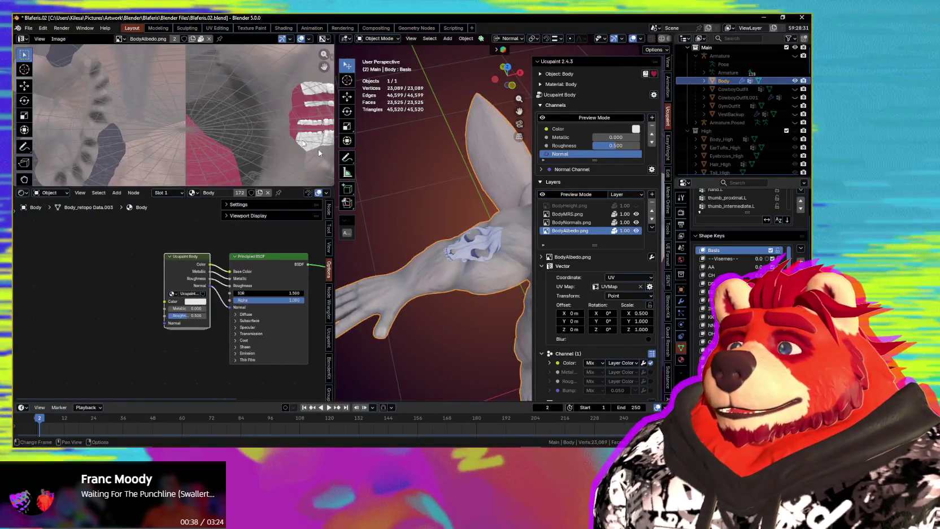
{"action": "left_click", "coordinate": [58, 39]}
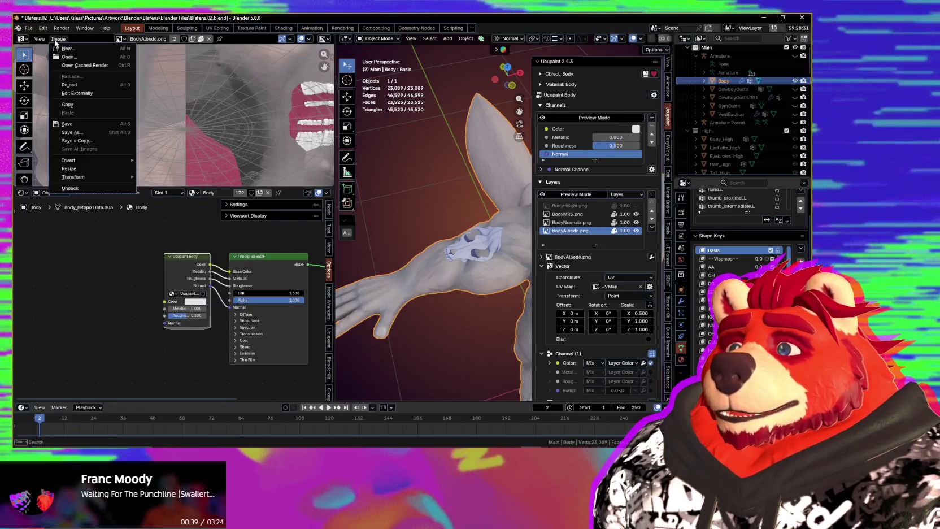
{"action": "left_click", "coordinate": [77, 86]}
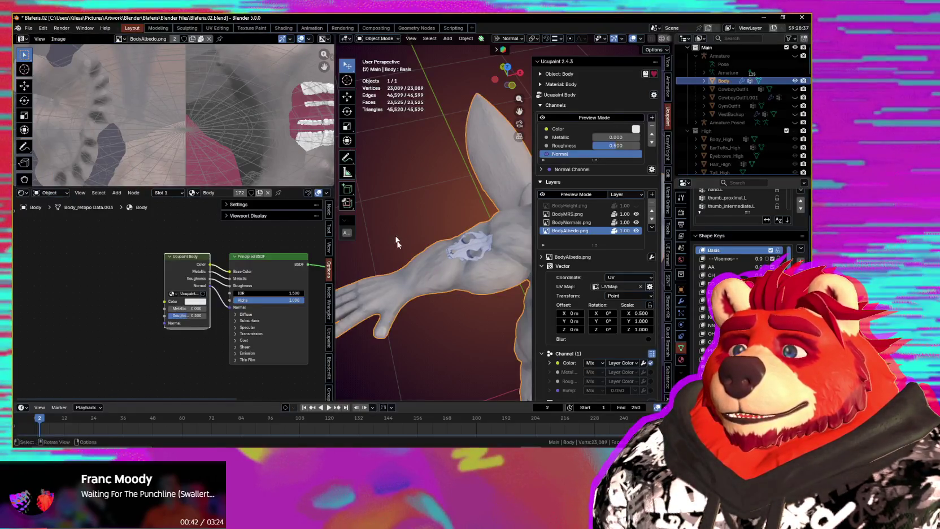
{"action": "mouse_move", "coordinate": [396, 242]}
{"action": "middle_mouse_down"}
{"action": "mouse_move", "coordinate": [490, 271]}
{"action": "mouse_move", "coordinate": [419, 259]}
{"action": "mouse_move", "coordinate": [521, 284]}
{"action": "mouse_move", "coordinate": [449, 277]}
{"action": "mouse_move", "coordinate": [470, 229]}
{"action": "middle_mouse_up"}
{"action": "key", "text": "n"}
{"action": "scroll", "coordinate": [450, 271], "scroll_direction": "up", "scroll_amount": 3}
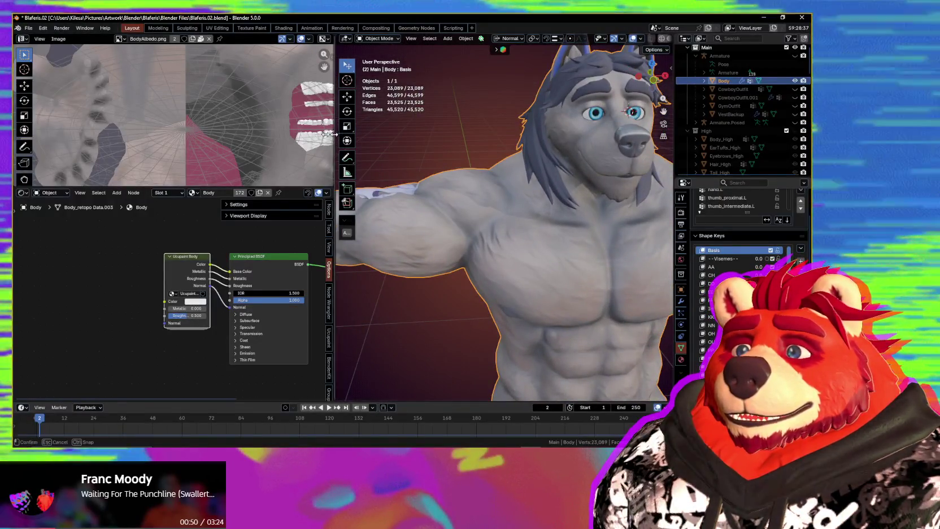
{"action": "left_click_drag", "start_coordinate": [335, 140], "coordinate": [218, 141]}
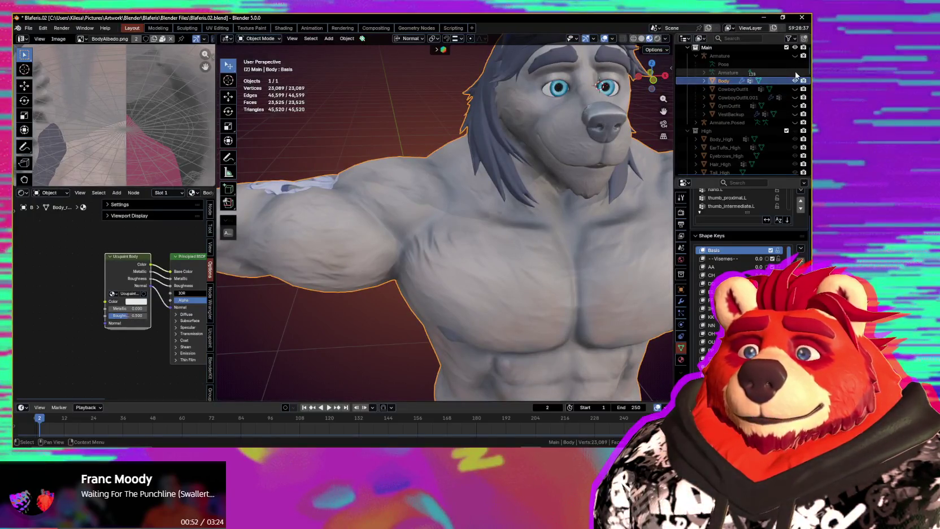
Step: Unhide the Armature, enter Pose Mode and rotate upper_arm.R about its X axis
{"action": "left_click", "coordinate": [795, 55]}
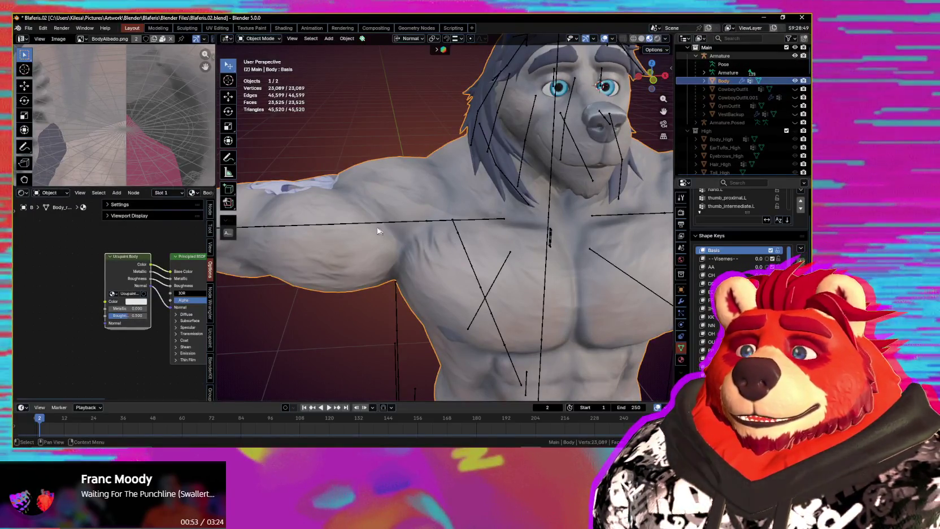
{"action": "middle_click_drag", "start_coordinate": [378, 230], "coordinate": [393, 228]}
{"action": "left_click", "coordinate": [403, 227]}
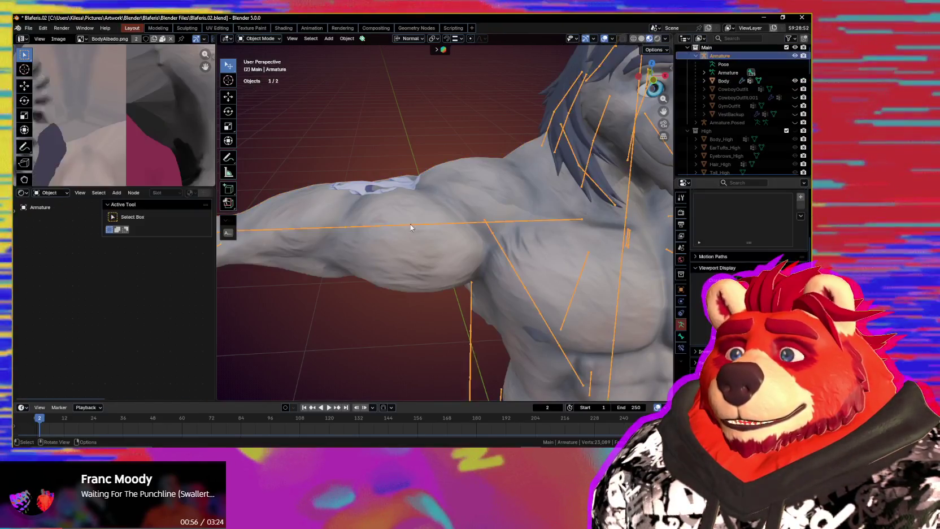
{"action": "key", "text": "ctrl+Tab"}
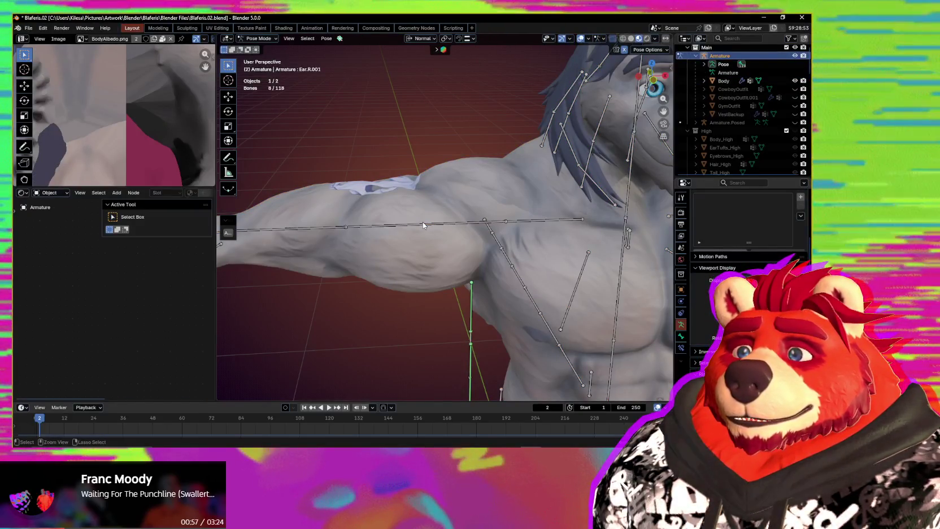
{"action": "left_click", "coordinate": [423, 222]}
{"action": "middle_click_drag", "start_coordinate": [560, 293], "coordinate": [588, 291]}
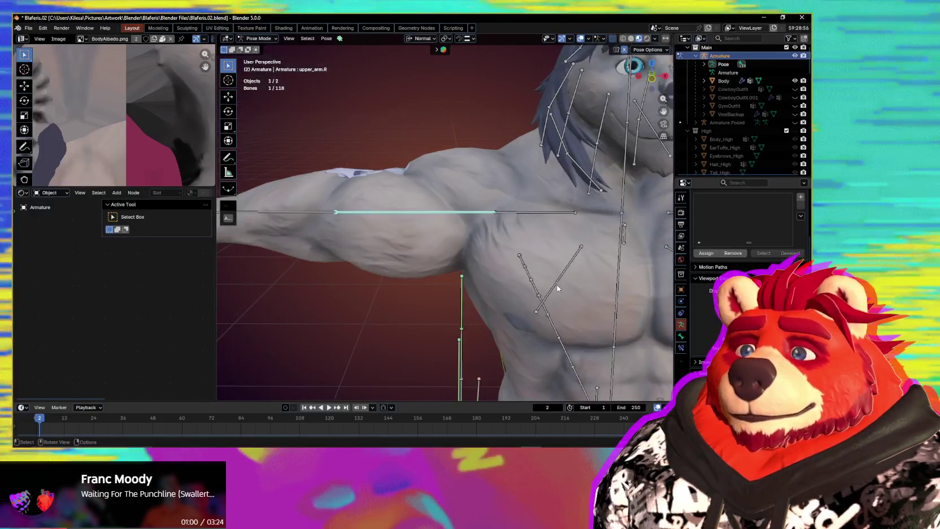
{"action": "key", "text": "r"}
{"action": "key", "text": "x"}
{"action": "key", "text": "x"}
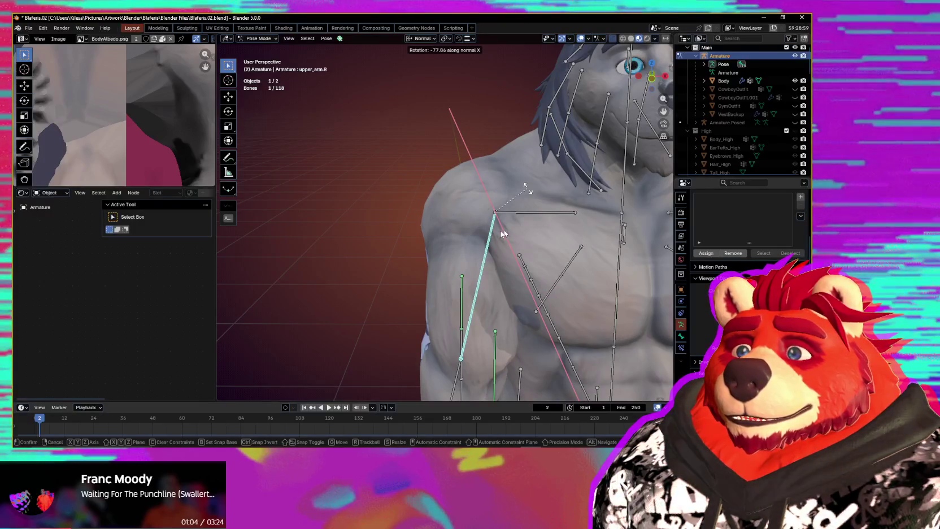
{"action": "left_click", "coordinate": [501, 230]}
{"action": "mouse_move", "coordinate": [501, 231]}
{"action": "middle_mouse_down"}
{"action": "mouse_move", "coordinate": [417, 225]}
{"action": "mouse_move", "coordinate": [478, 239]}
{"action": "mouse_move", "coordinate": [418, 242]}
{"action": "mouse_move", "coordinate": [560, 221]}
{"action": "middle_mouse_up"}
Step: Lower upper_arm.R further on X and orbit around to check the skull tattoo
{"action": "key", "text": "r"}
{"action": "key", "text": "x"}
{"action": "key", "text": "x"}
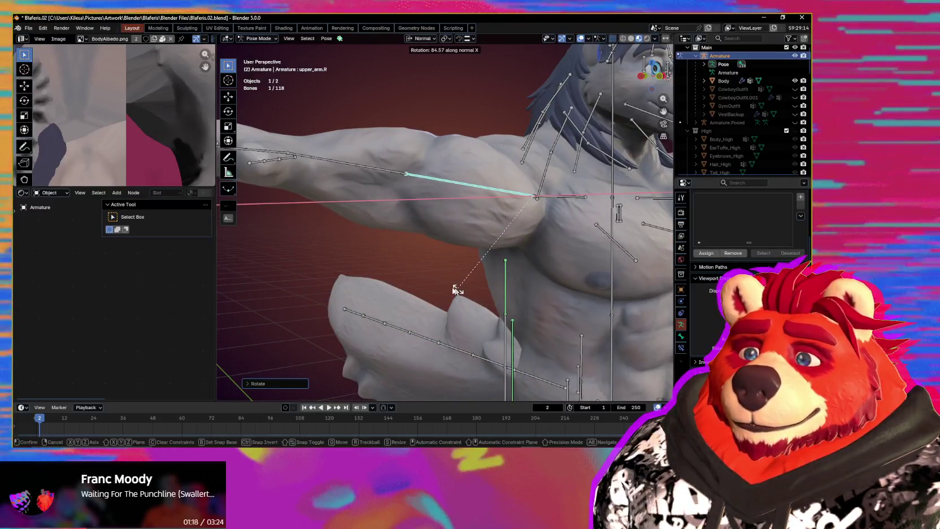
{"action": "left_click", "coordinate": [468, 288]}
{"action": "mouse_move", "coordinate": [468, 289]}
{"action": "middle_mouse_down"}
{"action": "mouse_move", "coordinate": [573, 290]}
{"action": "mouse_move", "coordinate": [573, 258]}
{"action": "middle_mouse_up"}
{"action": "key", "text": "r"}
{"action": "key", "text": "x"}
{"action": "key", "text": "x"}
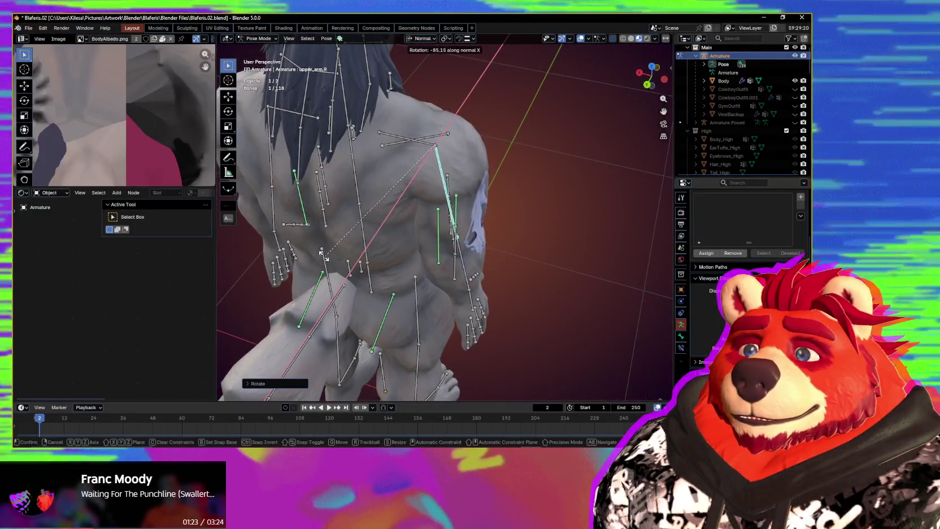
{"action": "left_click", "coordinate": [426, 257]}
{"action": "middle_click_drag", "start_coordinate": [426, 257], "coordinate": [473, 243]}
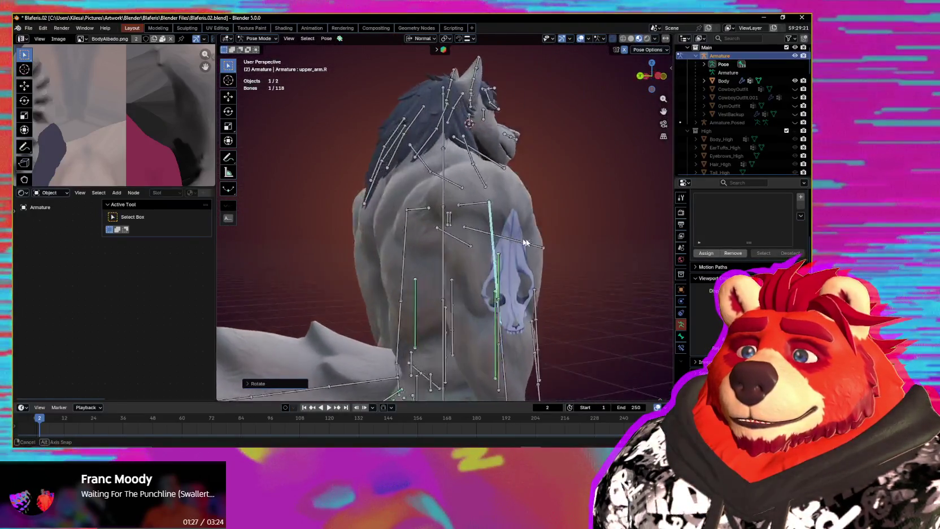
{"action": "mouse_move", "coordinate": [472, 239]}
{"action": "middle_mouse_down"}
{"action": "mouse_move", "coordinate": [465, 229]}
{"action": "mouse_move", "coordinate": [451, 242]}
{"action": "mouse_move", "coordinate": [490, 248]}
{"action": "mouse_move", "coordinate": [401, 227]}
{"action": "middle_mouse_up"}
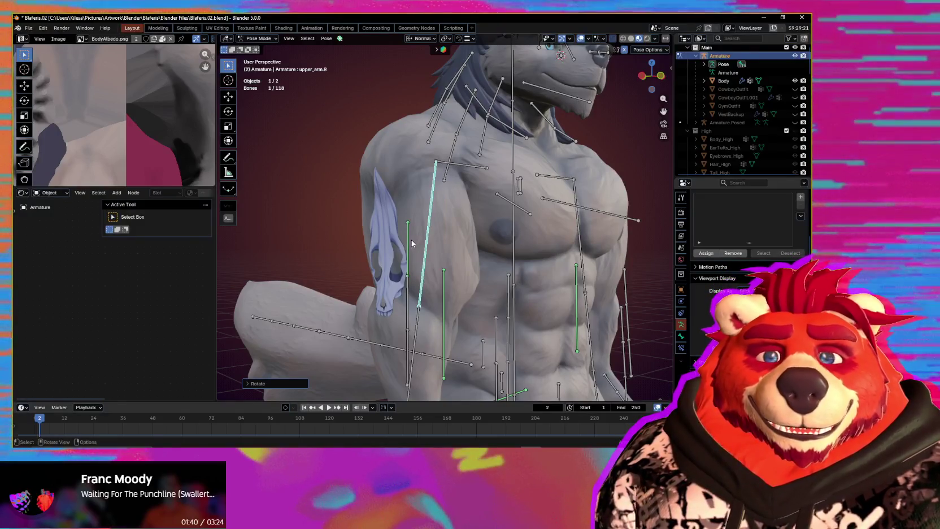
{"action": "middle_click_drag", "start_coordinate": [476, 257], "coordinate": [518, 326]}
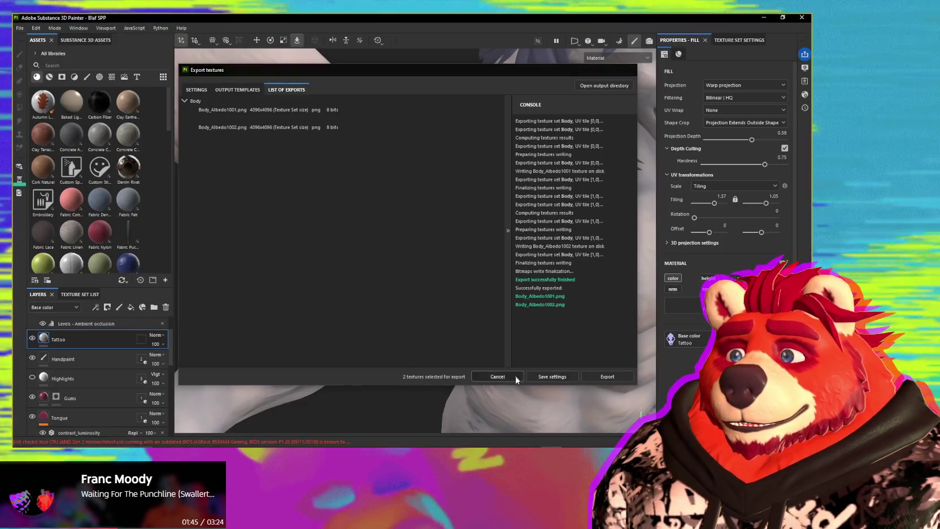
{"action": "left_click", "coordinate": [516, 375]}
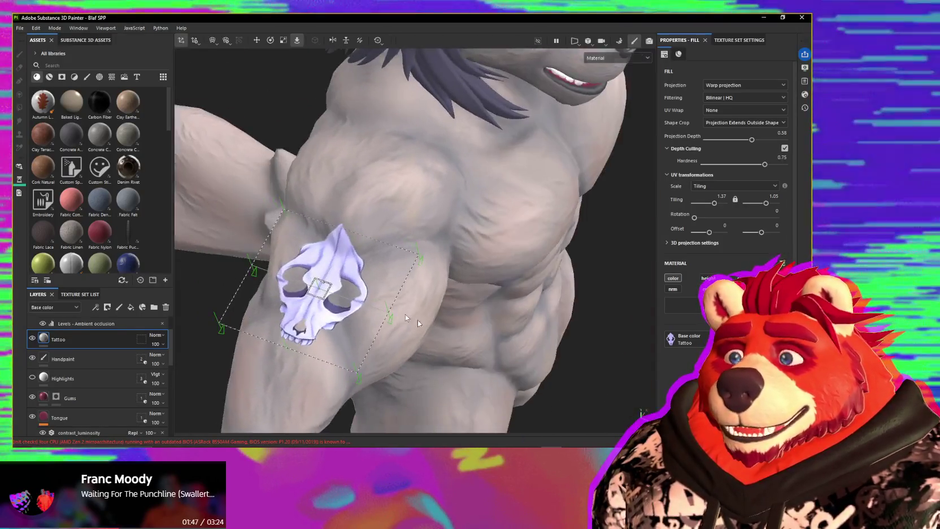
Step: Save the project, then enlarge and reposition the skull decal on the upper arm
{"action": "left_click_drag", "start_coordinate": [417, 319], "coordinate": [447, 286], "text": "alt"}
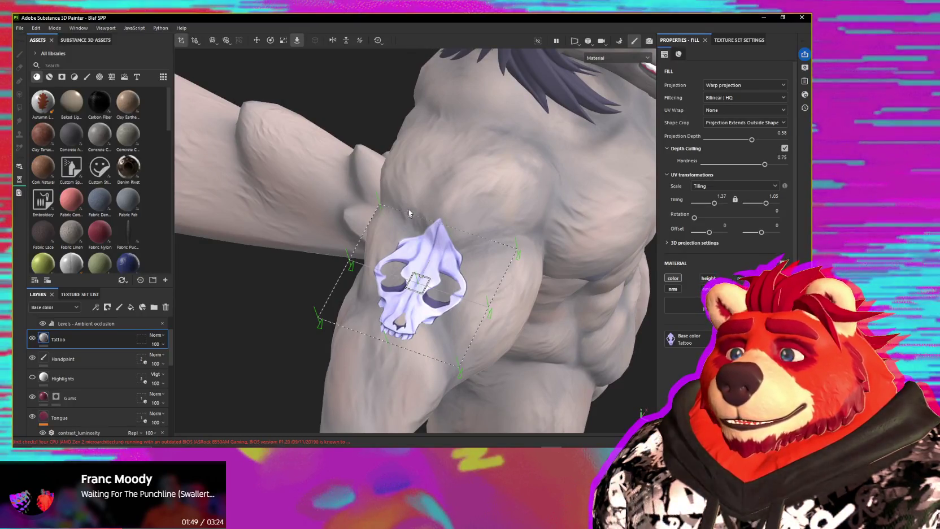
{"action": "key", "text": "ctrl+s"}
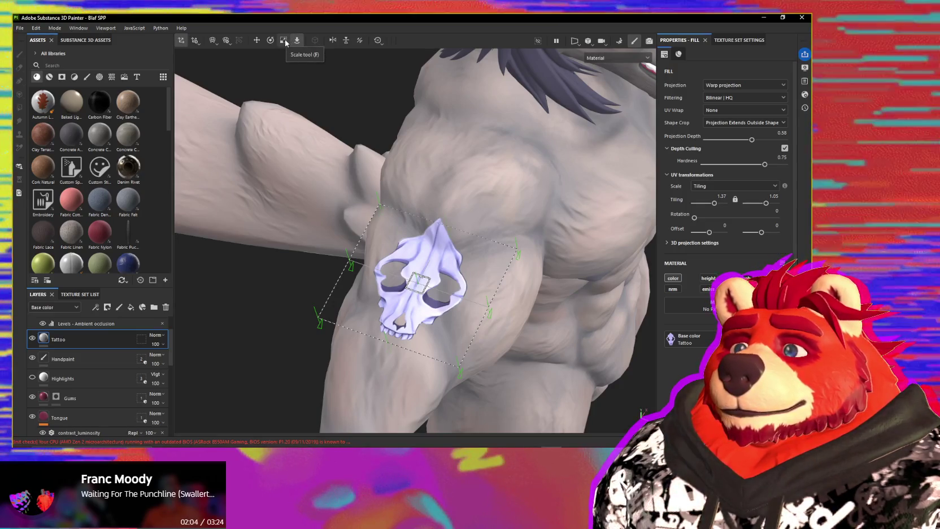
{"action": "left_click", "coordinate": [285, 40]}
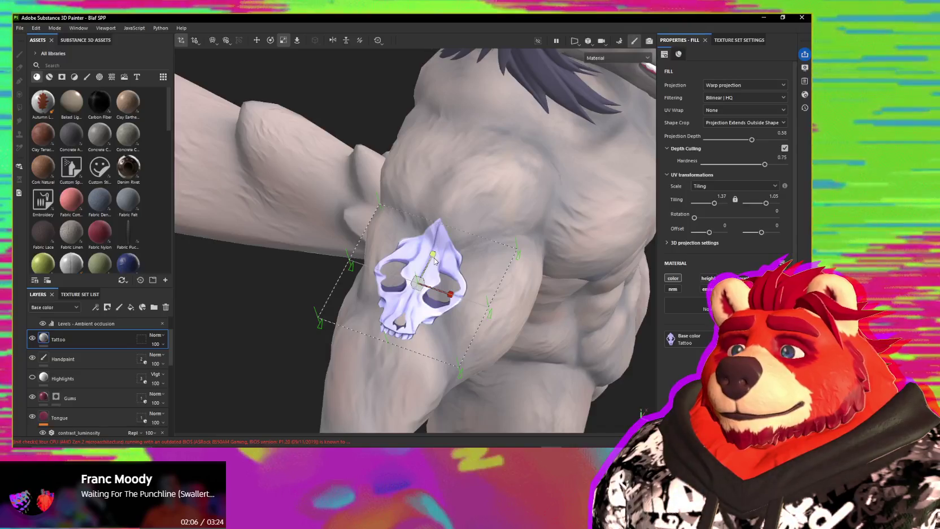
{"action": "left_click_drag", "start_coordinate": [429, 283], "coordinate": [496, 273]}
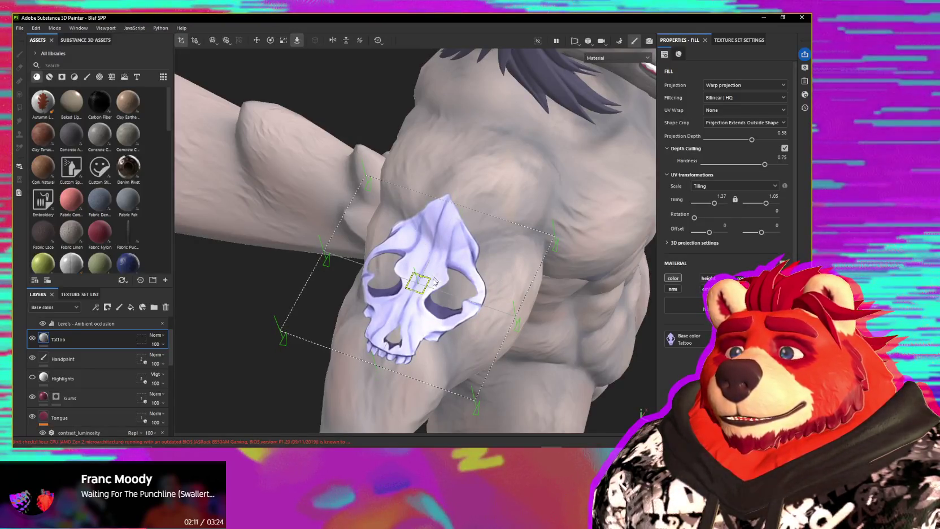
{"action": "left_click_drag", "start_coordinate": [435, 281], "coordinate": [436, 266]}
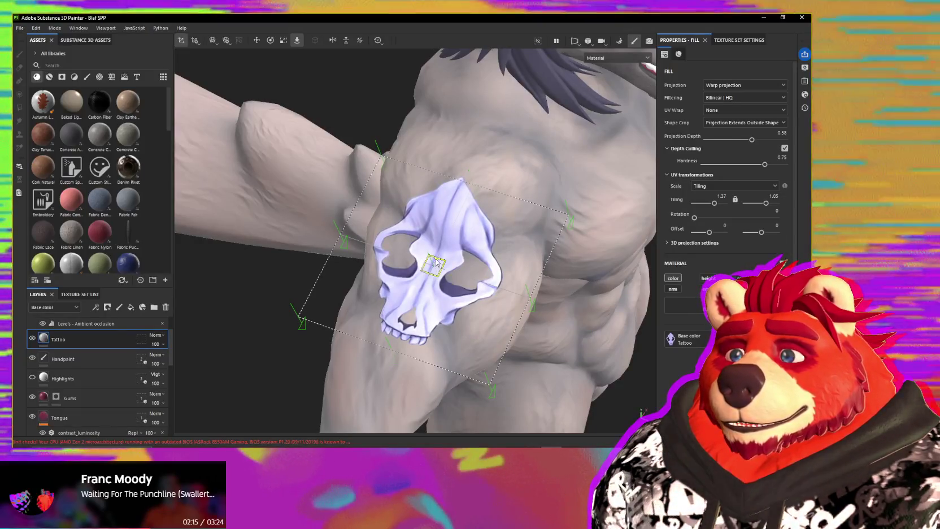
{"action": "left_click_drag", "start_coordinate": [436, 266], "coordinate": [442, 265]}
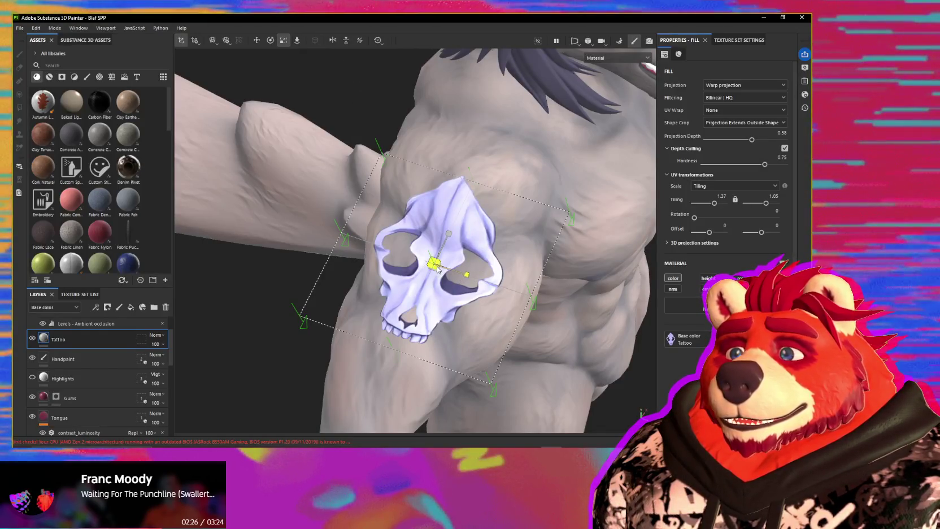
{"action": "mouse_move", "coordinate": [438, 270]}
{"action": "left_mouse_down"}
{"action": "mouse_move", "coordinate": [472, 279]}
{"action": "mouse_move", "coordinate": [431, 225]}
{"action": "mouse_move", "coordinate": [401, 232]}
{"action": "mouse_move", "coordinate": [476, 224]}
{"action": "left_mouse_up"}
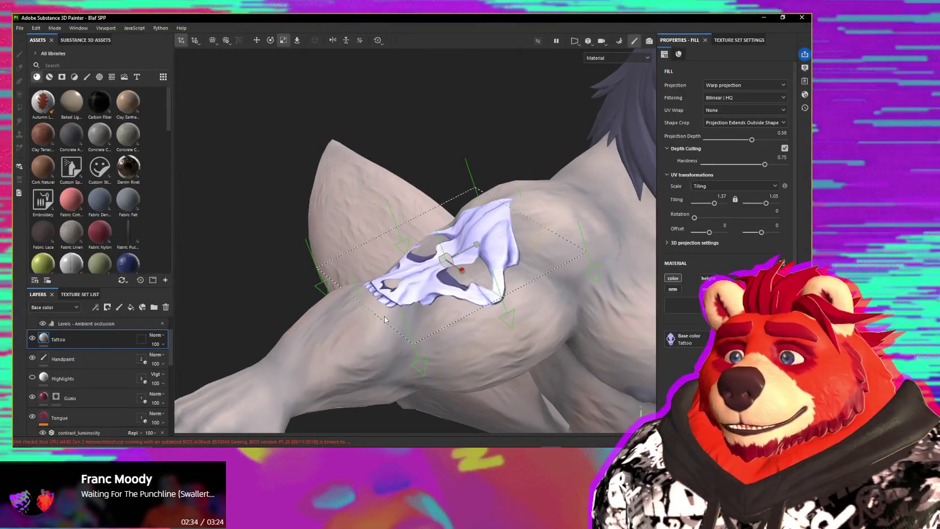
{"action": "mouse_move", "coordinate": [385, 319]}
{"action": "left_mouse_down", "text": "alt"}
{"action": "mouse_move", "coordinate": [437, 315]}
{"action": "mouse_move", "coordinate": [285, 192]}
{"action": "left_mouse_up", "text": "alt"}
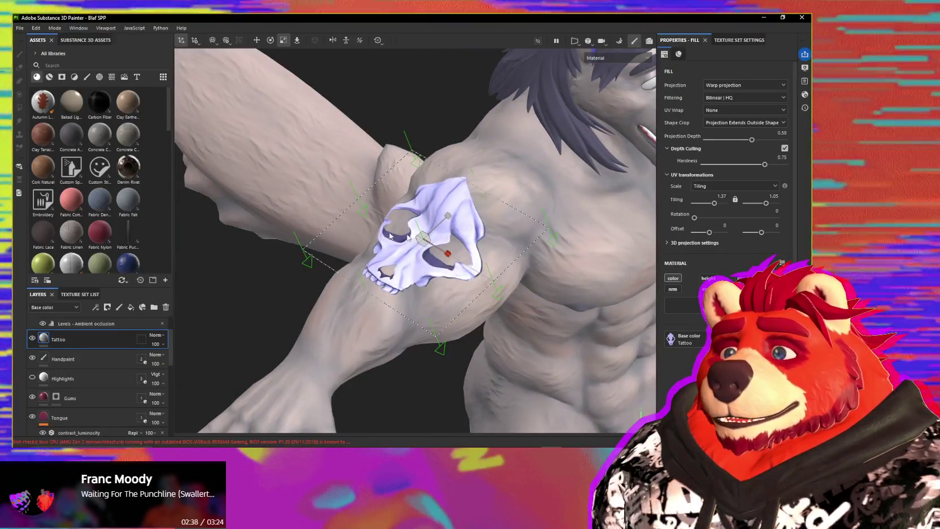
Step: Export the Body textures Body_Albedo1001 and 1002 as 4096×4096 PNGs
{"action": "key", "text": "ctrl+shift+e"}
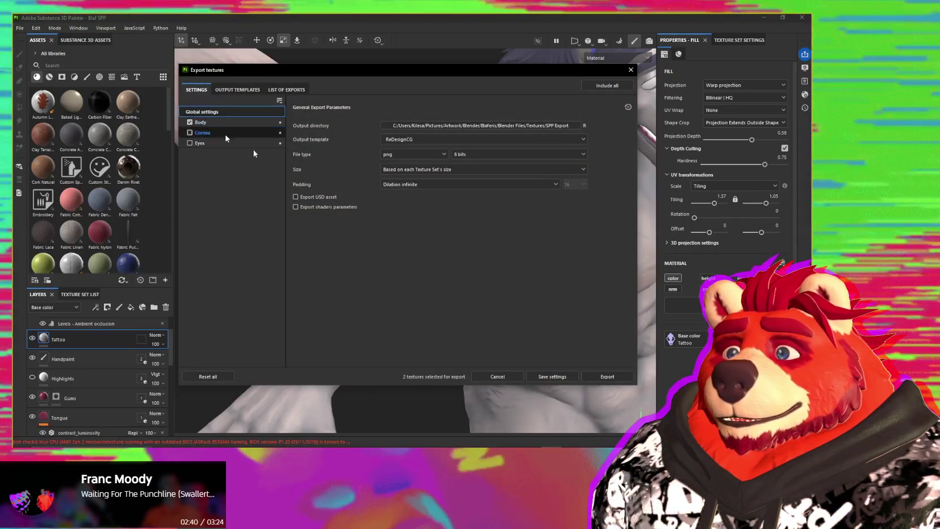
{"action": "left_click", "coordinate": [587, 380]}
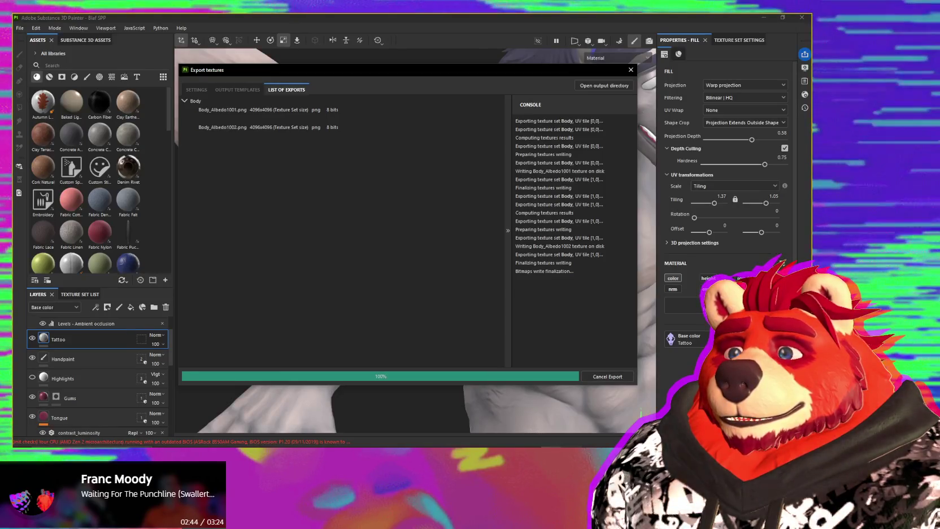
{"action": "left_click", "coordinate": [566, 446]}
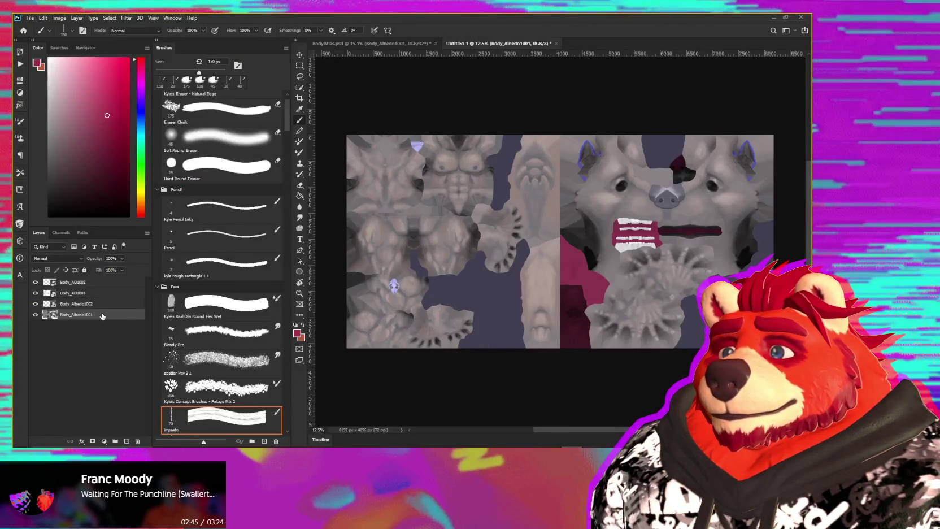
Step: Relink the albedo layer to the freshly exported Body_Albedo texture
{"action": "right_click", "coordinate": [83, 317]}
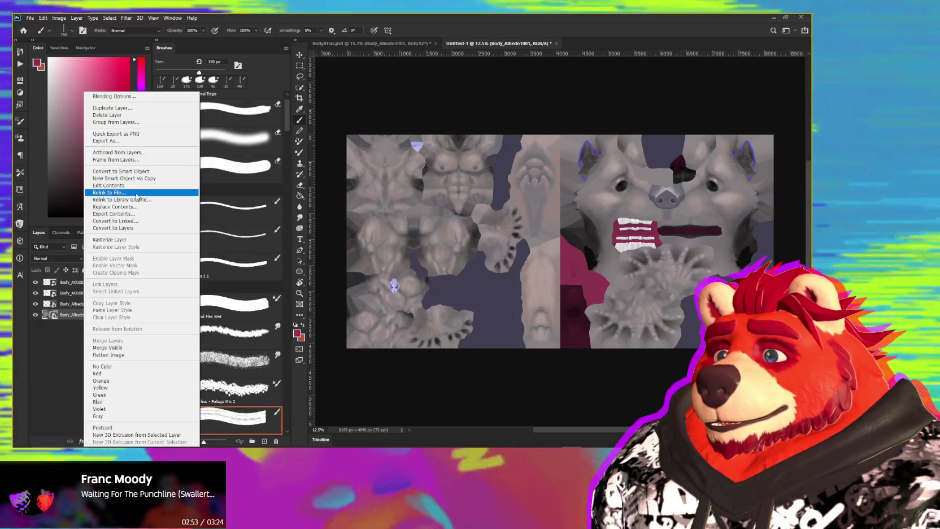
{"action": "left_click", "coordinate": [136, 193]}
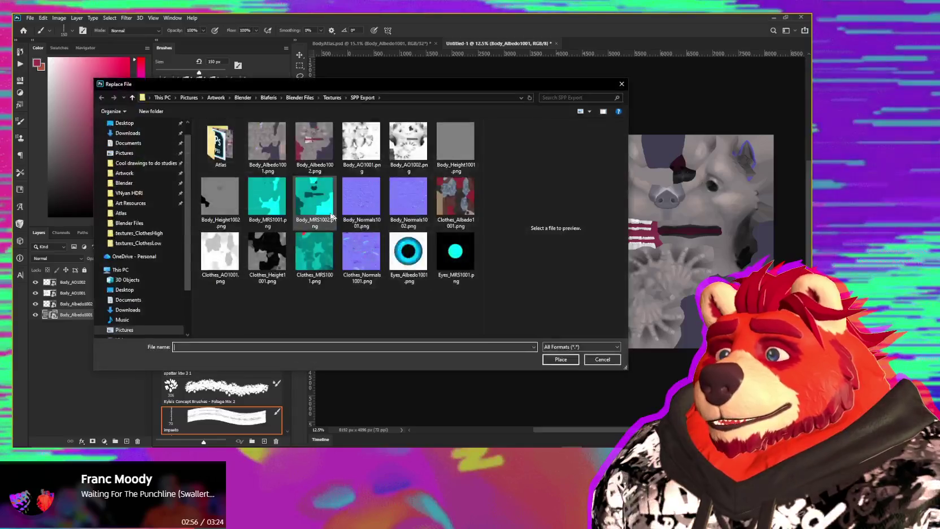
{"action": "double_click", "coordinate": [275, 148]}
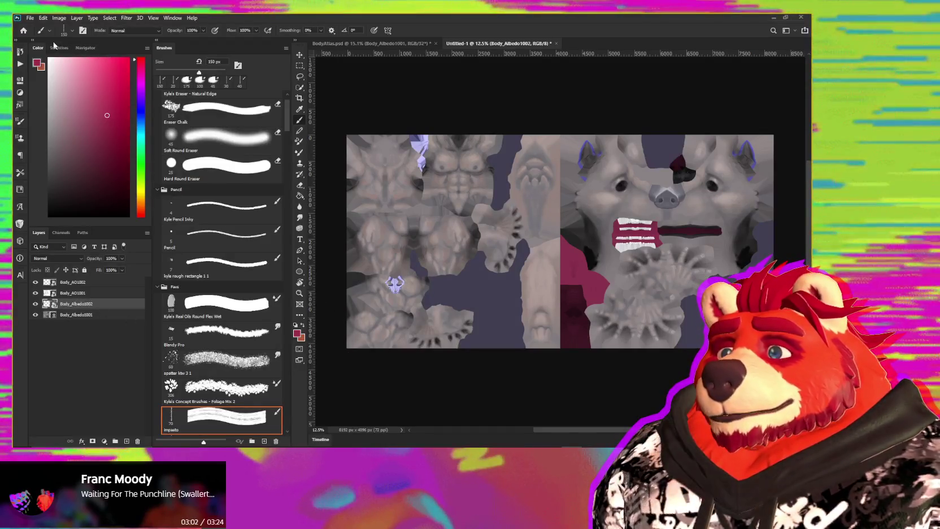
Step: Quick Export the atlas as PNG, overwriting BodyAlbedo.png in the Atlas folder
{"action": "left_click", "coordinate": [31, 19]}
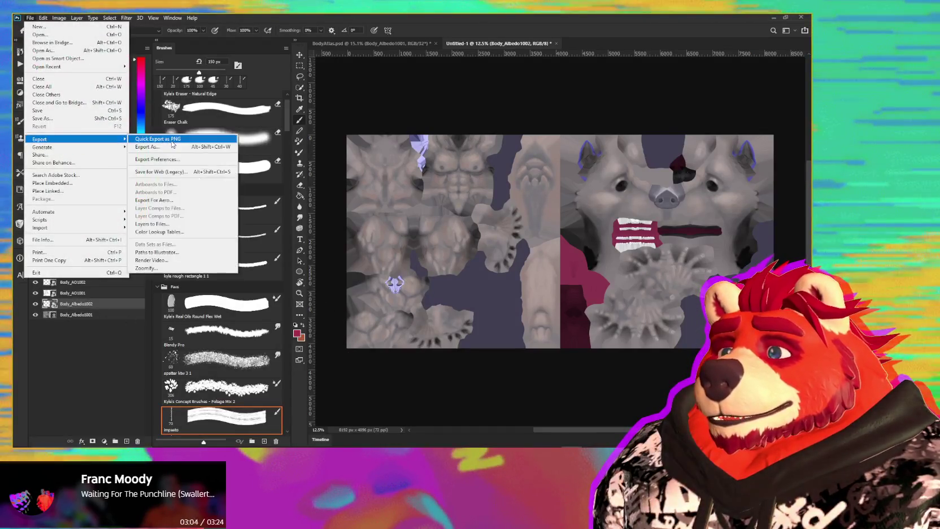
{"action": "left_click", "coordinate": [152, 140]}
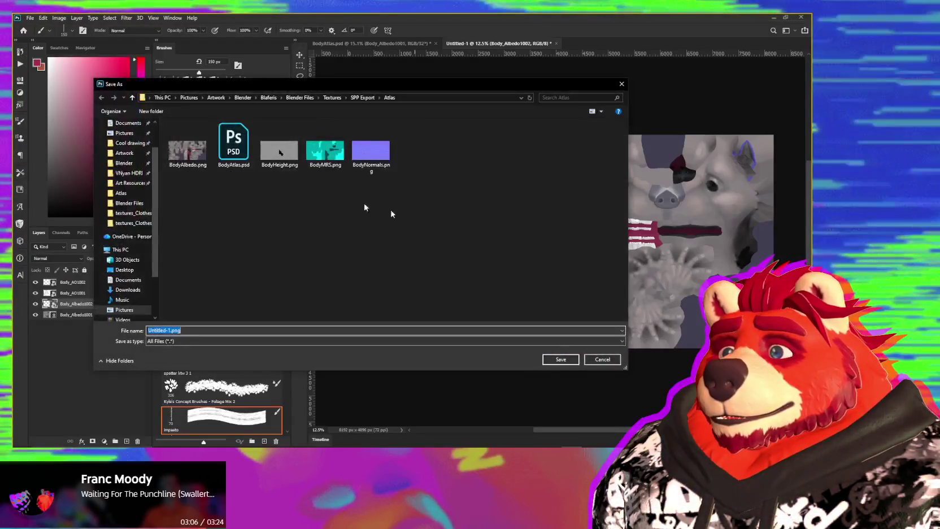
{"action": "left_click", "coordinate": [556, 360]}
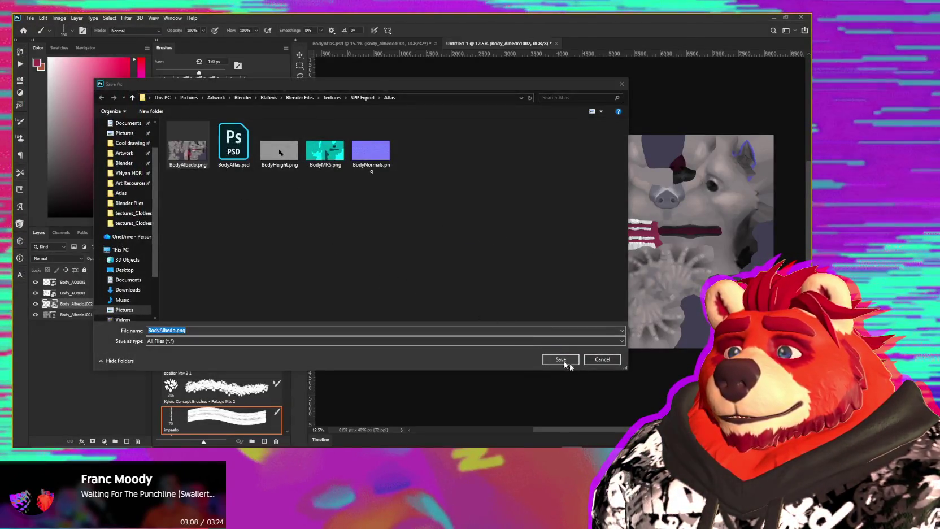
{"action": "left_click", "coordinate": [433, 232]}
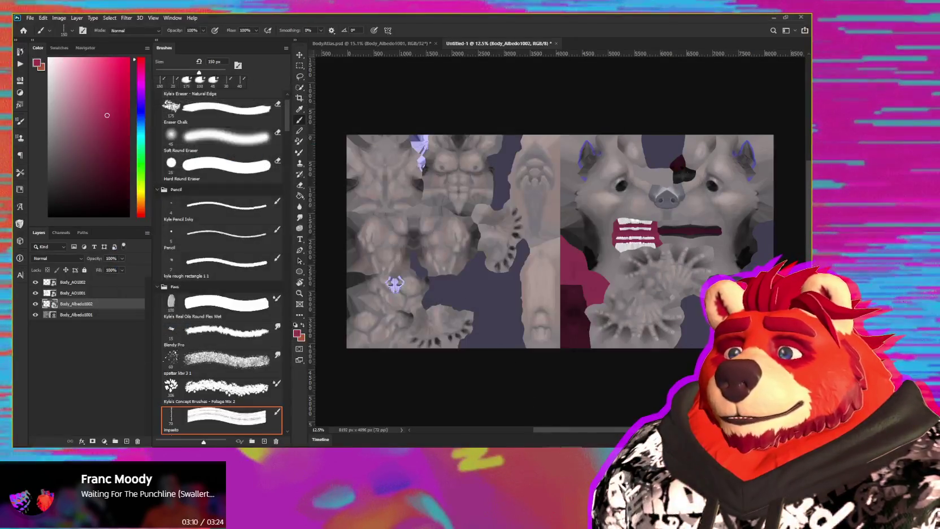
{"action": "key", "text": "alt+Tab"}
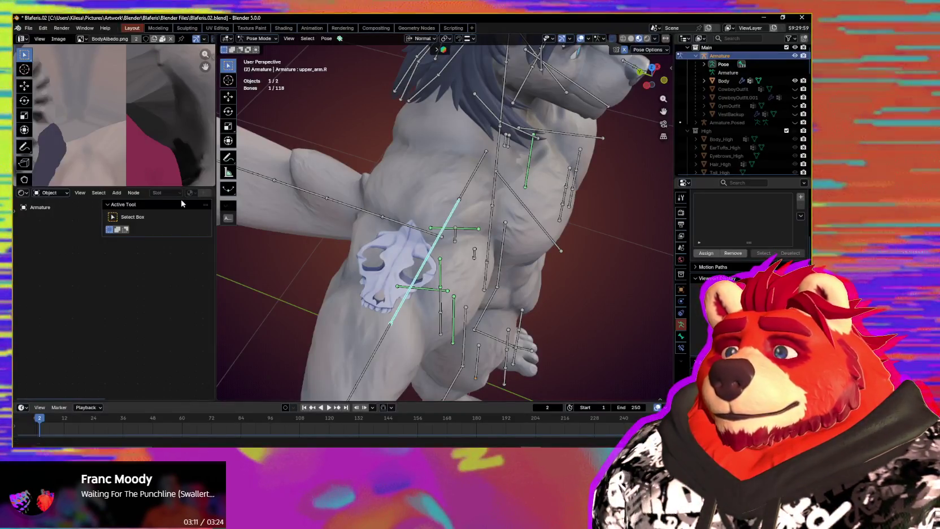
Step: Reload the updated albedo texture in Blender's image editor
{"action": "key", "text": "alt+Tab"}
{"action": "key", "text": "alt+Tab"}
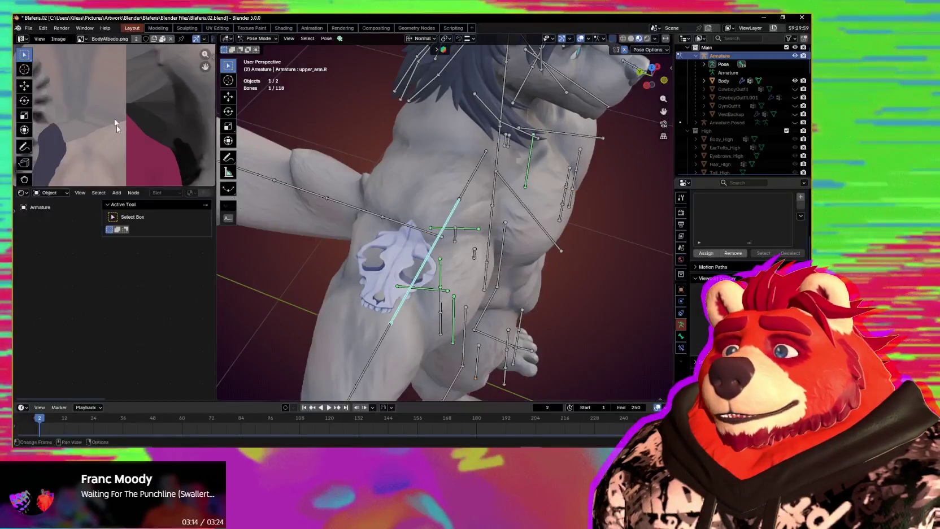
{"action": "left_click", "coordinate": [59, 39]}
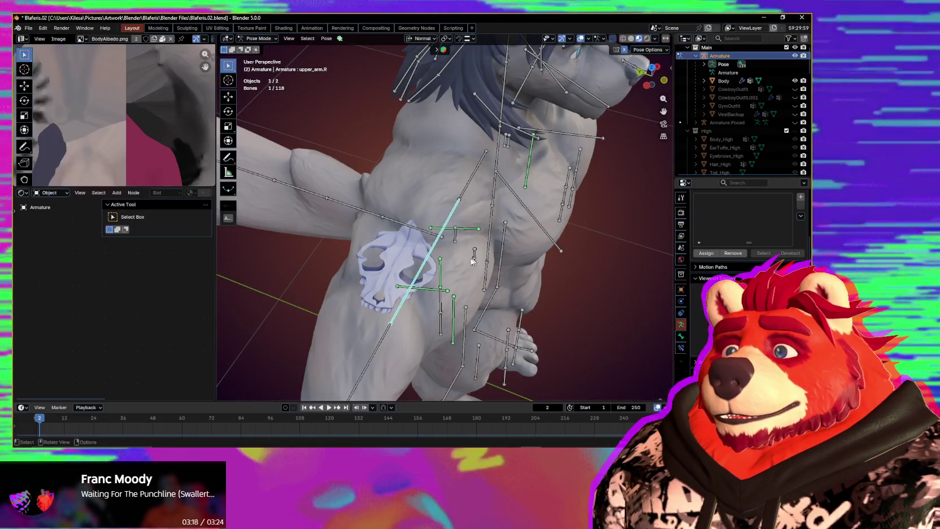
{"action": "middle_click_drag", "start_coordinate": [260, 135], "coordinate": [322, 232]}
{"action": "mouse_move", "coordinate": [170, 186]}
{"action": "left_mouse_down"}
{"action": "mouse_move", "coordinate": [211, 259]}
{"action": "mouse_move", "coordinate": [237, 253]}
{"action": "left_mouse_up"}
{"action": "middle_click_drag", "start_coordinate": [271, 260], "coordinate": [346, 285]}
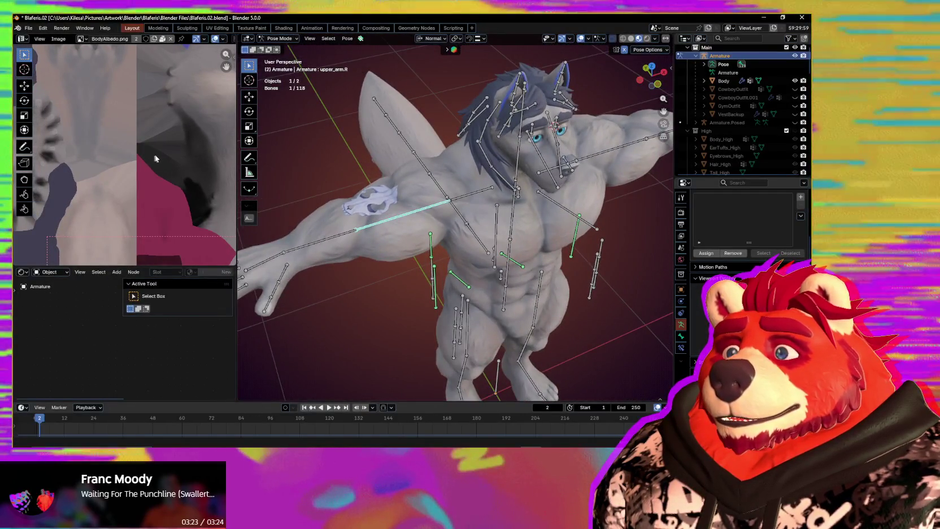
{"action": "key", "text": "ctrl+z"}
{"action": "middle_click_drag", "start_coordinate": [364, 233], "coordinate": [566, 299]}
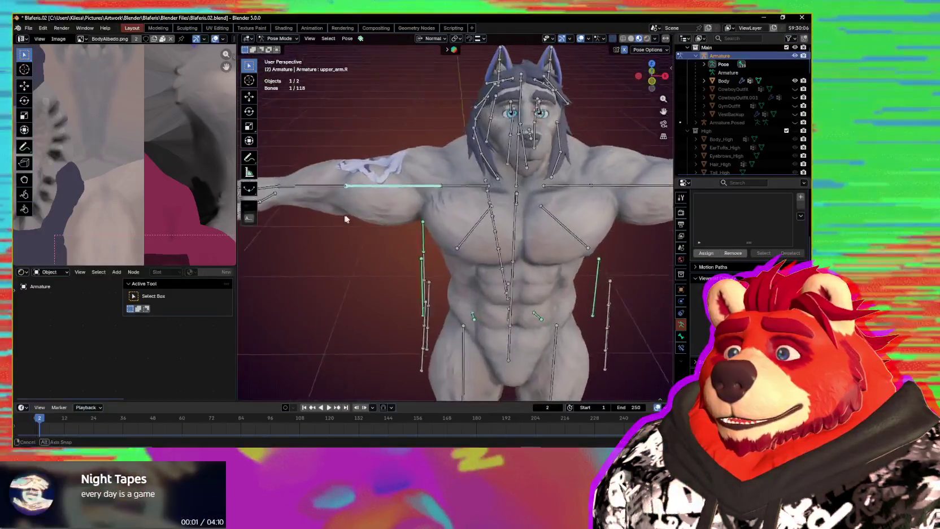
Step: Rotate upper_arm.R down on X, hide the overlays, and orbit to inspect the tattoo
{"action": "key", "text": "r"}
{"action": "key", "text": "x"}
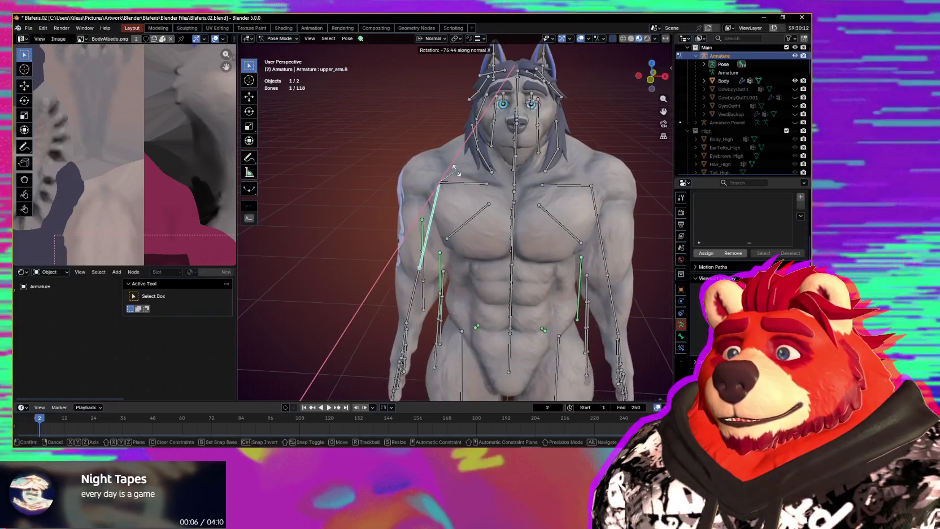
{"action": "left_click", "coordinate": [448, 206]}
{"action": "mouse_move", "coordinate": [448, 206]}
{"action": "middle_mouse_down"}
{"action": "mouse_move", "coordinate": [474, 254]}
{"action": "mouse_move", "coordinate": [558, 284]}
{"action": "mouse_move", "coordinate": [439, 287]}
{"action": "mouse_move", "coordinate": [568, 288]}
{"action": "middle_mouse_up"}
{"action": "key", "text": "shift+alt+z"}
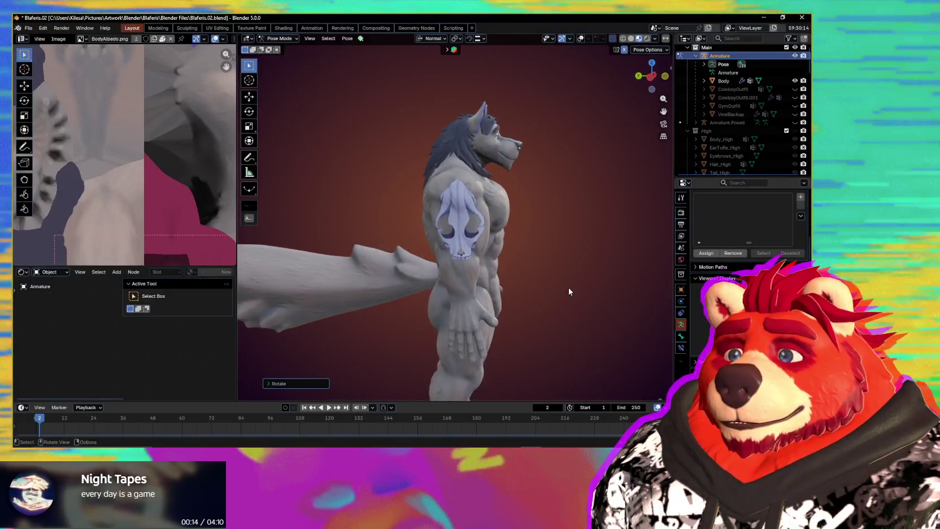
{"action": "left_click", "coordinate": [519, 297]}
{"action": "scroll", "coordinate": [522, 308], "scroll_direction": "up", "scroll_amount": 3}
{"action": "mouse_move", "coordinate": [522, 308]}
{"action": "middle_mouse_down"}
{"action": "mouse_move", "coordinate": [543, 308]}
{"action": "mouse_move", "coordinate": [438, 314]}
{"action": "mouse_move", "coordinate": [424, 303]}
{"action": "mouse_move", "coordinate": [533, 306]}
{"action": "middle_mouse_up"}
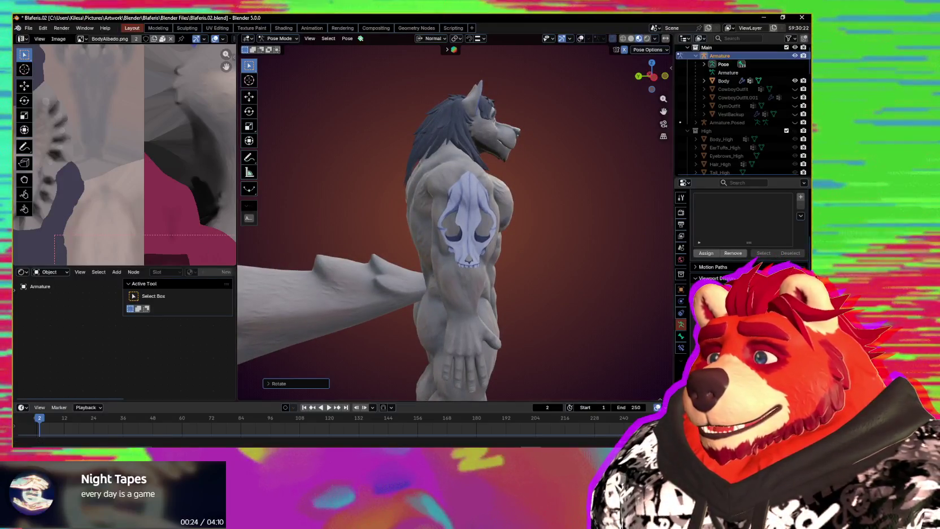
Step: Browse the PureRef MegaScene board to the painted flexed-arm tattoo reference
{"action": "key", "text": "alt+Tab"}
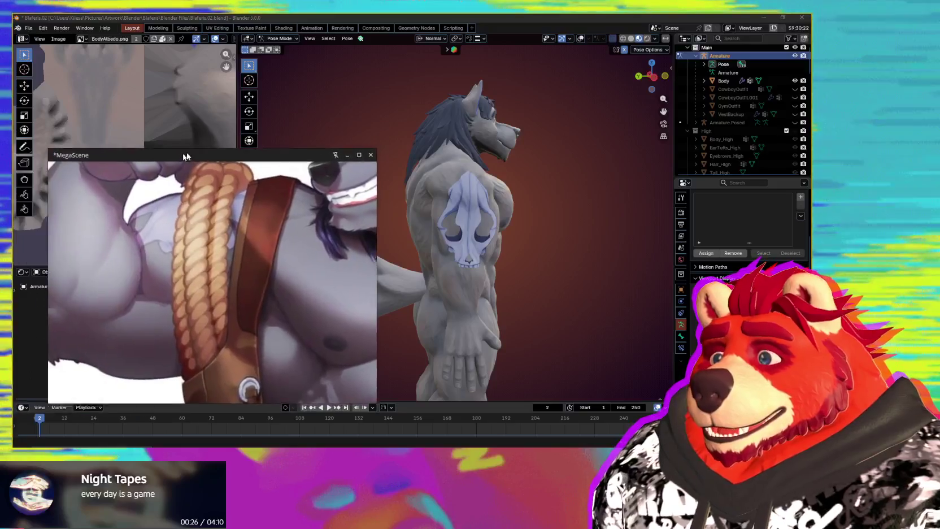
{"action": "scroll", "coordinate": [285, 206], "scroll_direction": "down", "scroll_amount": 3}
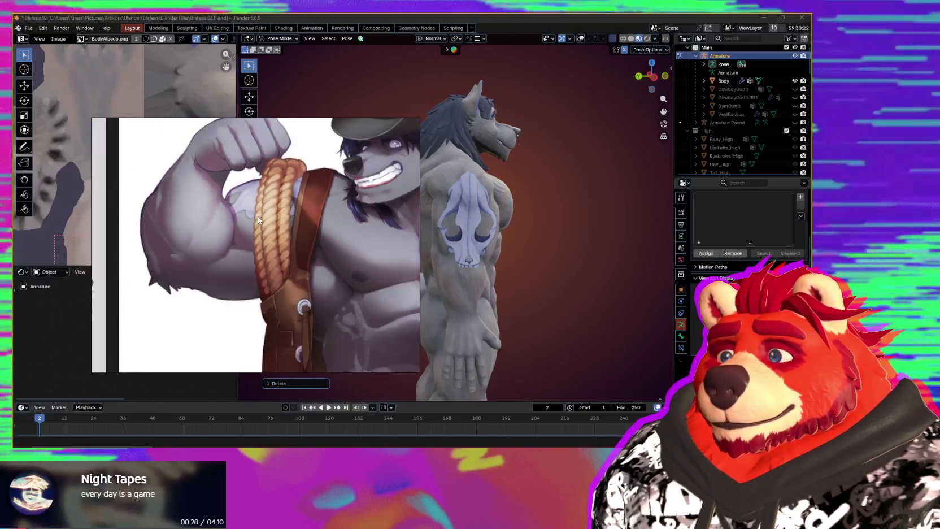
{"action": "middle_click_drag", "start_coordinate": [257, 217], "coordinate": [366, 226]}
{"action": "scroll", "coordinate": [313, 246], "scroll_direction": "up", "scroll_amount": 2}
{"action": "scroll", "coordinate": [313, 246], "scroll_direction": "up", "scroll_amount": 2}
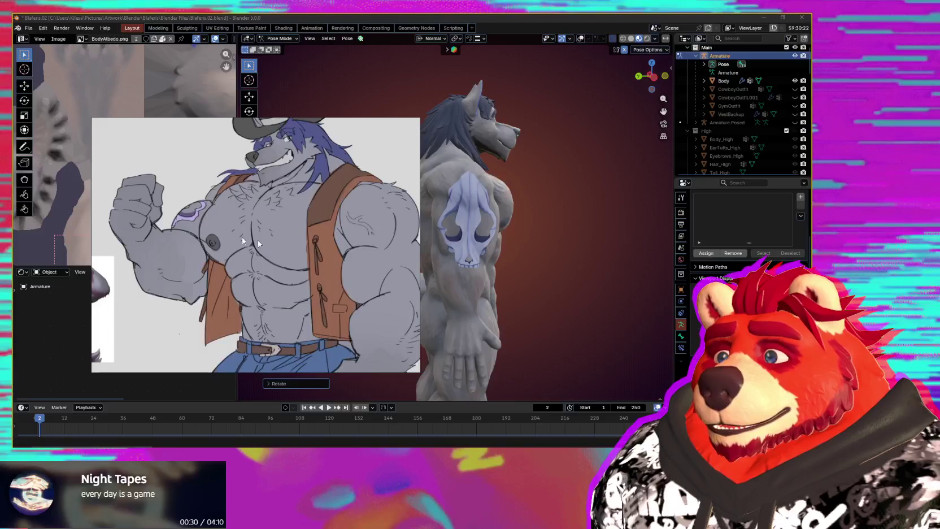
{"action": "scroll", "coordinate": [273, 230], "scroll_direction": "down", "scroll_amount": 2}
{"action": "mouse_move", "coordinate": [154, 231]}
{"action": "middle_mouse_down"}
{"action": "mouse_move", "coordinate": [215, 243]}
{"action": "mouse_move", "coordinate": [79, 247]}
{"action": "middle_mouse_up"}
{"action": "scroll", "coordinate": [215, 246], "scroll_direction": "up", "scroll_amount": 2}
{"action": "scroll", "coordinate": [218, 250], "scroll_direction": "up", "scroll_amount": 2}
{"action": "scroll", "coordinate": [303, 253], "scroll_direction": "up", "scroll_amount": 2}
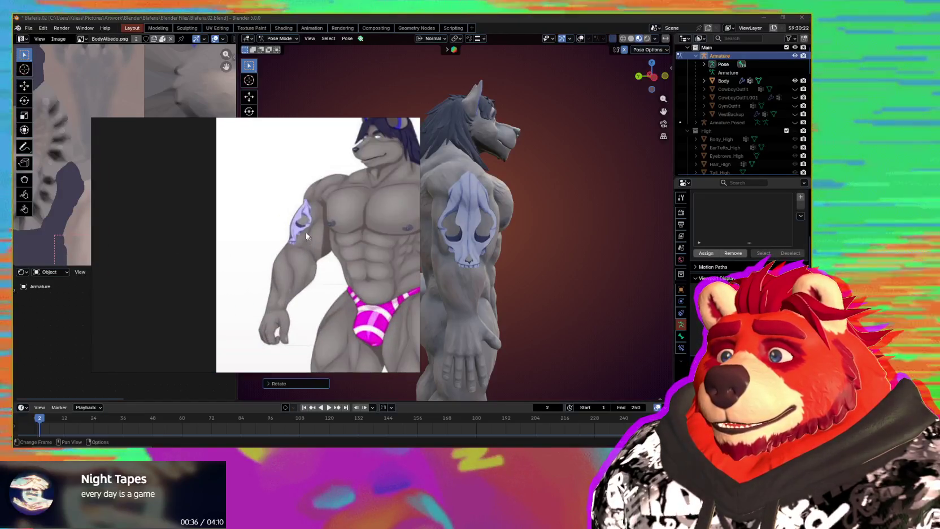
{"action": "middle_click_drag", "start_coordinate": [338, 230], "coordinate": [113, 237]}
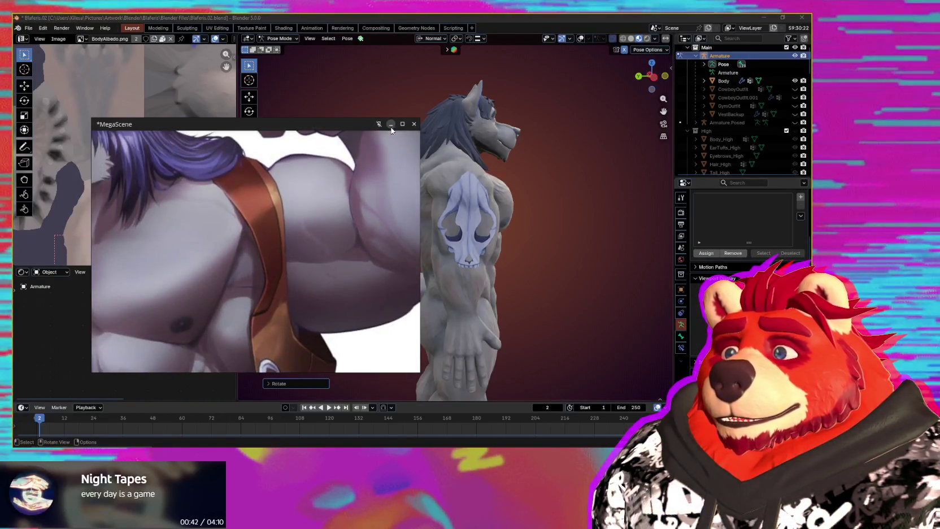
Step: Zoom out and drag the PureRef board off the screen
{"action": "scroll", "coordinate": [339, 236], "scroll_direction": "down", "scroll_amount": 2}
{"action": "scroll", "coordinate": [339, 235], "scroll_direction": "down", "scroll_amount": 2}
{"action": "scroll", "coordinate": [340, 236], "scroll_direction": "down", "scroll_amount": 2}
{"action": "scroll", "coordinate": [339, 235], "scroll_direction": "down", "scroll_amount": 1}
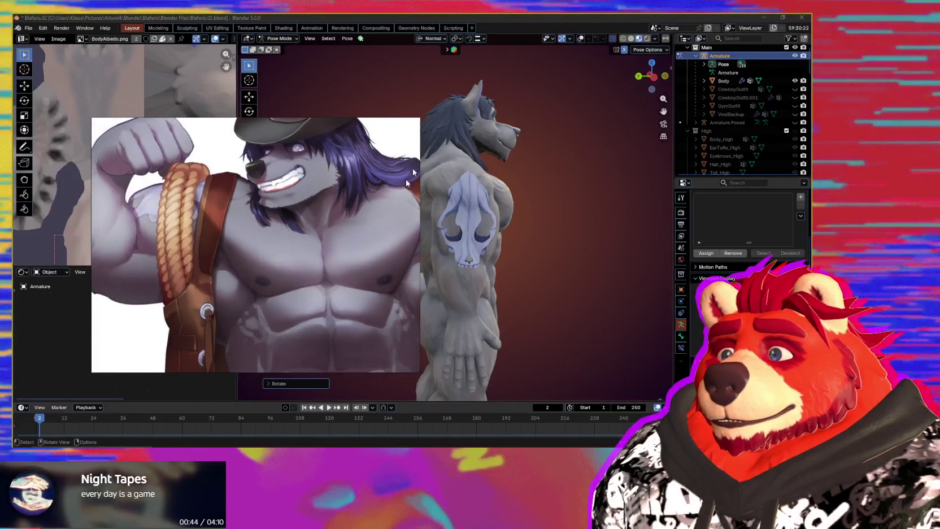
{"action": "left_click_drag", "start_coordinate": [407, 183], "coordinate": [135, 141]}
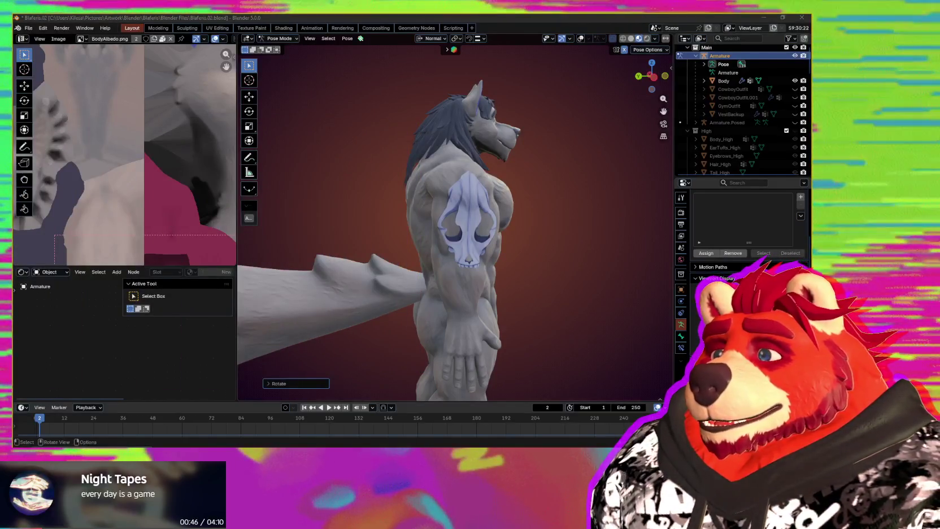
Step: Show the viewport overlays again and return the right upper arm to the T-pose
{"action": "mouse_move", "coordinate": [429, 252]}
{"action": "middle_mouse_down"}
{"action": "mouse_move", "coordinate": [587, 267]}
{"action": "mouse_move", "coordinate": [510, 266]}
{"action": "middle_mouse_up"}
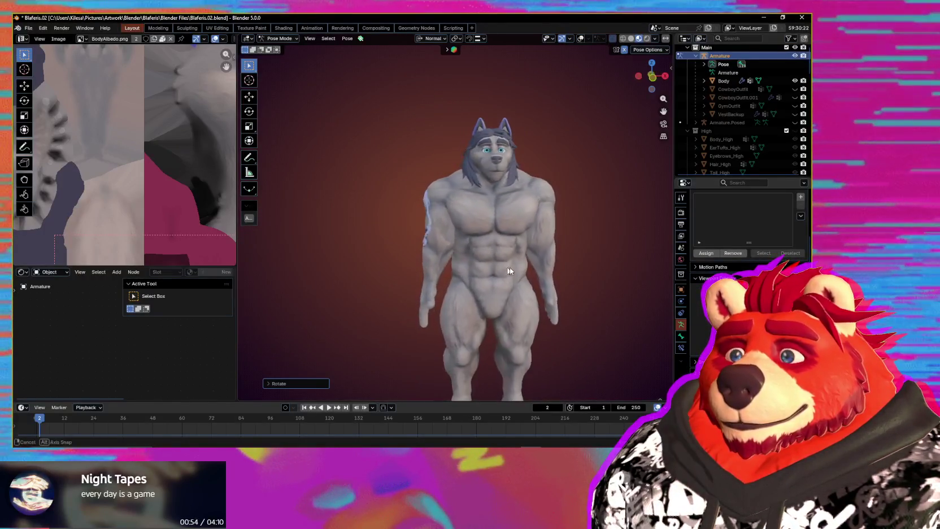
{"action": "key", "text": "shift+alt+z"}
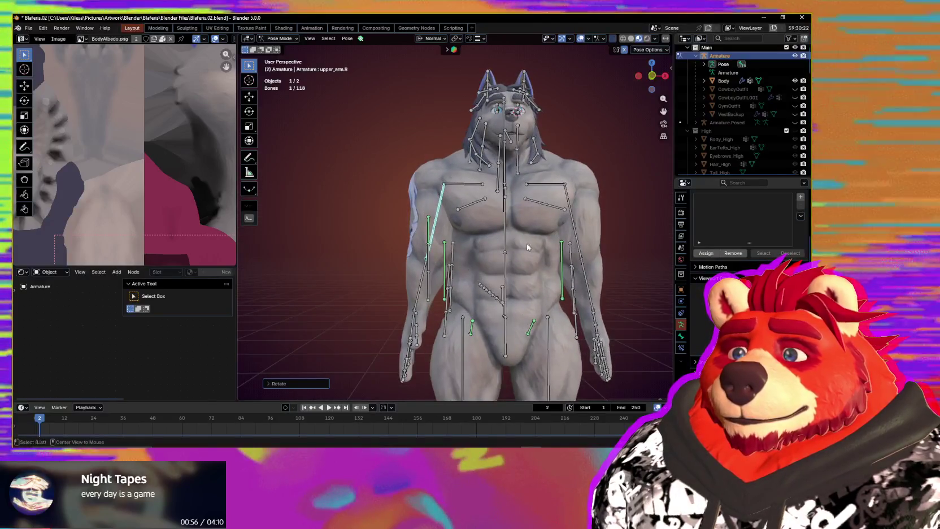
{"action": "key", "text": "ctrl+z"}
{"action": "mouse_move", "coordinate": [512, 269]}
{"action": "middle_mouse_down"}
{"action": "mouse_move", "coordinate": [495, 292]}
{"action": "mouse_move", "coordinate": [447, 258]}
{"action": "middle_mouse_up"}
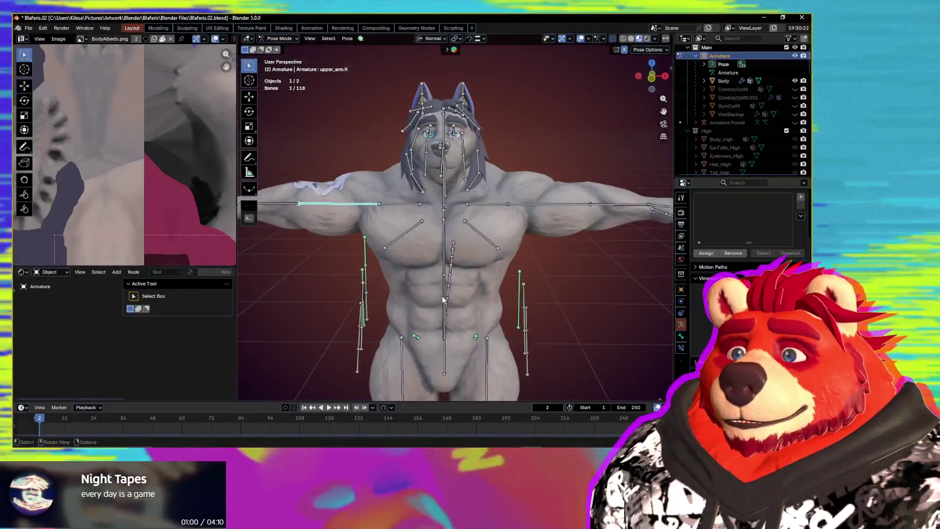
Step: Switch the wolf armature from Pose Mode back to Object Mode
{"action": "mouse_move", "coordinate": [384, 231]}
{"action": "middle_mouse_down"}
{"action": "mouse_move", "coordinate": [420, 238]}
{"action": "mouse_move", "coordinate": [396, 273]}
{"action": "mouse_move", "coordinate": [416, 261]}
{"action": "mouse_move", "coordinate": [377, 269]}
{"action": "middle_mouse_up"}
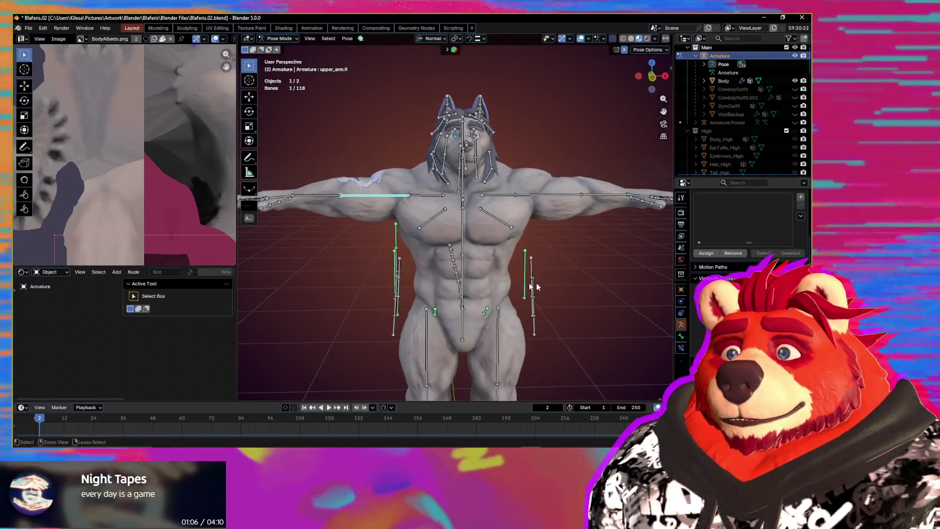
{"action": "key", "text": "ctrl+Tab"}
{"action": "middle_click_drag", "start_coordinate": [533, 276], "coordinate": [547, 274]}
{"action": "scroll", "coordinate": [547, 265], "scroll_direction": "up", "scroll_amount": 1}
{"action": "scroll", "coordinate": [547, 261], "scroll_direction": "up", "scroll_amount": 1}
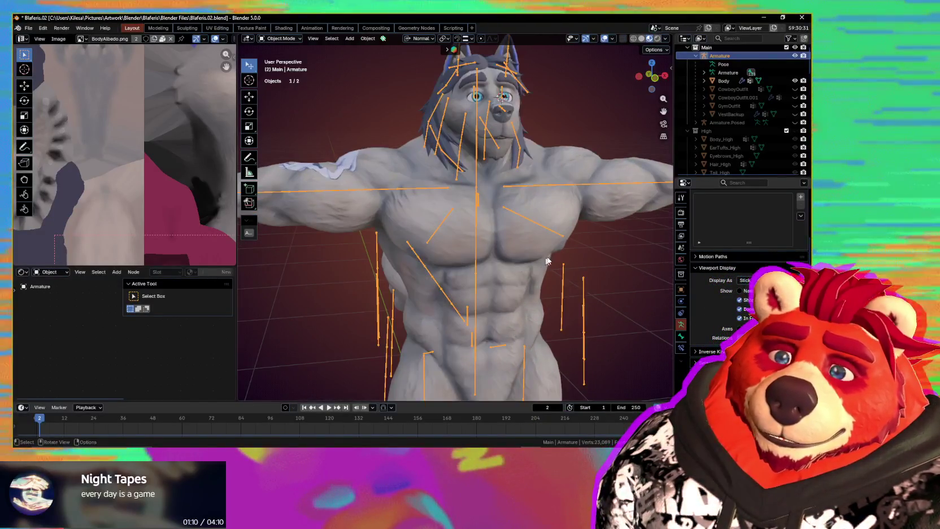
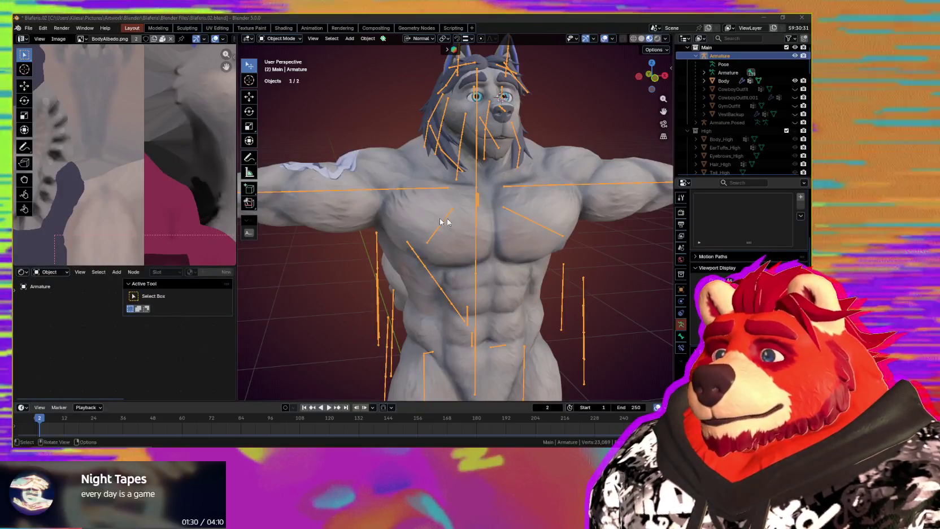
Step: Select the wolf's armature and snap the 3D cursor to the world origin between his feet
{"action": "mouse_move", "coordinate": [444, 218]}
{"action": "middle_mouse_down"}
{"action": "mouse_move", "coordinate": [453, 207]}
{"action": "mouse_move", "coordinate": [411, 180]}
{"action": "middle_mouse_up"}
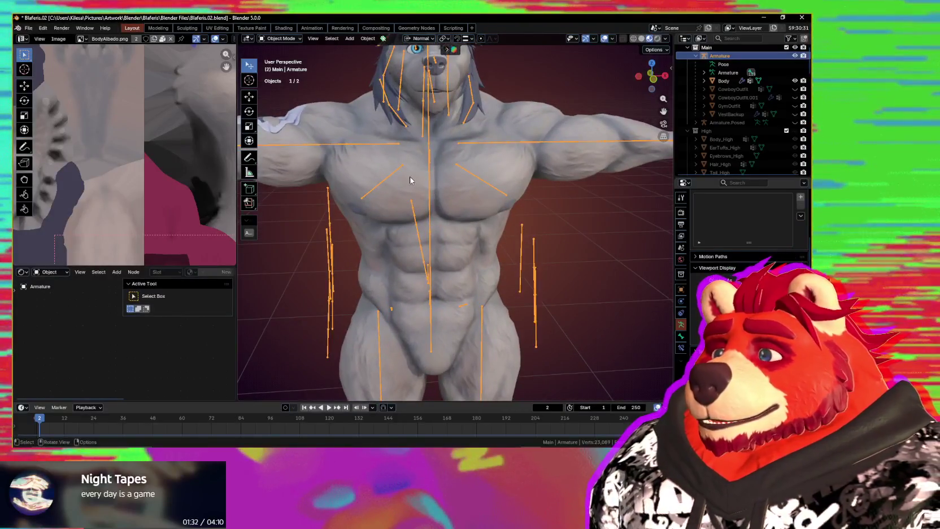
{"action": "scroll", "coordinate": [471, 210], "scroll_direction": "down", "scroll_amount": 1, "text": "shift"}
{"action": "scroll", "coordinate": [560, 207], "scroll_direction": "down", "scroll_amount": 2}
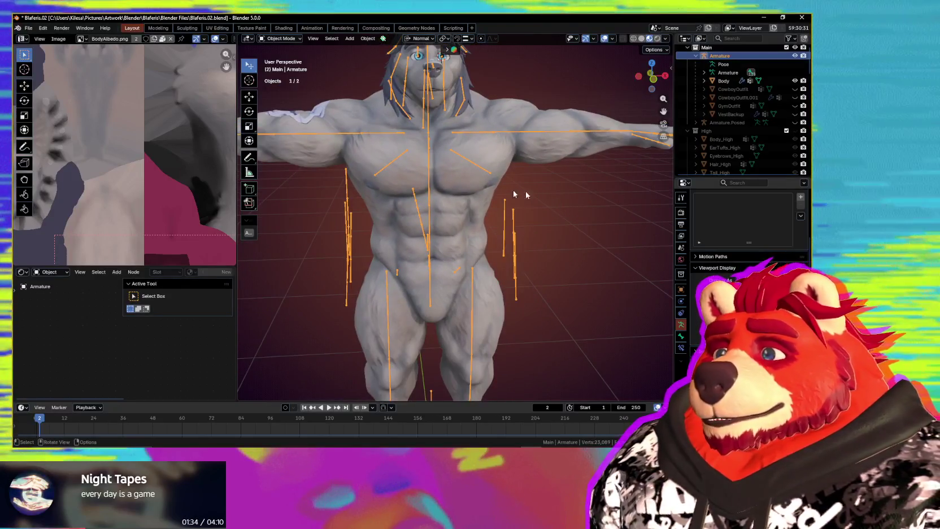
{"action": "left_click", "coordinate": [522, 238]}
{"action": "middle_click_drag", "start_coordinate": [522, 238], "coordinate": [540, 245]}
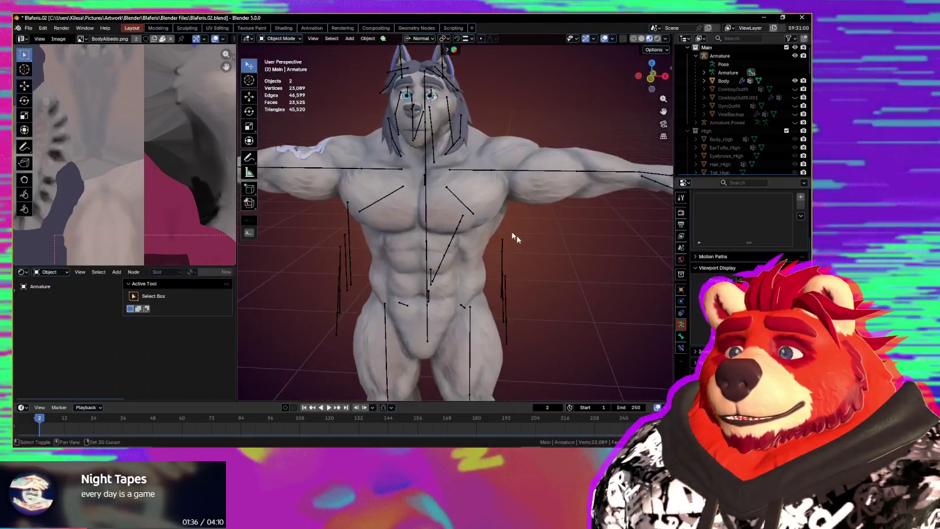
{"action": "middle_click_drag", "start_coordinate": [485, 225], "coordinate": [472, 154], "text": "shift"}
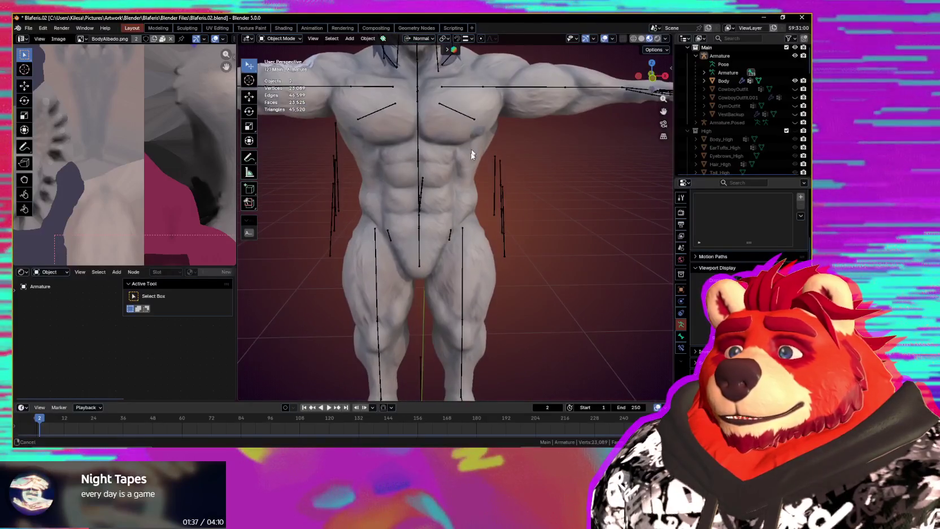
{"action": "left_click", "coordinate": [501, 171]}
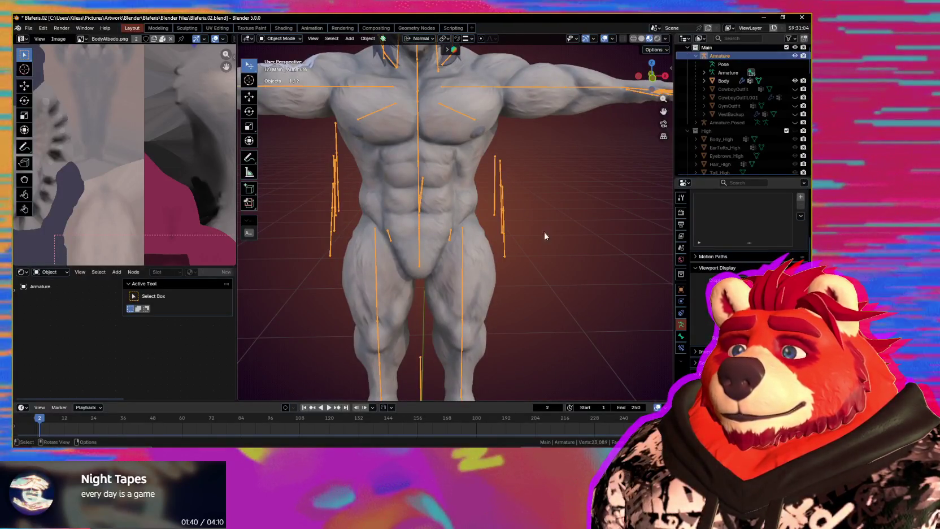
{"action": "key", "text": "alt+a"}
{"action": "key", "text": "shift+s"}
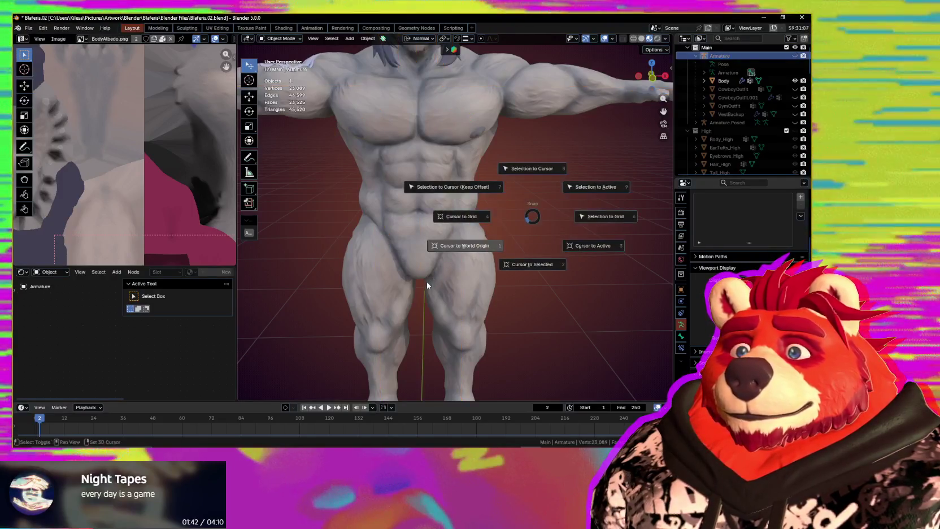
{"action": "left_click", "coordinate": [411, 281]}
{"action": "middle_click_drag", "start_coordinate": [489, 289], "coordinate": [504, 153], "text": "shift"}
Step: Hide the armature and add a scaled-down NURBS path at the origin
{"action": "key", "text": "h"}
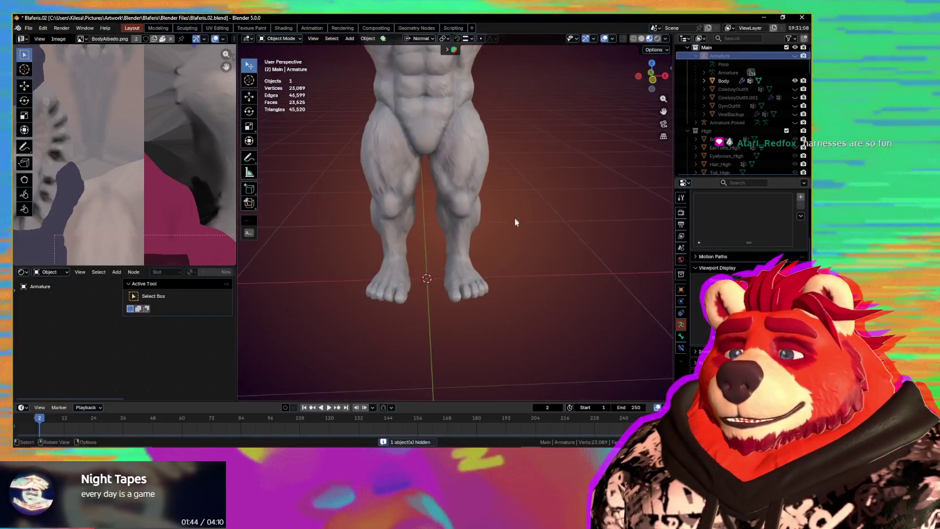
{"action": "key", "text": "shift+a"}
{"action": "mouse_move", "coordinate": [473, 242]}
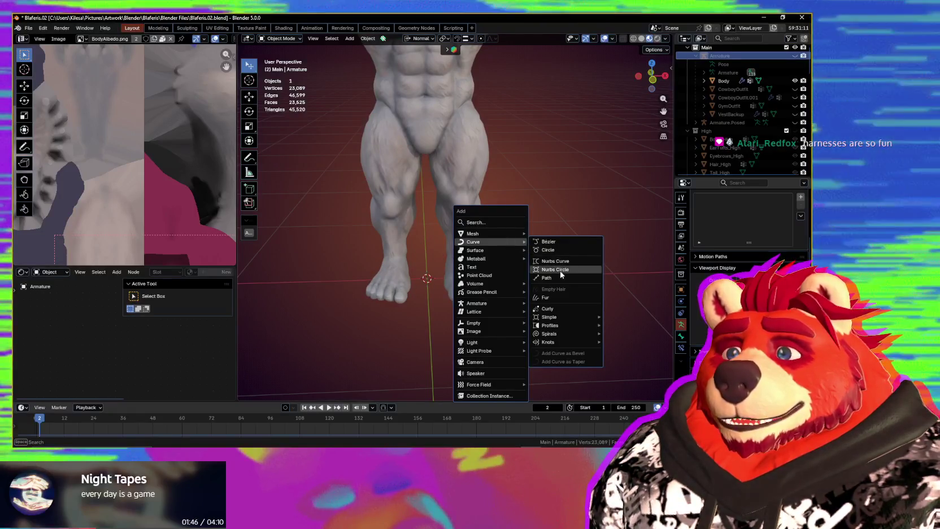
{"action": "left_click", "coordinate": [561, 278]}
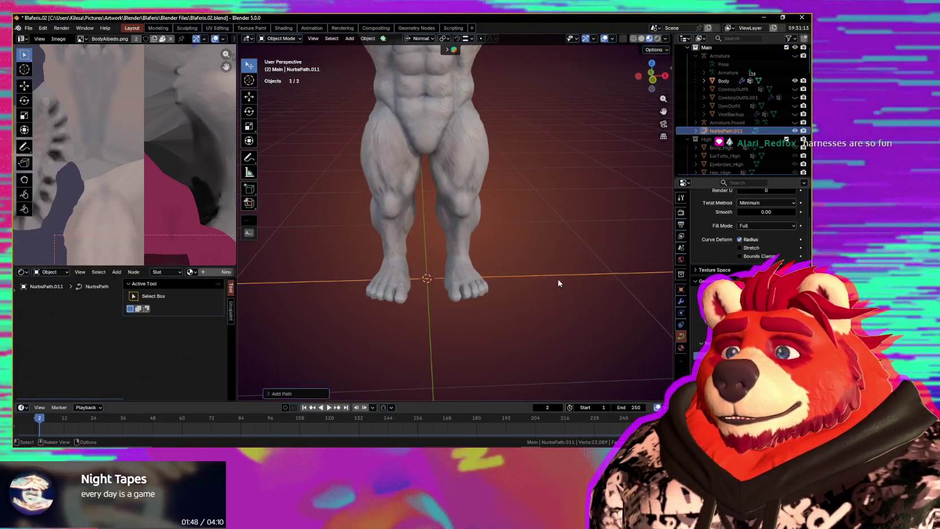
{"action": "mouse_move", "coordinate": [558, 280]}
{"action": "middle_mouse_down"}
{"action": "mouse_move", "coordinate": [552, 291]}
{"action": "mouse_move", "coordinate": [551, 257]}
{"action": "middle_mouse_up"}
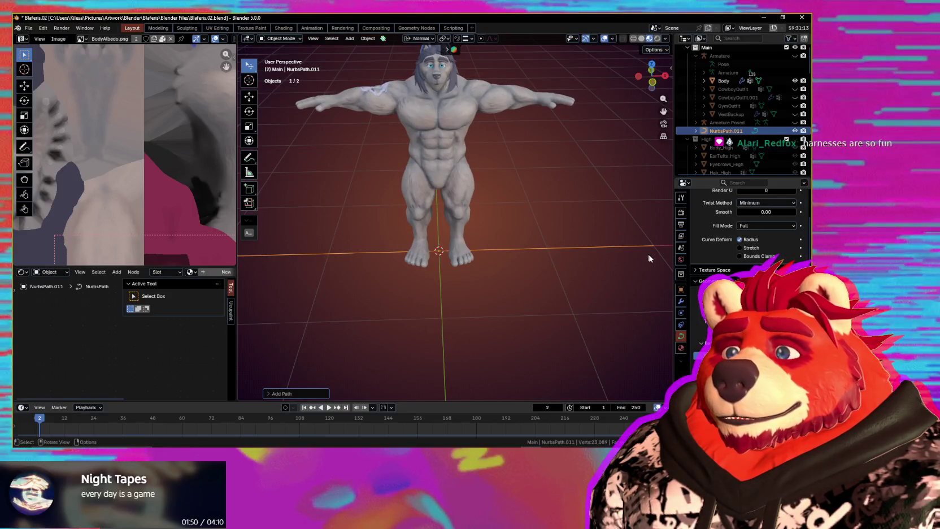
{"action": "left_click", "coordinate": [498, 262]}
Step: Move the new path sideways along X to the right of the origin
{"action": "scroll", "coordinate": [456, 277], "scroll_direction": "up", "scroll_amount": 2}
{"action": "scroll", "coordinate": [456, 276], "scroll_direction": "up", "scroll_amount": 2}
{"action": "key", "text": "g"}
{"action": "key", "text": "x"}
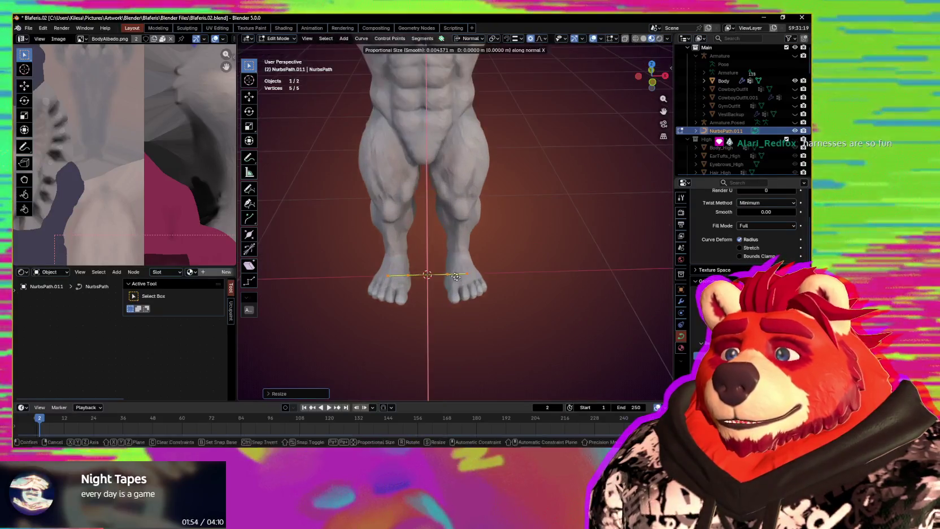
{"action": "left_click", "coordinate": [480, 277]}
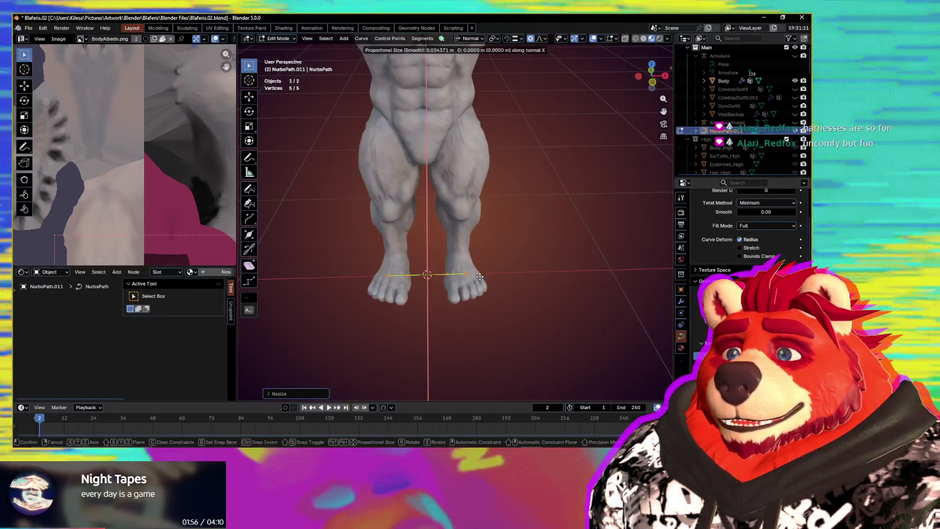
{"action": "left_click", "coordinate": [518, 276]}
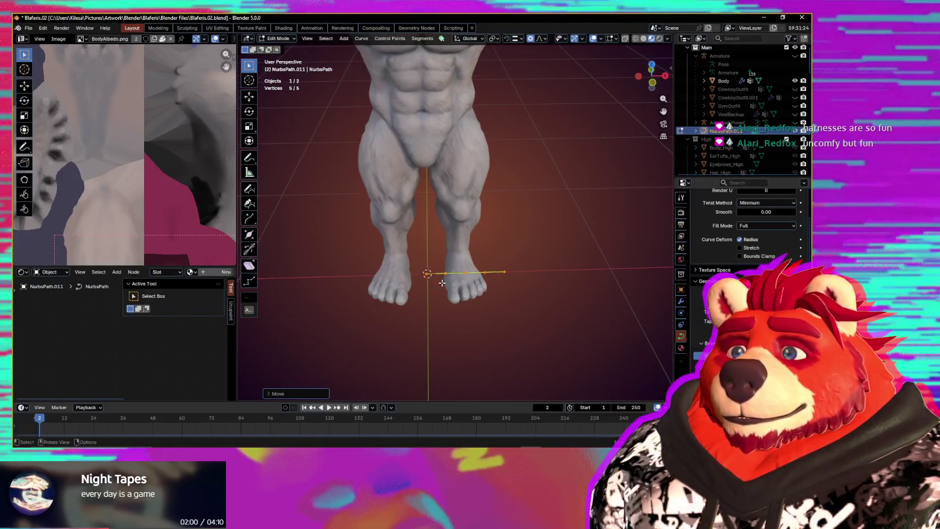
{"action": "scroll", "coordinate": [442, 282], "scroll_direction": "up", "scroll_amount": 2}
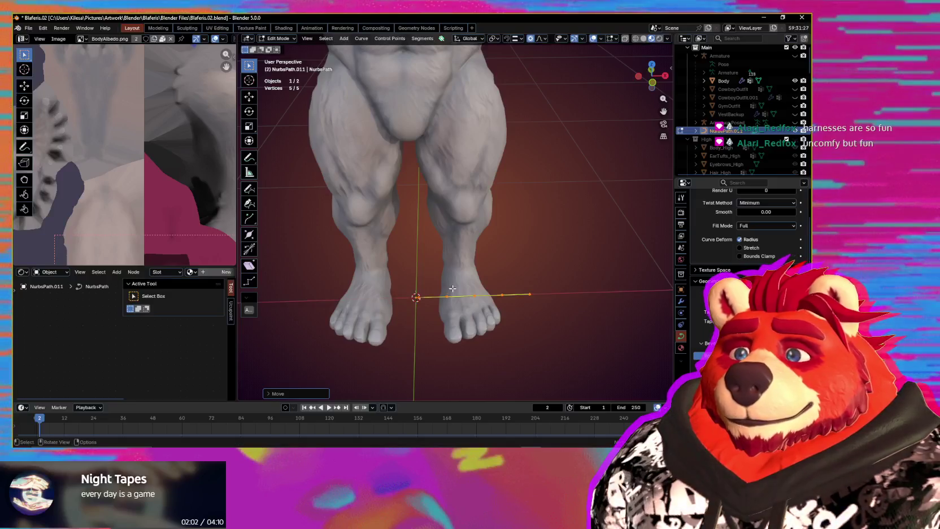
{"action": "middle_click_drag", "start_coordinate": [450, 304], "coordinate": [436, 301]}
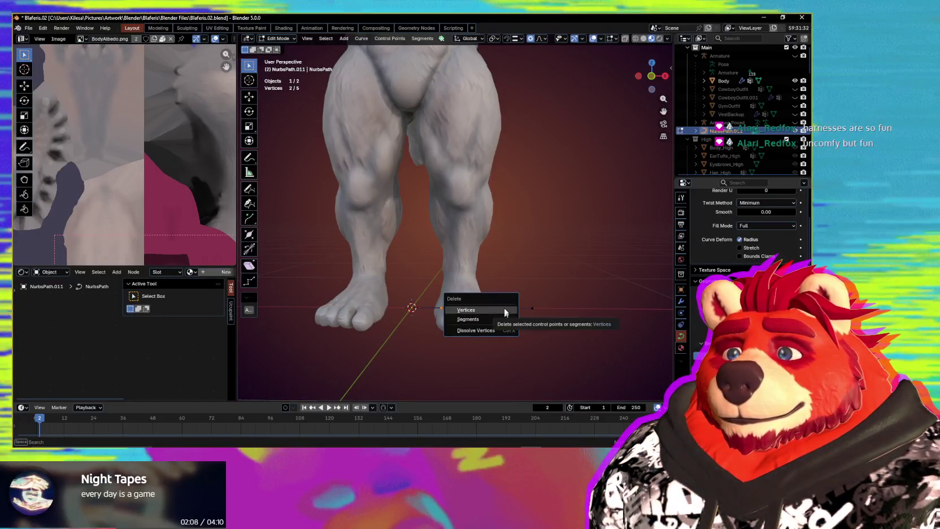
Step: Delete two control points and raise and scale the remaining three to chest height
{"action": "left_click", "coordinate": [466, 310]}
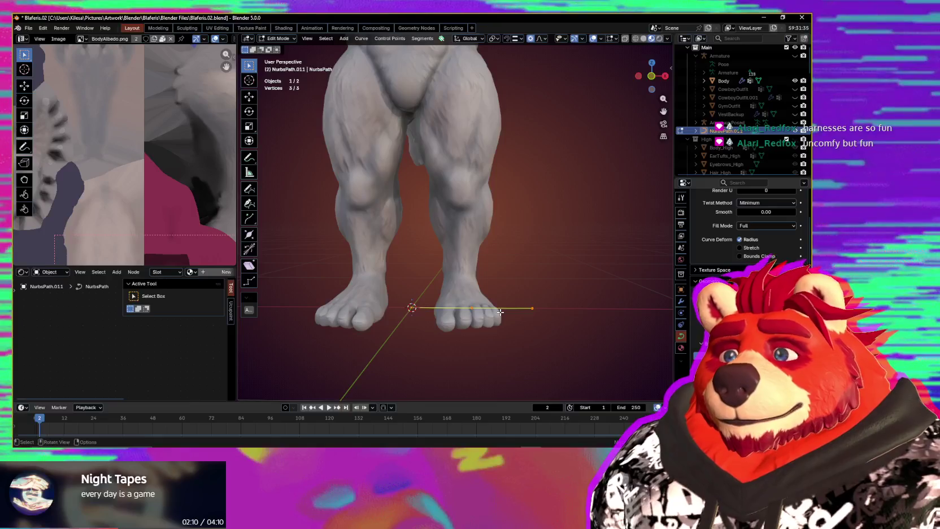
{"action": "left_click", "coordinate": [518, 151]}
{"action": "middle_click_drag", "start_coordinate": [518, 151], "coordinate": [527, 381], "text": "shift"}
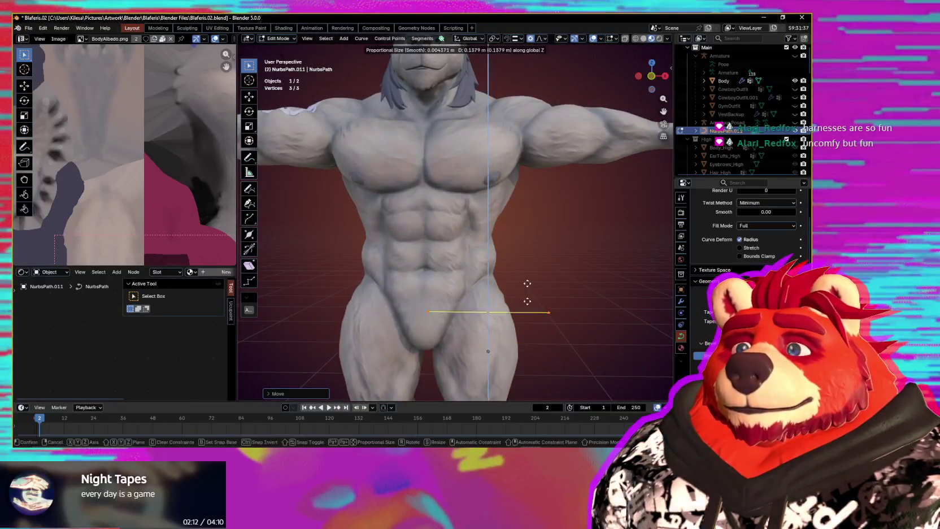
{"action": "middle_click_drag", "start_coordinate": [519, 172], "coordinate": [524, 187]}
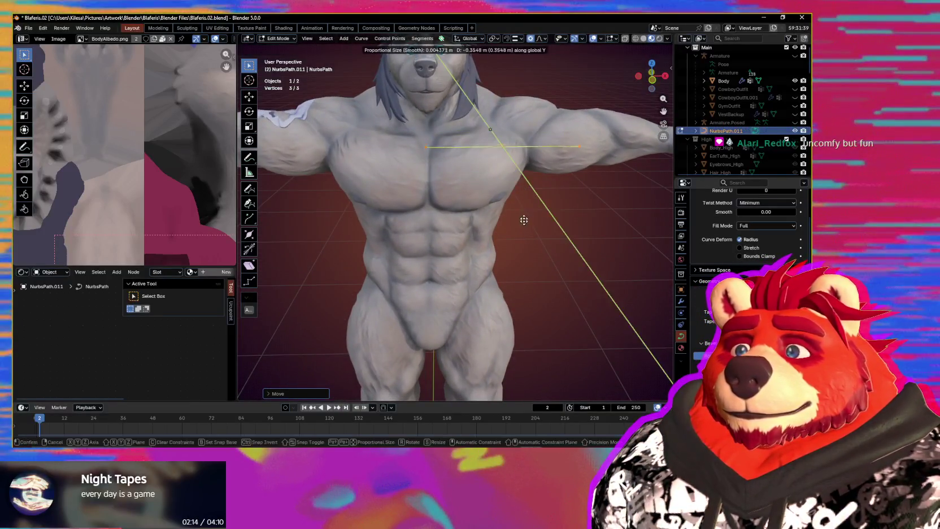
{"action": "key", "text": "s"}
{"action": "left_click", "coordinate": [526, 246]}
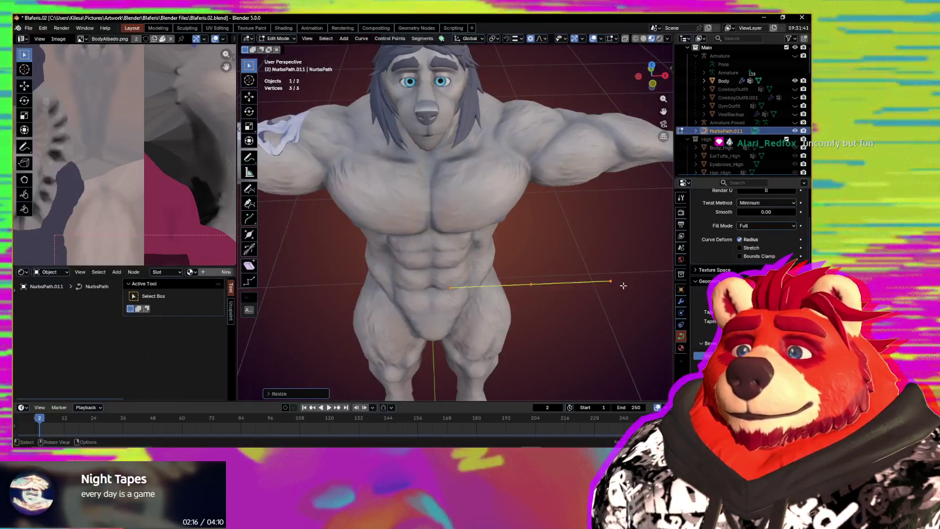
Step: Position the three-point strap across the wolf's pecs and show the path's modifiers
{"action": "mouse_move", "coordinate": [527, 245]}
{"action": "middle_mouse_down"}
{"action": "mouse_move", "coordinate": [575, 300]}
{"action": "mouse_move", "coordinate": [509, 289]}
{"action": "middle_mouse_up"}
{"action": "key", "text": "g"}
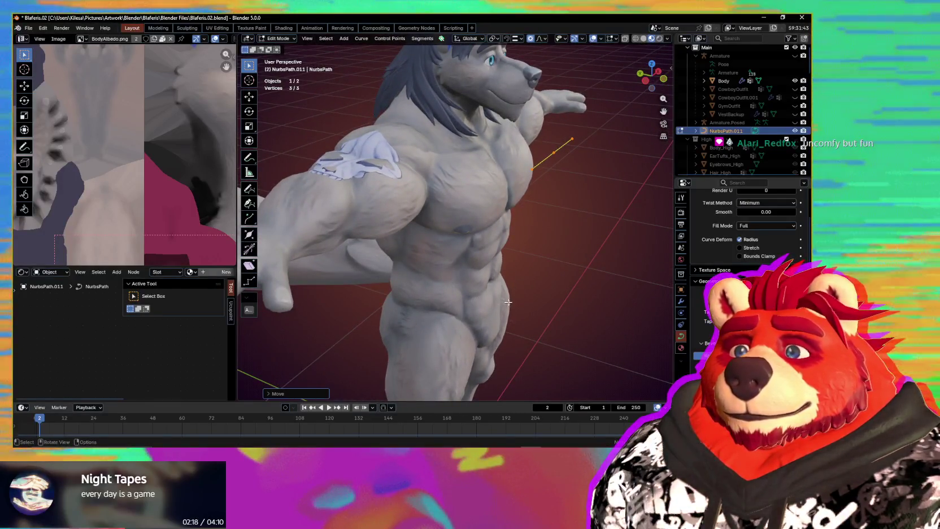
{"action": "mouse_move", "coordinate": [560, 303]}
{"action": "middle_mouse_down"}
{"action": "mouse_move", "coordinate": [440, 290]}
{"action": "mouse_move", "coordinate": [502, 245]}
{"action": "middle_mouse_up"}
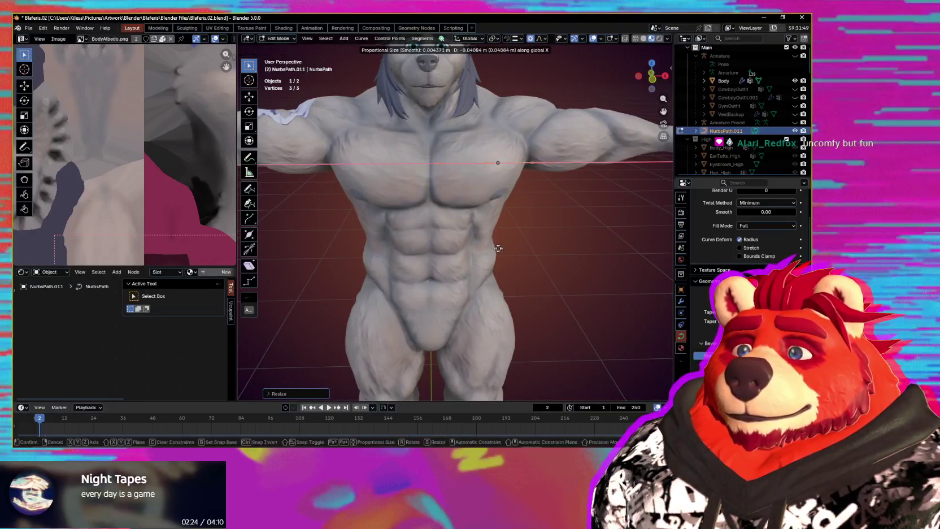
{"action": "left_click", "coordinate": [498, 248]}
{"action": "left_click", "coordinate": [683, 301]}
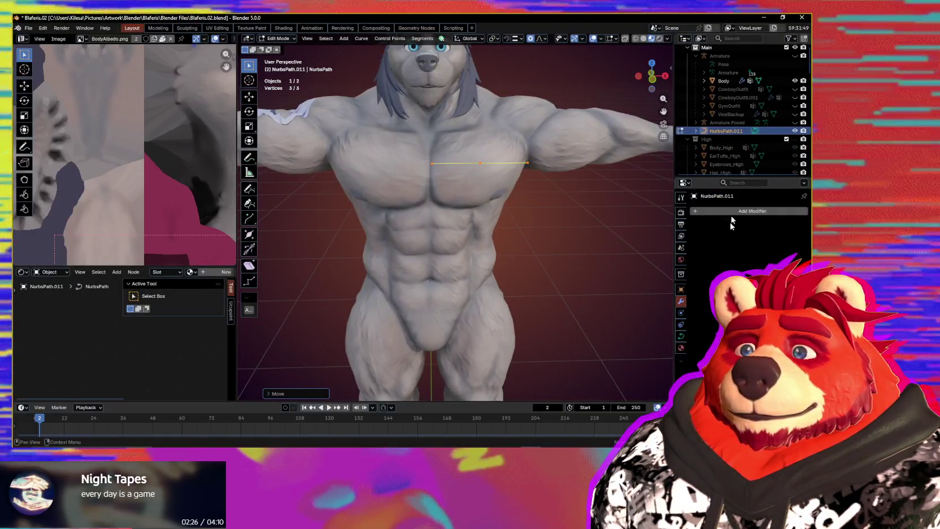
{"action": "left_click", "coordinate": [742, 211]}
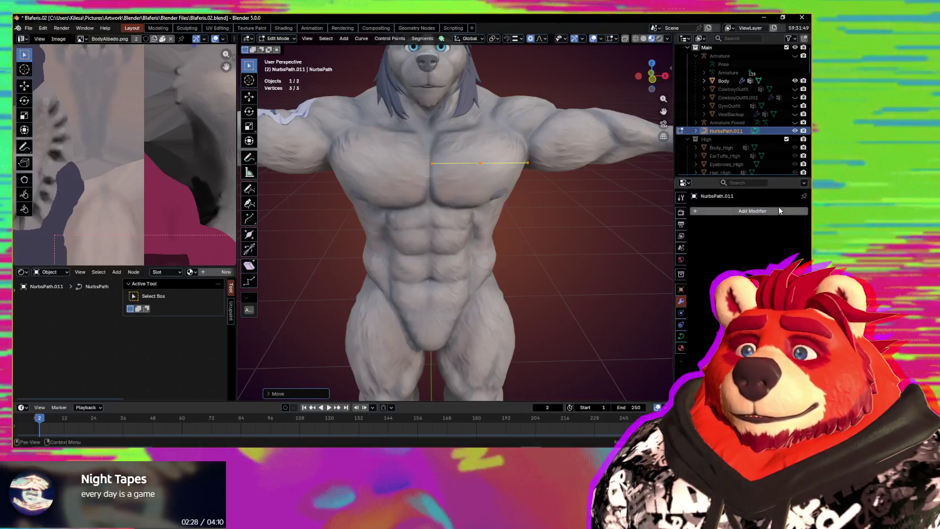
{"action": "key", "text": "ctrl+Tab"}
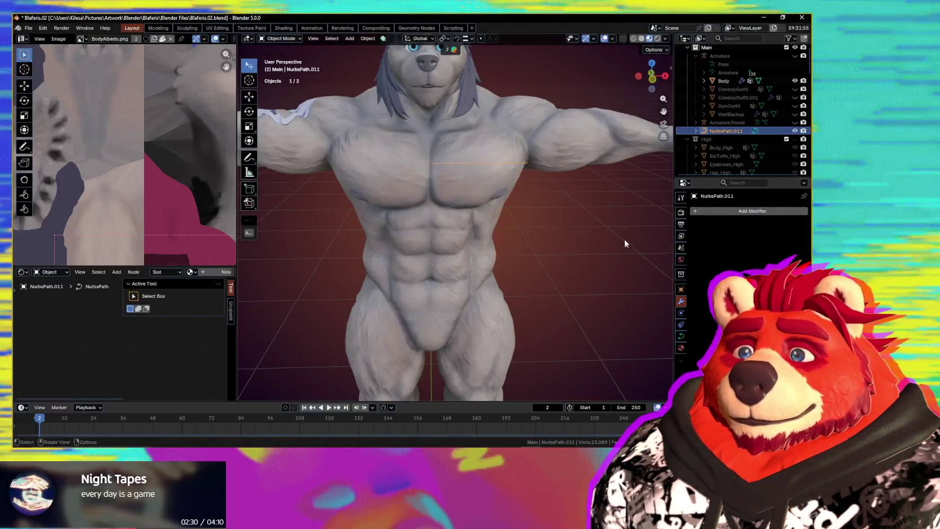
Step: Give NurbsPath.011 a Mirror modifier on X so the strap spans both sides of the chest
{"action": "key", "text": "q"}
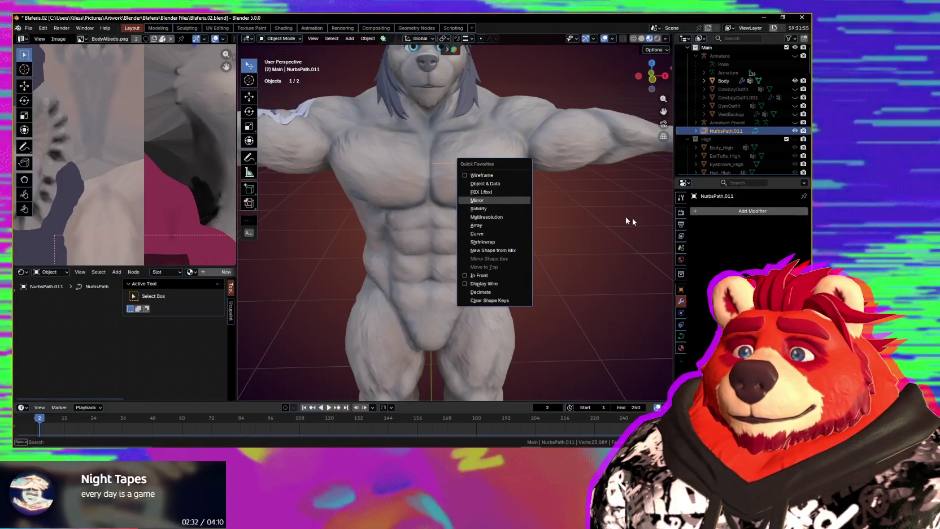
{"action": "key", "text": "Return"}
{"action": "middle_click_drag", "start_coordinate": [460, 198], "coordinate": [469, 208]}
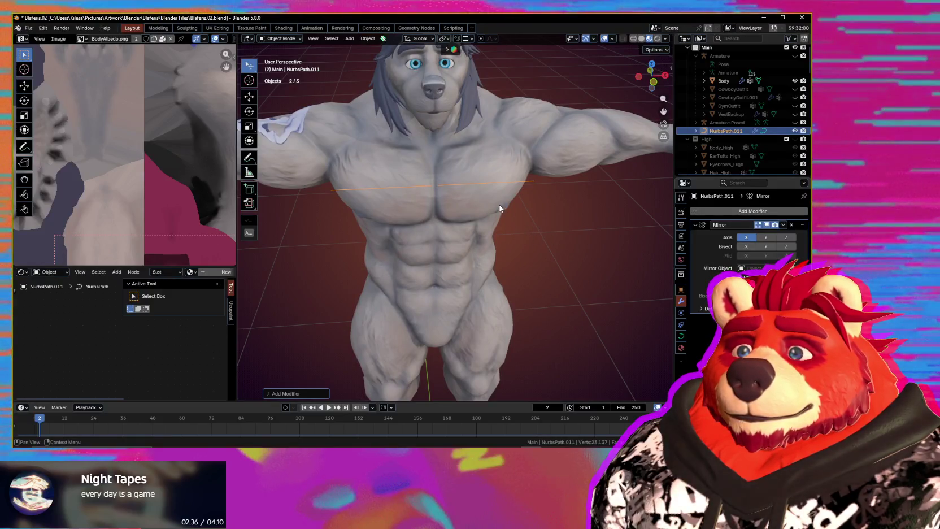
{"action": "mouse_move", "coordinate": [499, 208]}
{"action": "middle_mouse_down", "text": "shift"}
{"action": "mouse_move", "coordinate": [463, 152]}
{"action": "mouse_move", "coordinate": [512, 266]}
{"action": "middle_mouse_up", "text": "shift"}
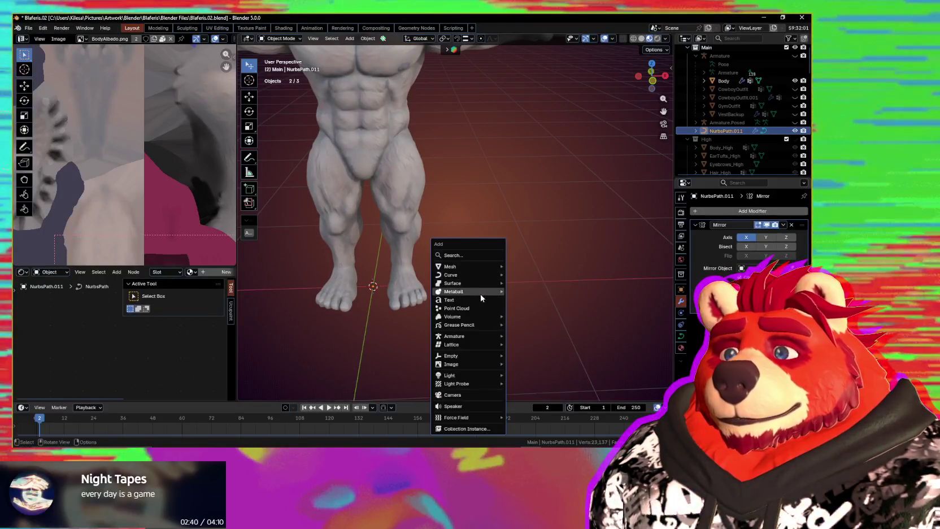
{"action": "mouse_move", "coordinate": [451, 274]}
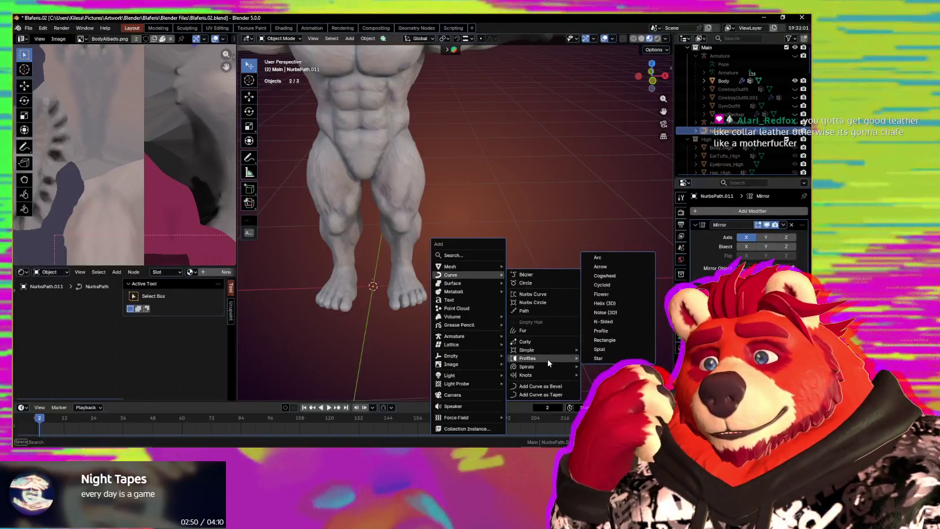
{"action": "mouse_move", "coordinate": [544, 357]}
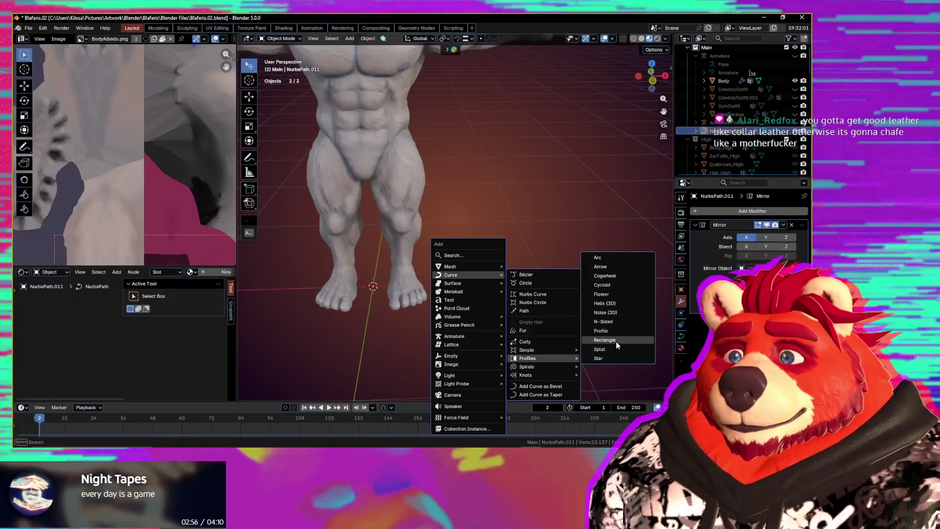
Step: Add a Rectangle curve profile at the feet with rounded corners (Type 1)
{"action": "left_click", "coordinate": [616, 340]}
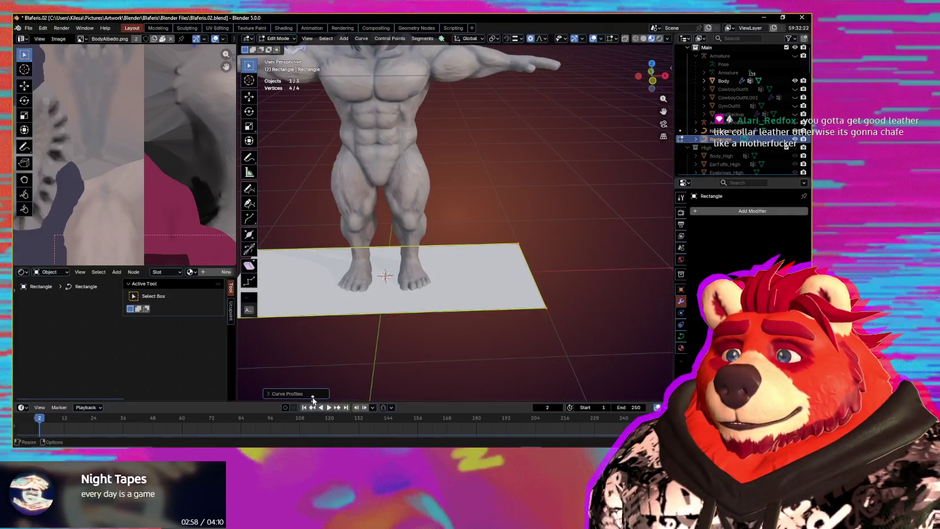
{"action": "left_click", "coordinate": [313, 395]}
{"action": "middle_click_drag", "start_coordinate": [431, 364], "coordinate": [550, 351]}
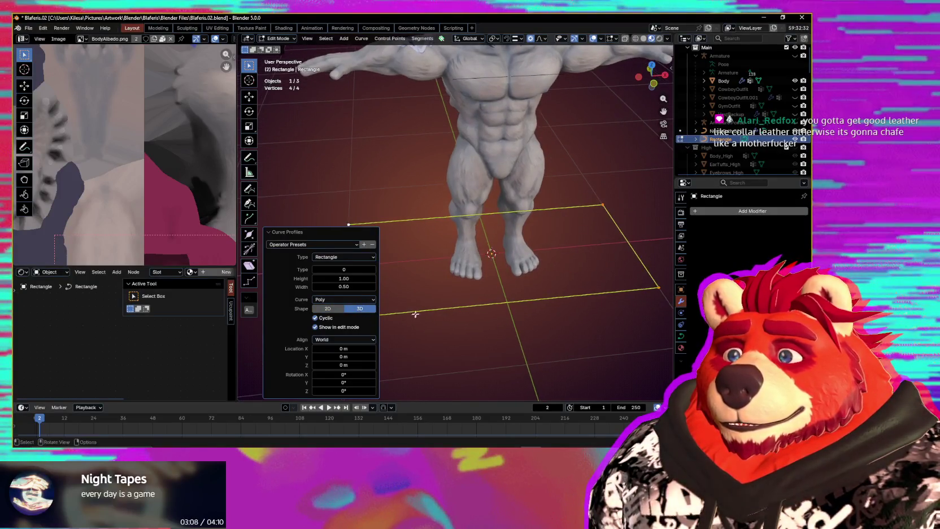
{"action": "scroll", "coordinate": [399, 301], "scroll_direction": "up", "scroll_amount": 1}
{"action": "middle_click_drag", "start_coordinate": [390, 274], "coordinate": [545, 288], "text": "shift"}
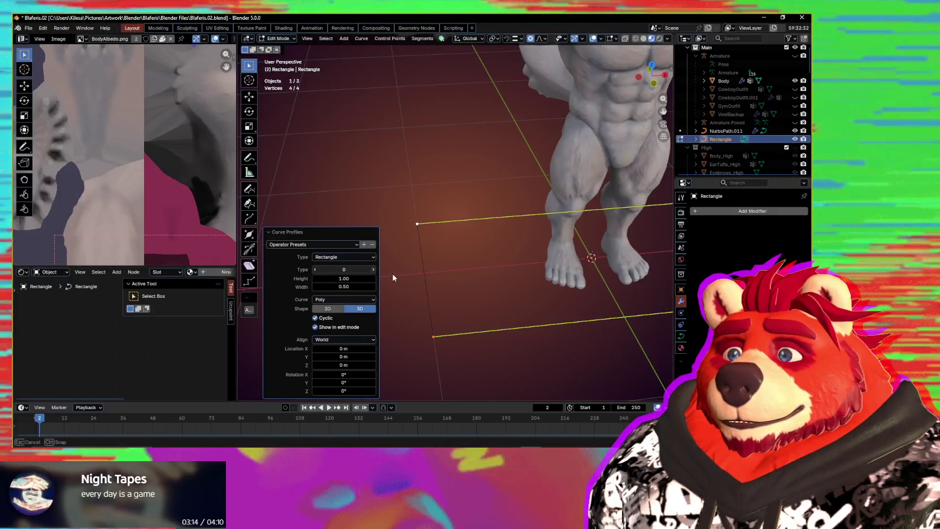
{"action": "left_click", "coordinate": [373, 270]}
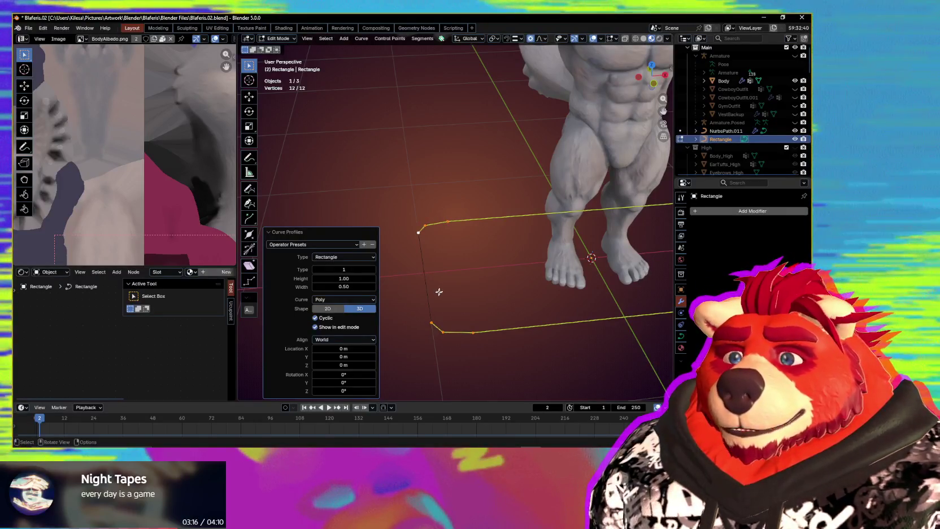
{"action": "mouse_move", "coordinate": [436, 305]}
{"action": "middle_mouse_down"}
{"action": "mouse_move", "coordinate": [434, 328]}
{"action": "mouse_move", "coordinate": [535, 318]}
{"action": "middle_mouse_up"}
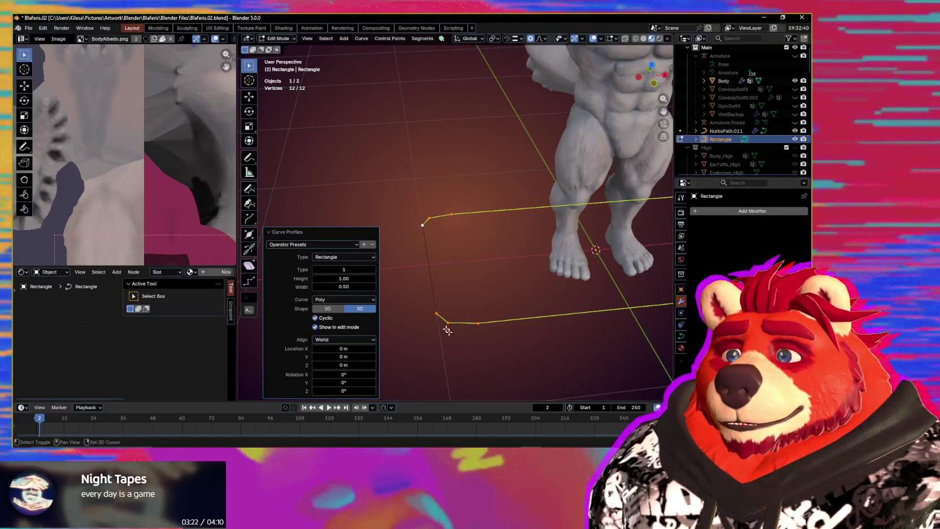
{"action": "middle_click_drag", "start_coordinate": [447, 327], "coordinate": [446, 311], "text": "shift"}
{"action": "left_click", "coordinate": [356, 299]}
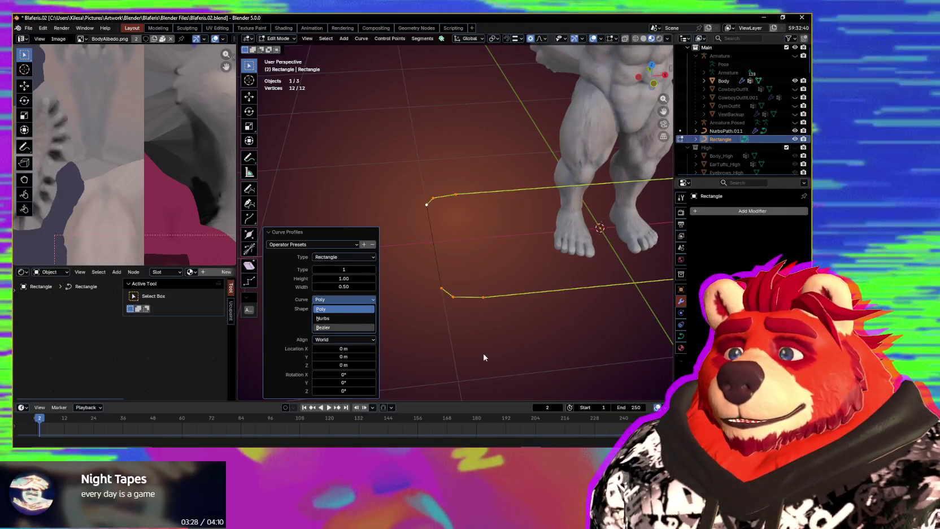
Step: Make the rectangle a Bezier curve and subdivide its top segments
{"action": "key", "text": "Return"}
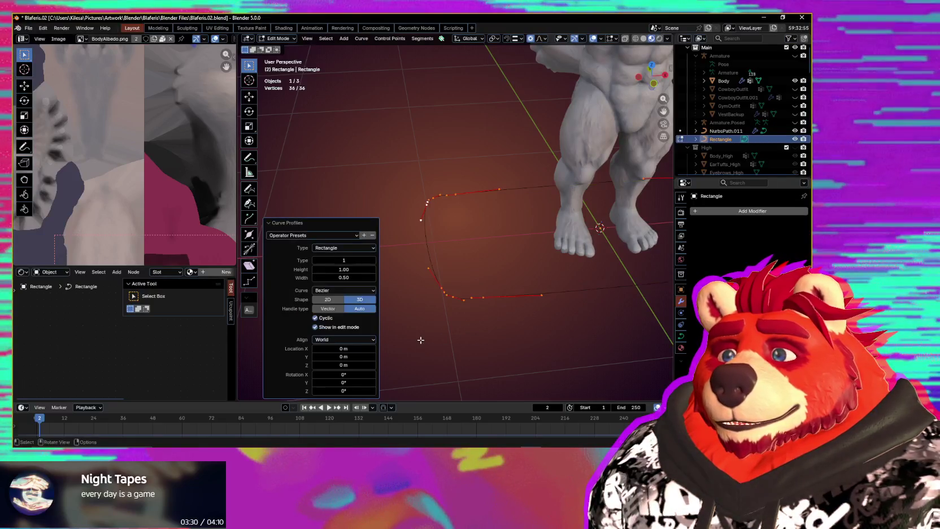
{"action": "mouse_move", "coordinate": [472, 350]}
{"action": "middle_mouse_down"}
{"action": "mouse_move", "coordinate": [588, 367]}
{"action": "mouse_move", "coordinate": [477, 334]}
{"action": "middle_mouse_up"}
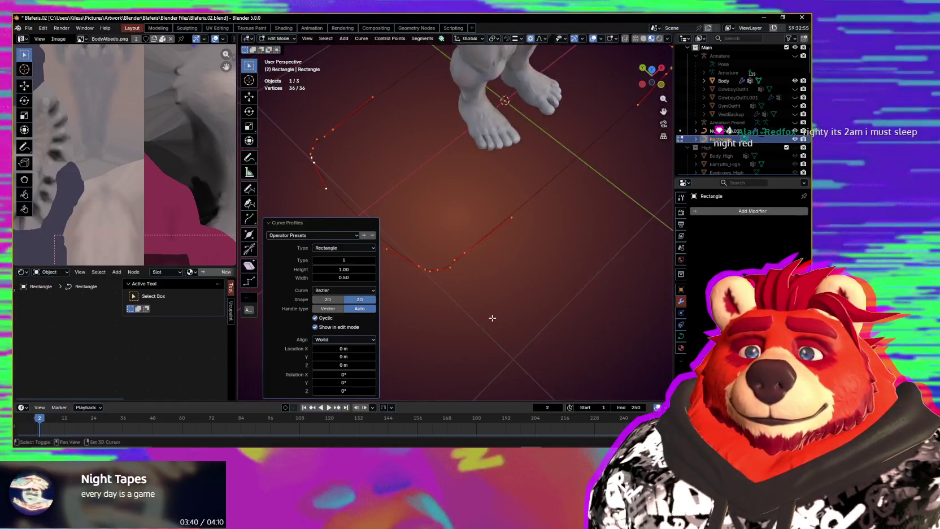
{"action": "middle_click_drag", "start_coordinate": [477, 335], "coordinate": [492, 358]}
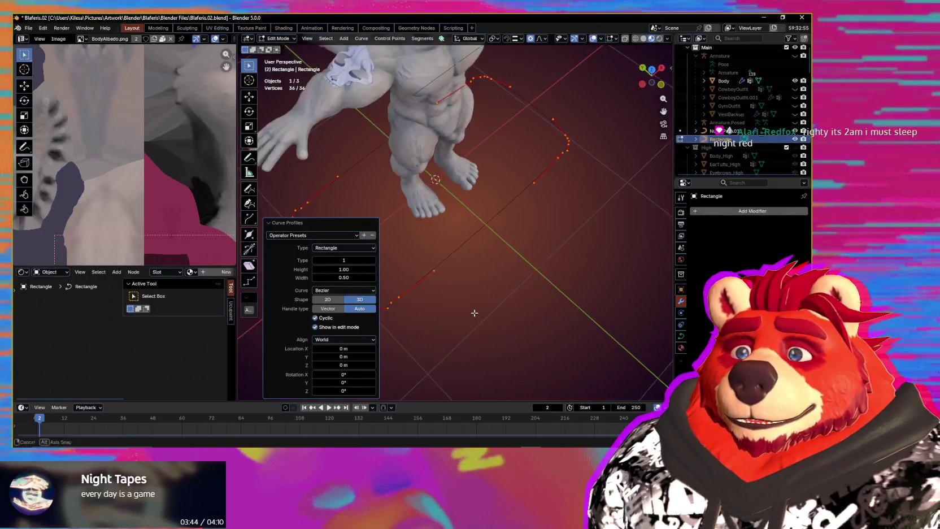
{"action": "mouse_move", "coordinate": [488, 333]}
{"action": "middle_mouse_down"}
{"action": "mouse_move", "coordinate": [426, 304]}
{"action": "mouse_move", "coordinate": [458, 340]}
{"action": "middle_mouse_up"}
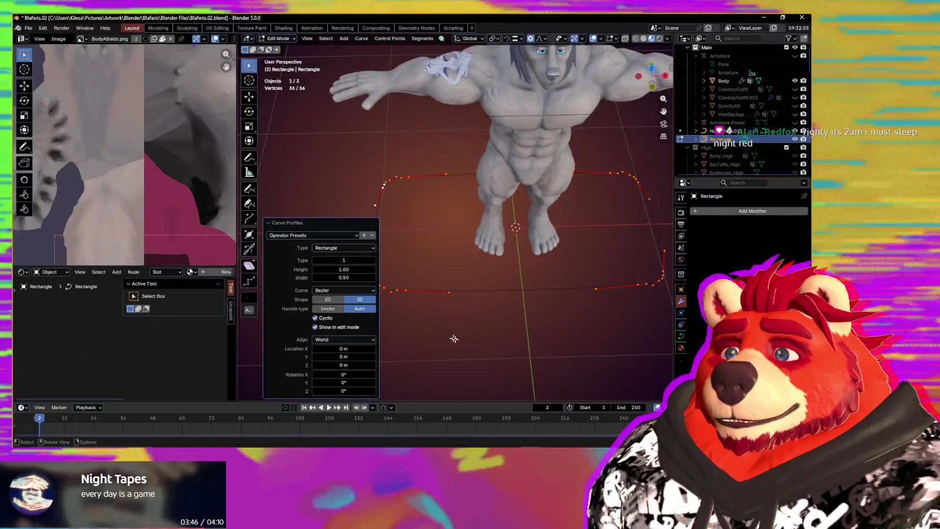
{"action": "left_click", "coordinate": [406, 290]}
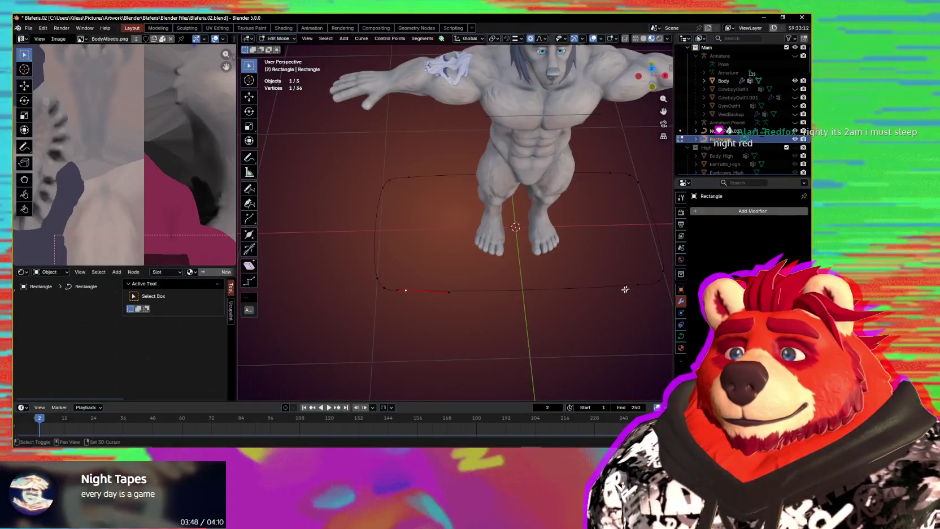
{"action": "left_click", "coordinate": [409, 177], "text": "shift"}
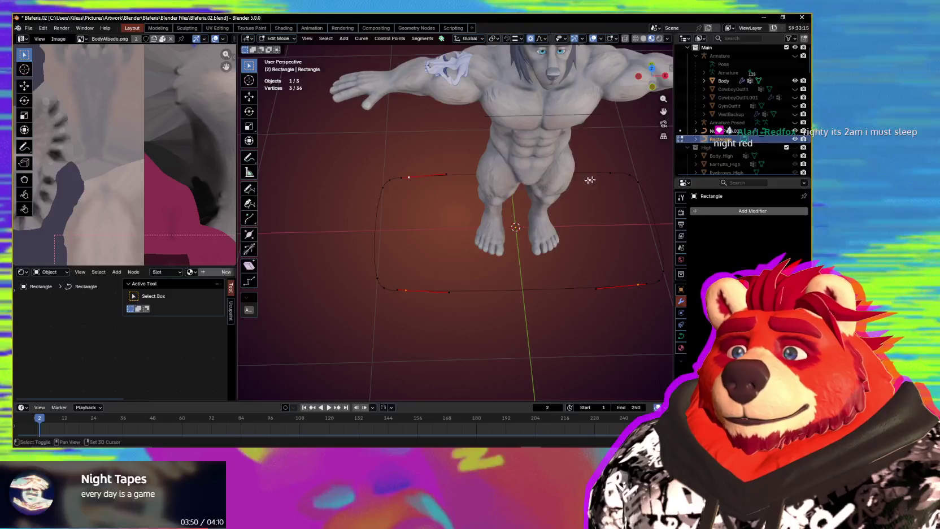
{"action": "left_click", "coordinate": [610, 172], "text": "shift"}
{"action": "middle_click_drag", "start_coordinate": [544, 296], "coordinate": [558, 282]}
{"action": "right_click", "coordinate": [558, 282]}
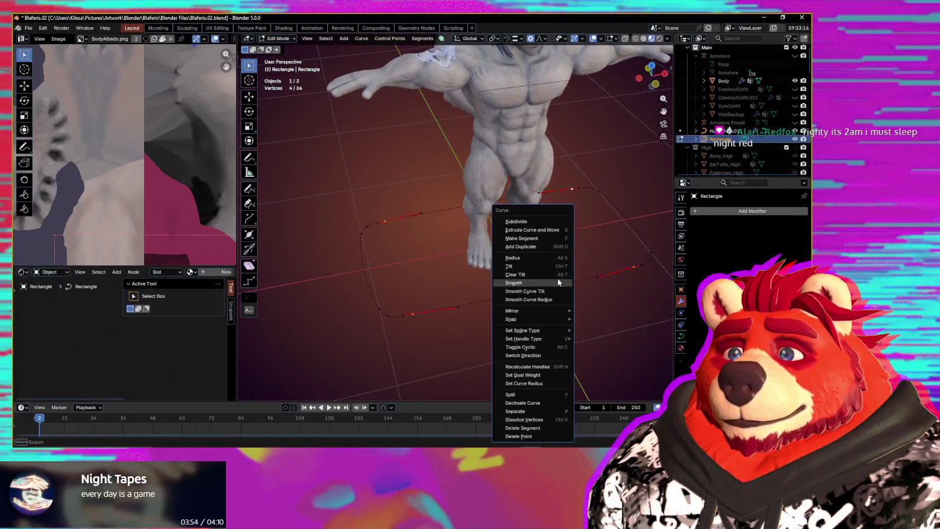
{"action": "left_click", "coordinate": [517, 222]}
Step: Scale the selected pair of curve points along Y
{"action": "left_click", "coordinate": [482, 202]}
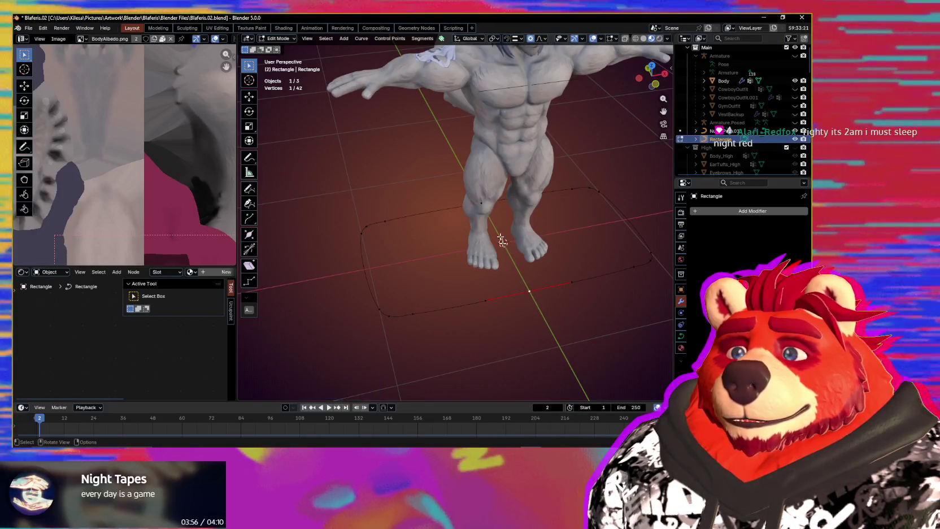
{"action": "key", "text": "s"}
{"action": "key", "text": "y"}
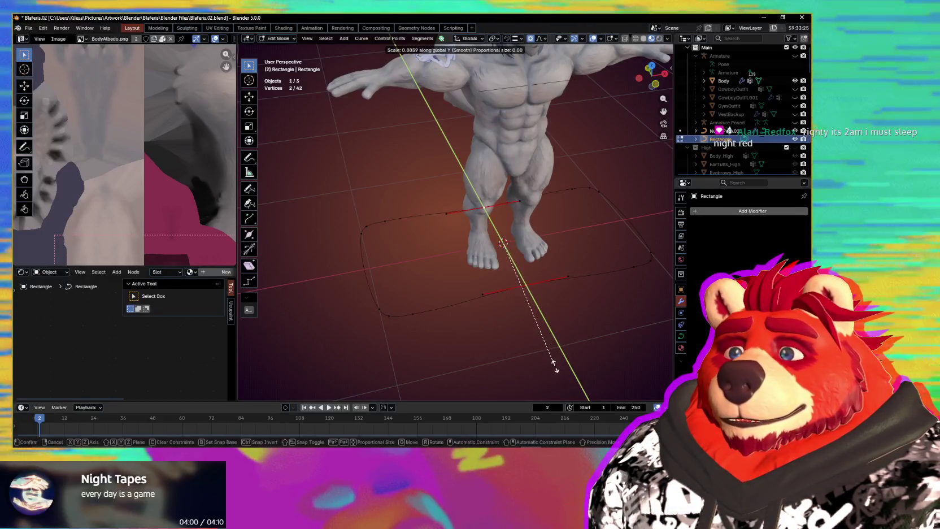
{"action": "left_click", "coordinate": [556, 368]}
{"action": "left_click", "coordinate": [412, 314]}
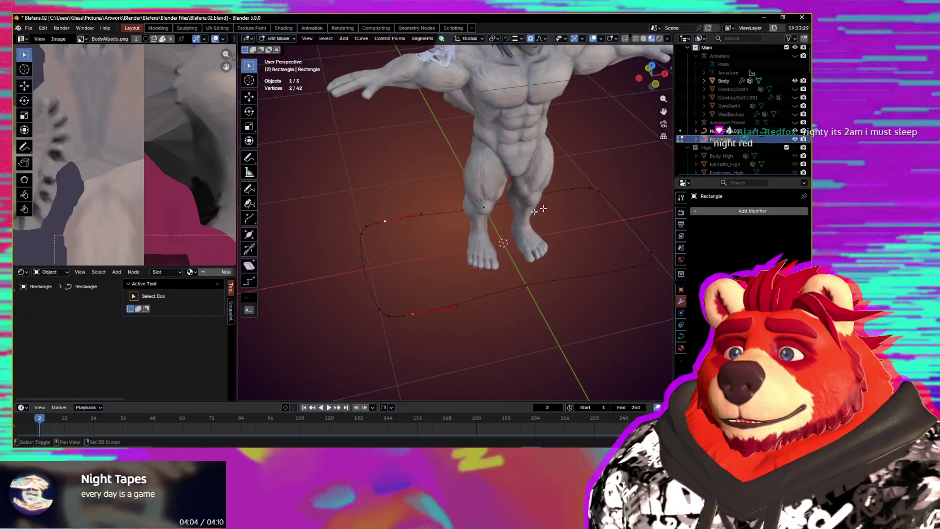
{"action": "middle_click_drag", "start_coordinate": [630, 272], "coordinate": [605, 291]}
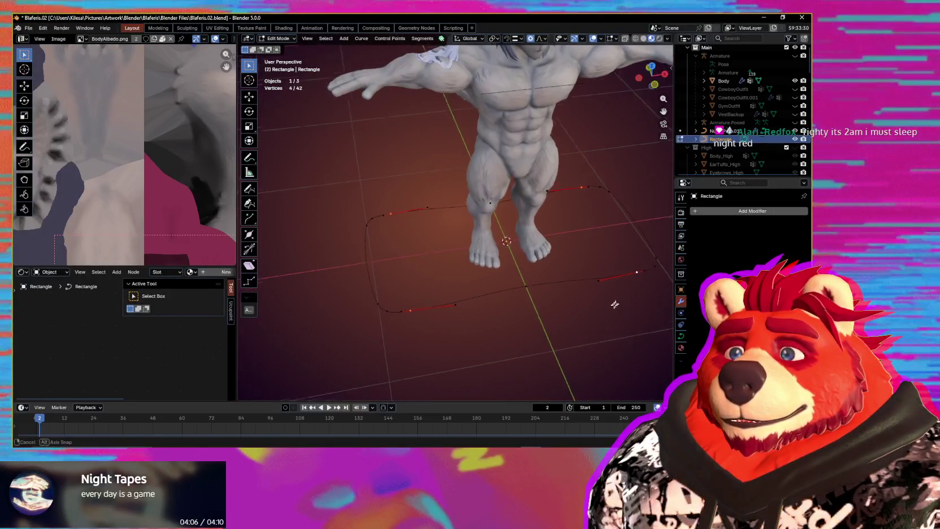
Step: Circle-select the corner points and scale them along Y around individual origins
{"action": "key", "text": "c"}
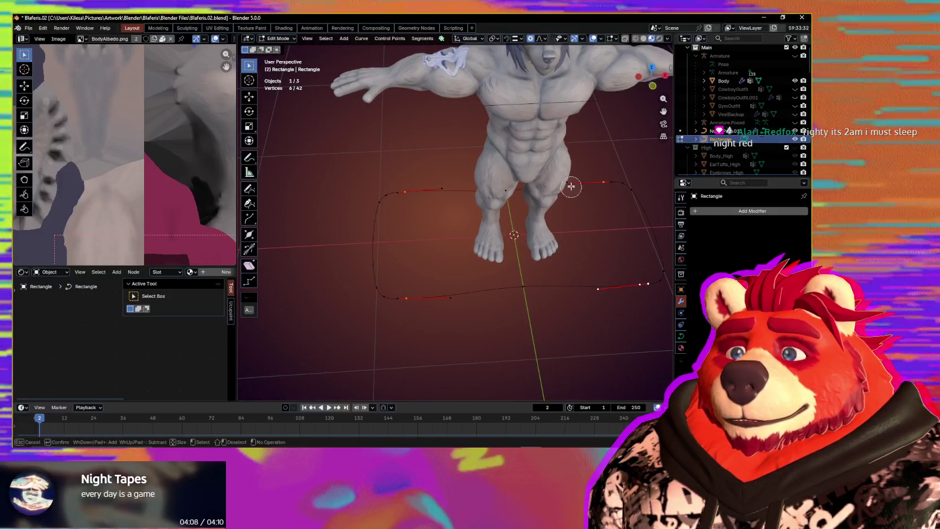
{"action": "left_click", "coordinate": [598, 185]}
{"action": "left_click", "coordinate": [401, 201]}
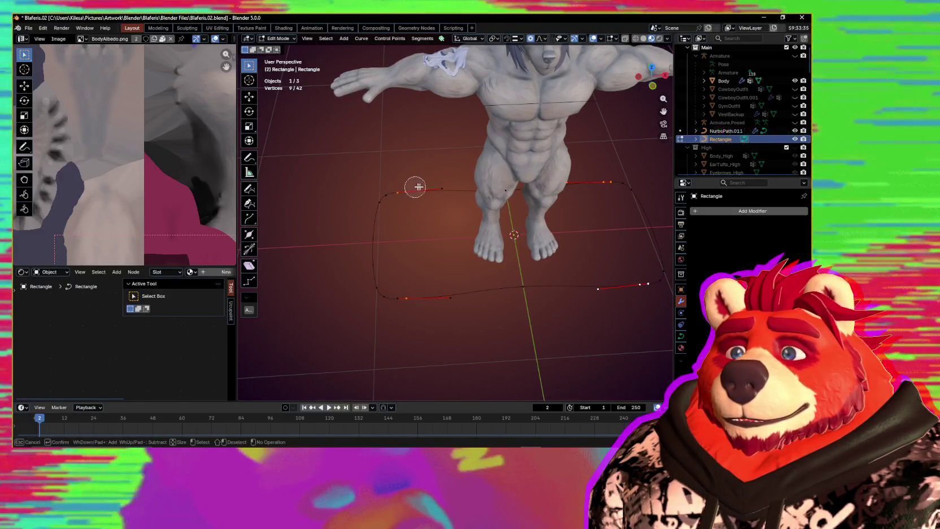
{"action": "left_click", "coordinate": [405, 308]}
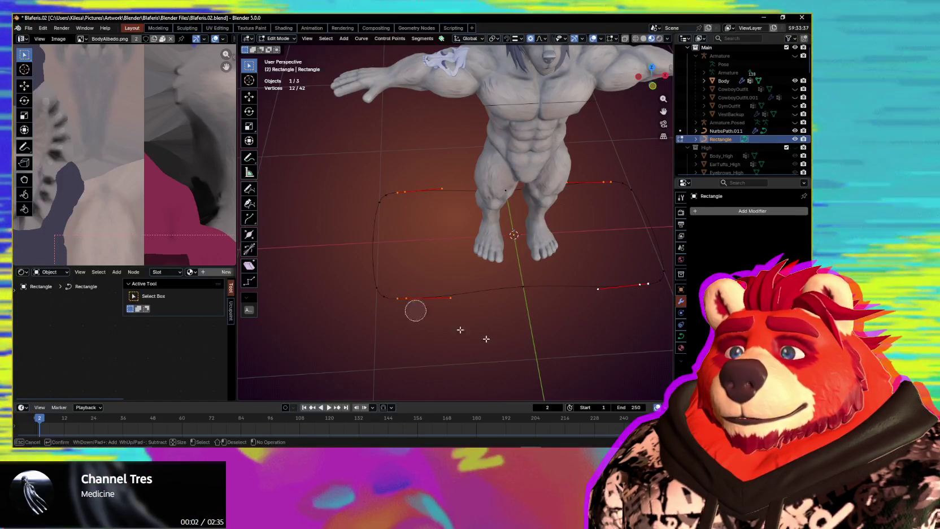
{"action": "key", "text": "Escape"}
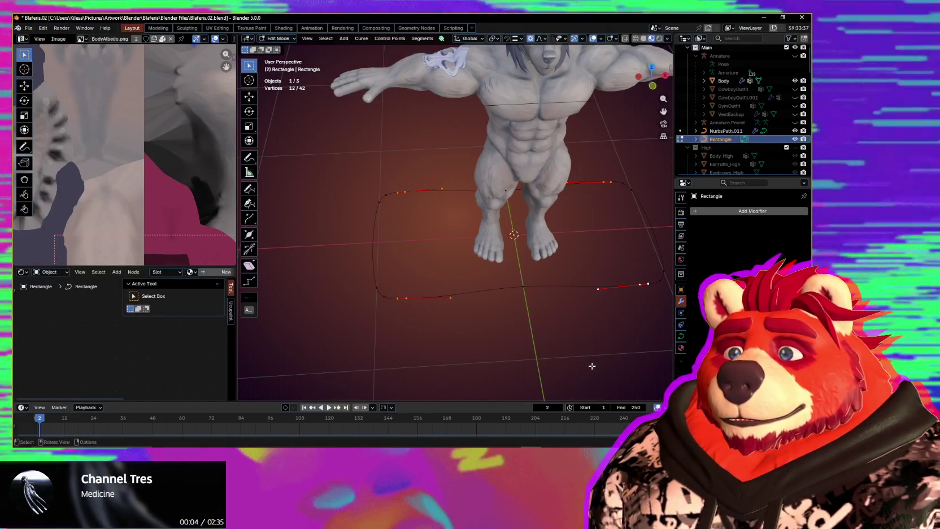
{"action": "key", "text": "period"}
{"action": "left_click", "coordinate": [590, 403]}
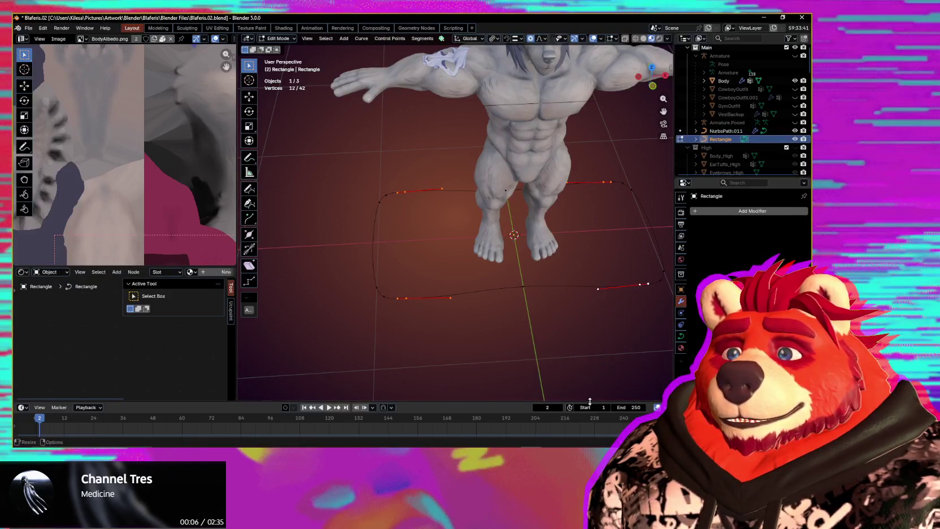
{"action": "key", "text": "s"}
{"action": "key", "text": "y"}
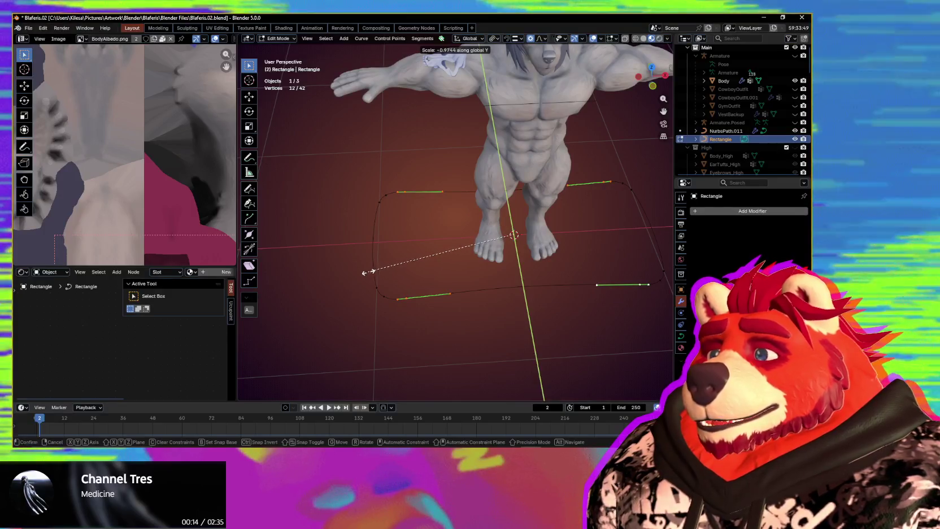
{"action": "left_click", "coordinate": [371, 271]}
Step: Scale the whole curve to 0.585 along Y, then uniformly down to 0.185
{"action": "key", "text": "a"}
{"action": "key", "text": "s"}
{"action": "key", "text": "y"}
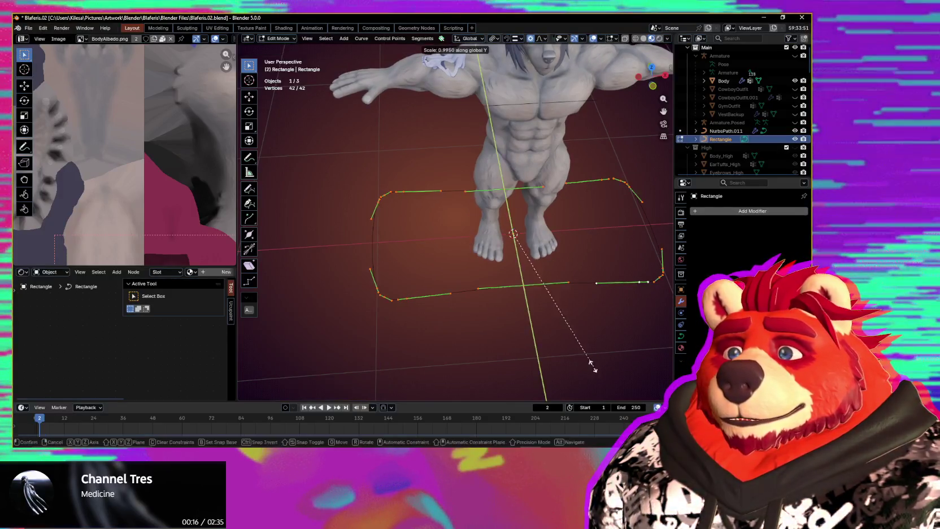
{"action": "left_click", "coordinate": [545, 339]}
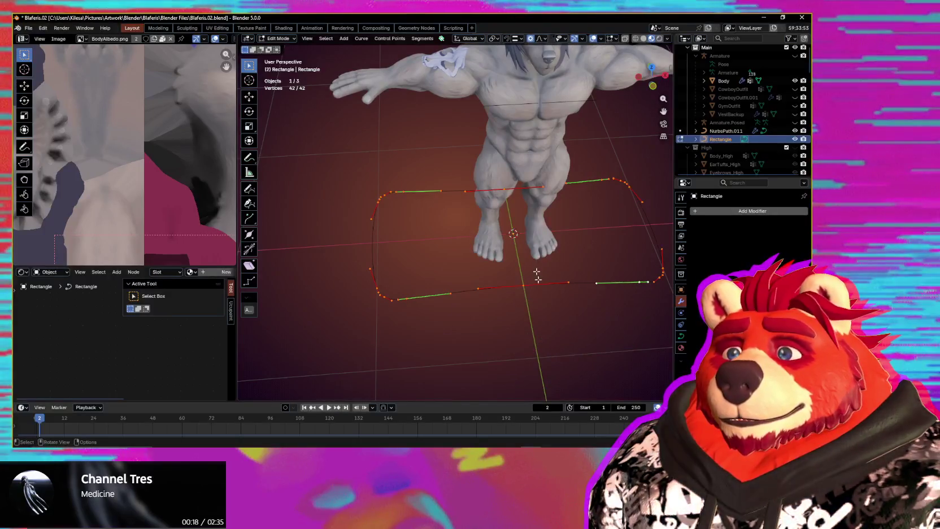
{"action": "key", "text": "s"}
{"action": "key", "text": "y"}
{"action": "key", "text": "y"}
{"action": "left_click", "coordinate": [514, 328]}
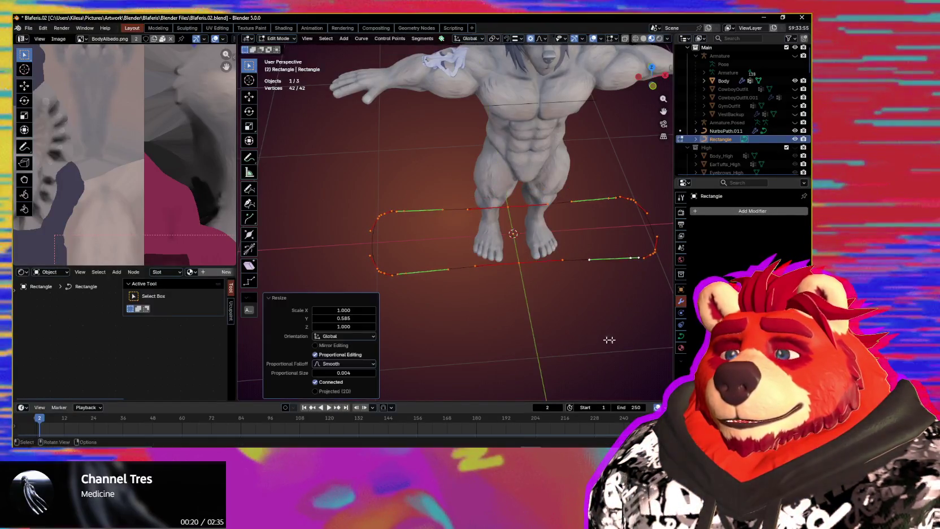
{"action": "key", "text": "s"}
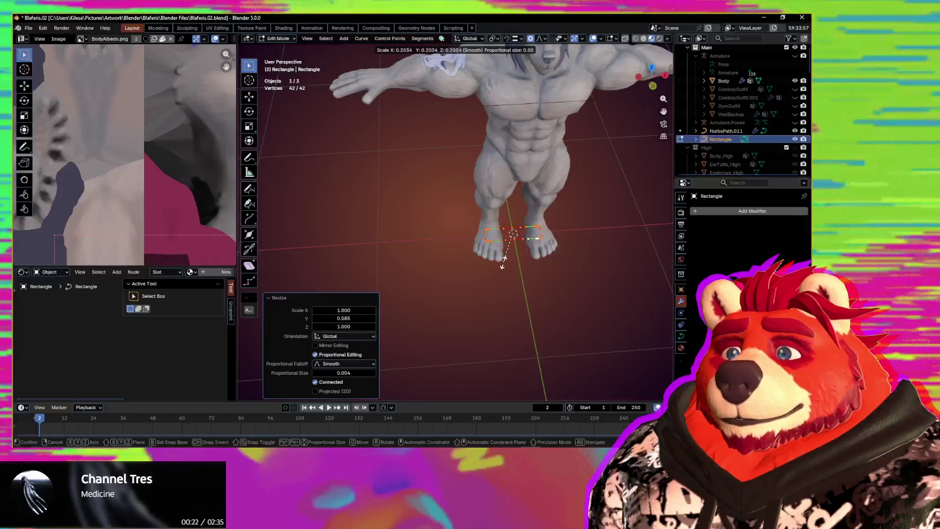
{"action": "left_click", "coordinate": [502, 261]}
{"action": "middle_click_drag", "start_coordinate": [501, 262], "coordinate": [482, 311]}
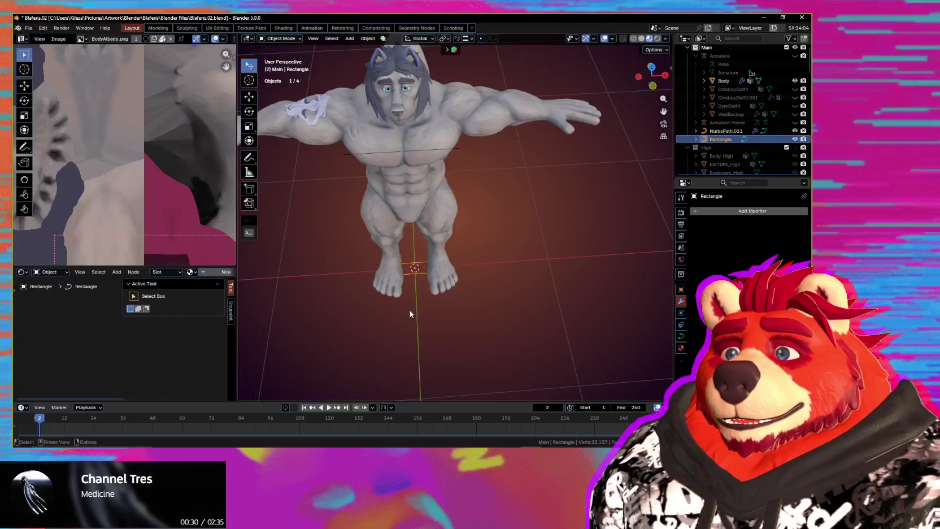
Step: Move the Rectangle 0.704 m along X and save the file as Blaferis.03.blend
{"action": "key", "text": "g"}
{"action": "key", "text": "x"}
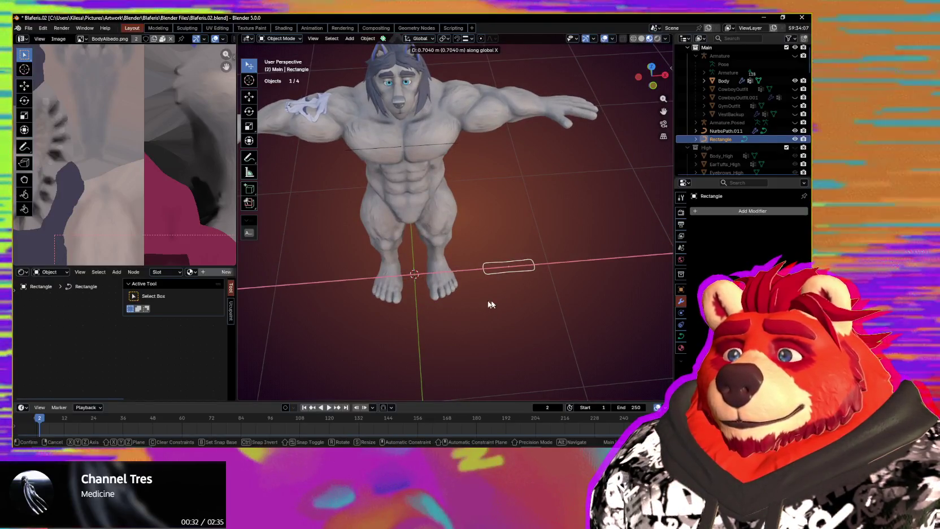
{"action": "left_click", "coordinate": [505, 298]}
{"action": "middle_click_drag", "start_coordinate": [505, 298], "coordinate": [460, 261]}
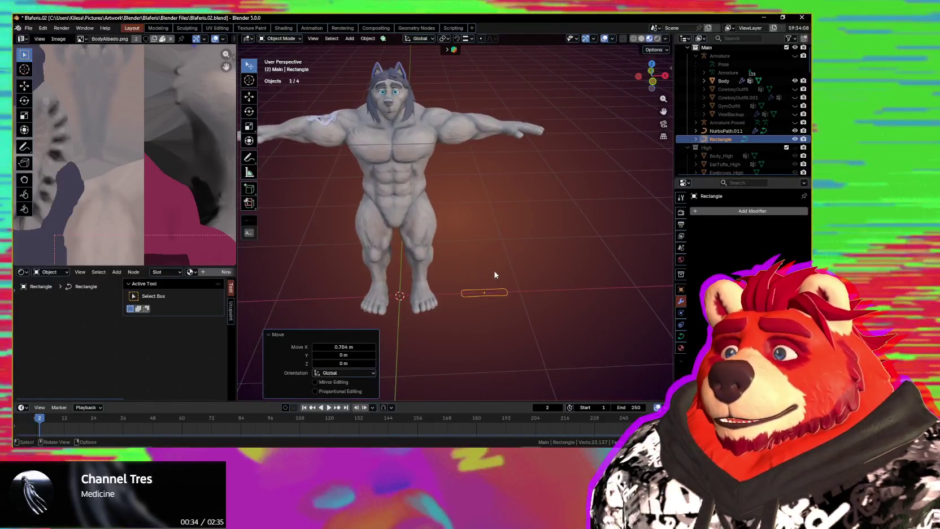
{"action": "key", "text": "ctrl+shift+s"}
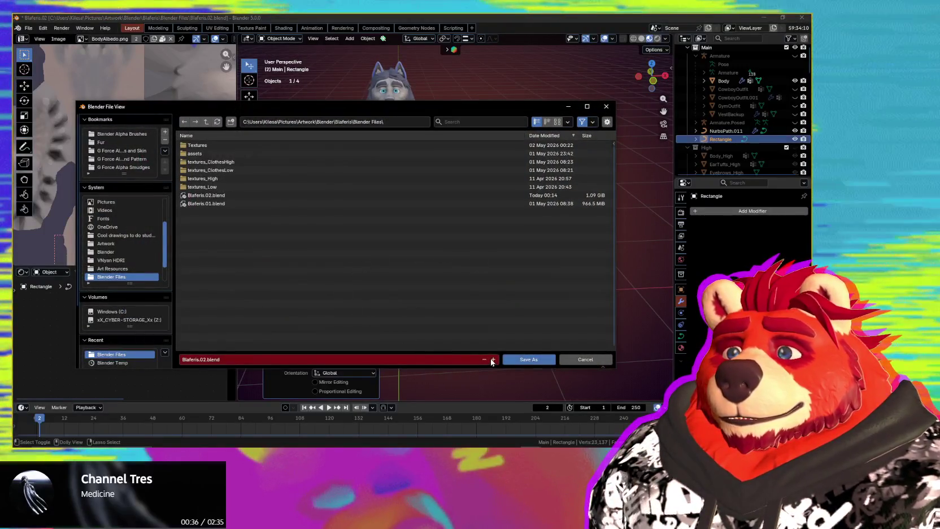
{"action": "left_click", "coordinate": [529, 359]}
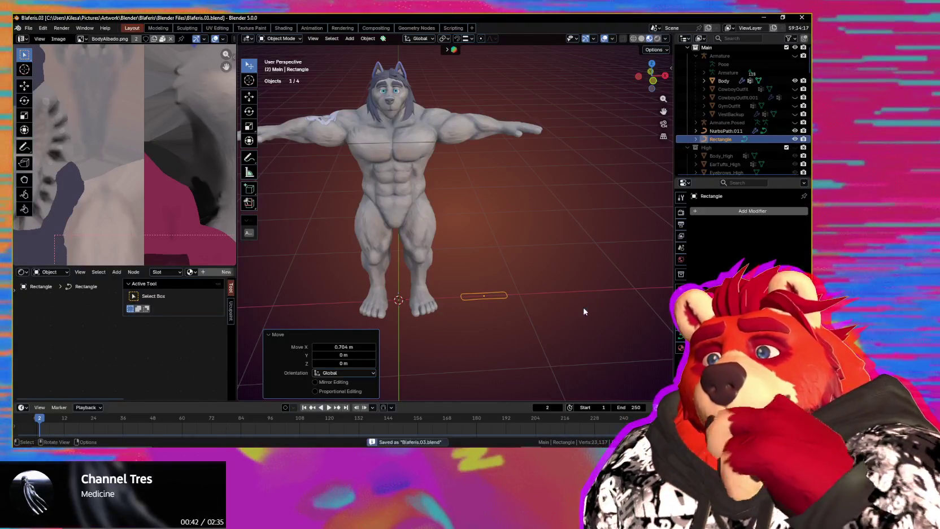
Step: Browse the Outliner collections, selecting and then clearing the clothing objects
{"action": "scroll", "coordinate": [755, 160], "scroll_direction": "down", "scroll_amount": 3}
{"action": "scroll", "coordinate": [729, 104], "scroll_direction": "down", "scroll_amount": 3}
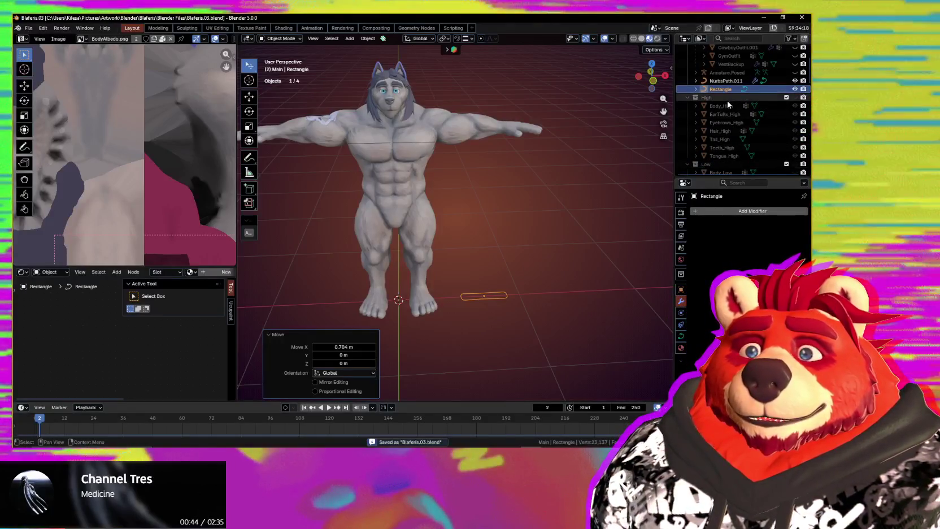
{"action": "left_click", "coordinate": [738, 99]}
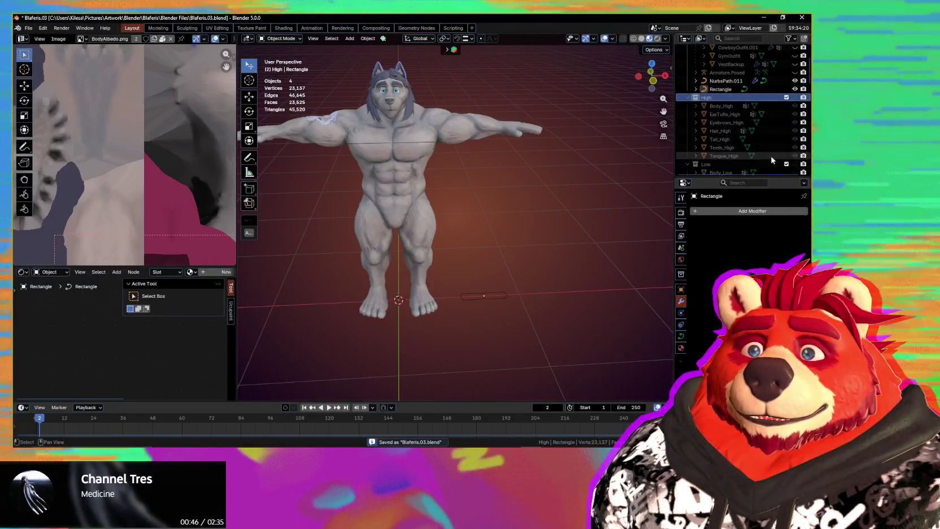
{"action": "scroll", "coordinate": [769, 153], "scroll_direction": "down", "scroll_amount": 2}
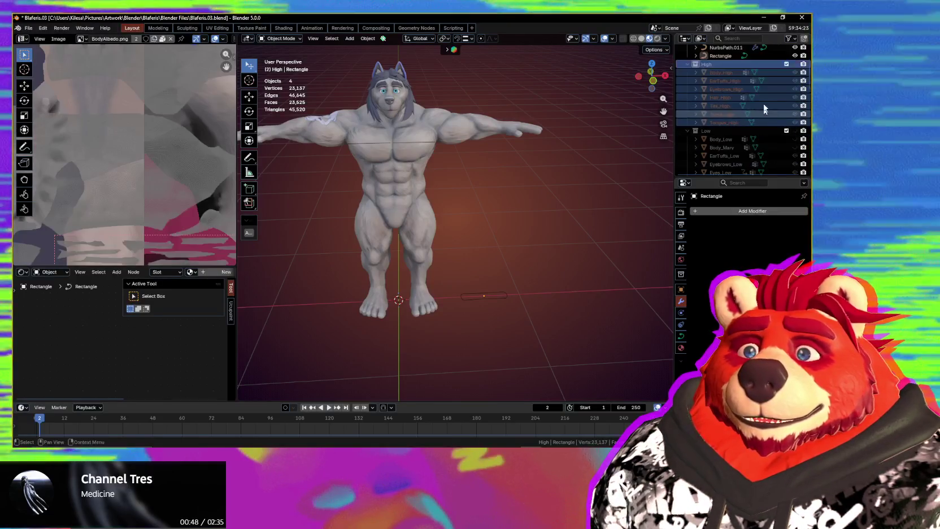
{"action": "scroll", "coordinate": [764, 108], "scroll_direction": "down", "scroll_amount": 5}
{"action": "scroll", "coordinate": [763, 121], "scroll_direction": "down", "scroll_amount": 3}
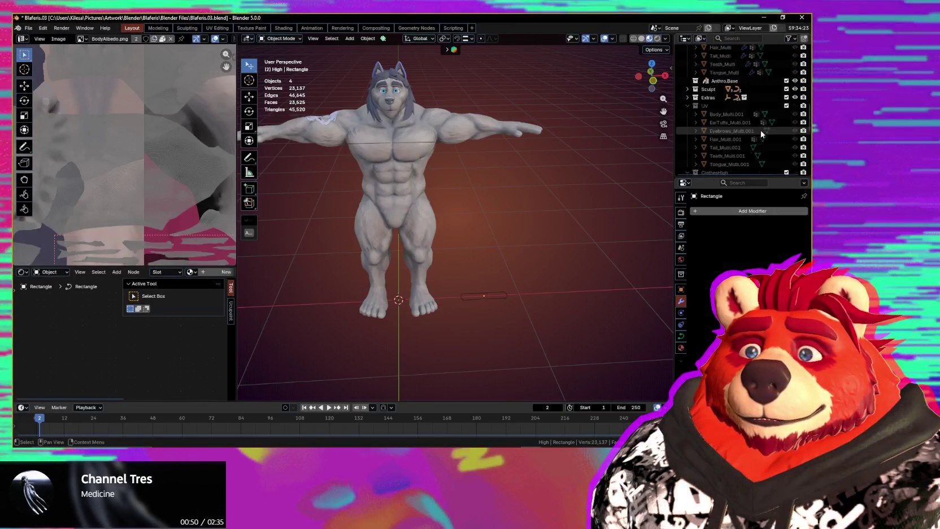
{"action": "scroll", "coordinate": [761, 134], "scroll_direction": "down", "scroll_amount": 5}
{"action": "scroll", "coordinate": [759, 127], "scroll_direction": "down", "scroll_amount": 1}
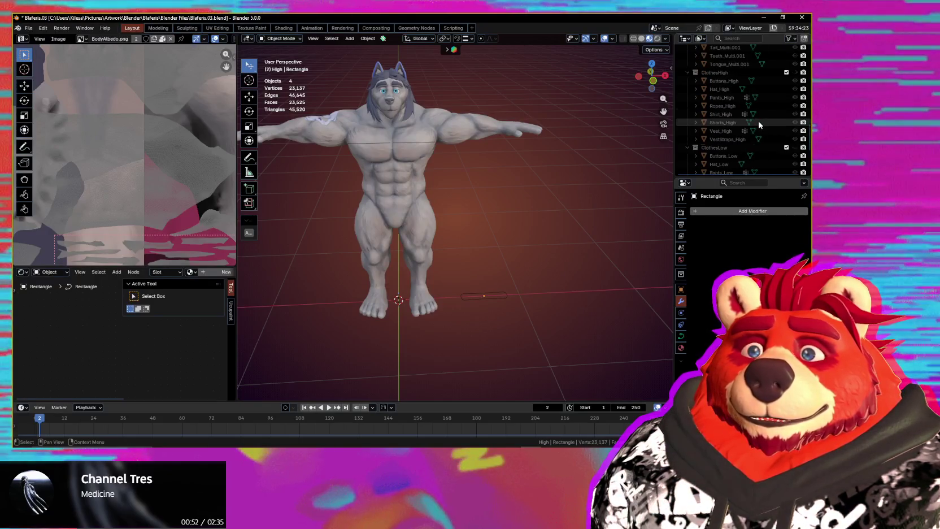
{"action": "scroll", "coordinate": [760, 125], "scroll_direction": "down", "scroll_amount": 5}
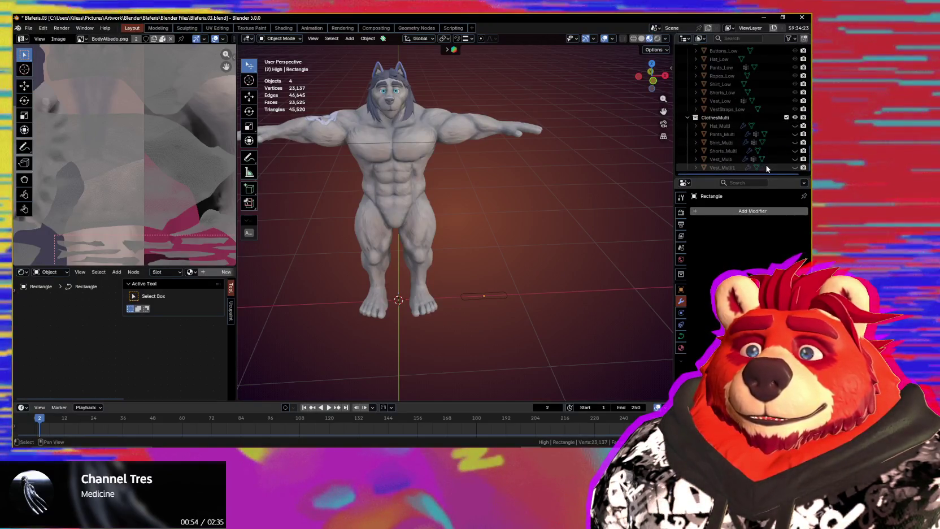
{"action": "key", "text": "a"}
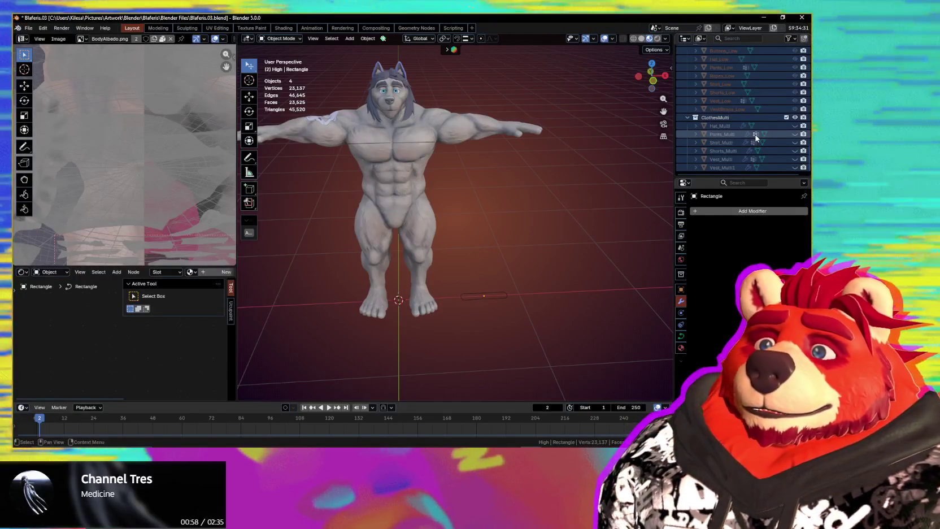
{"action": "scroll", "coordinate": [752, 136], "scroll_direction": "down", "scroll_amount": 5}
{"action": "key", "text": "alt+a"}
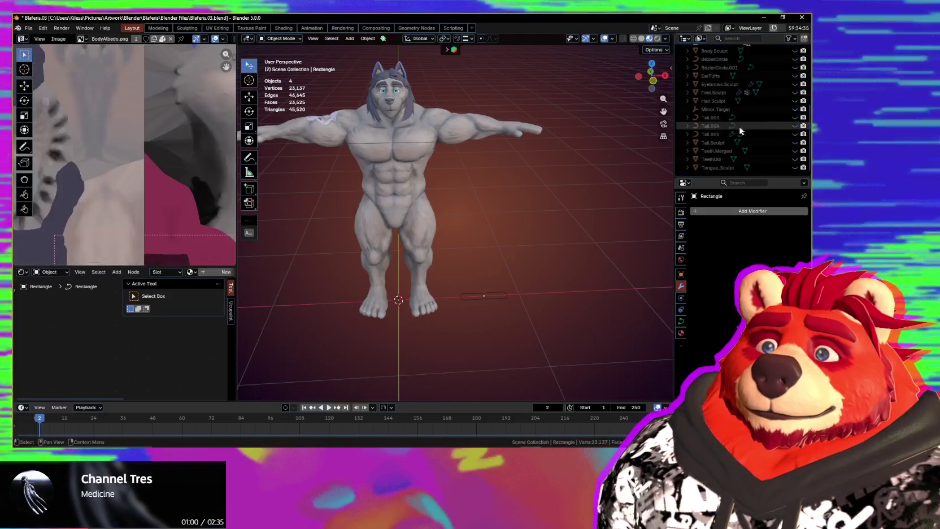
{"action": "scroll", "coordinate": [751, 146], "scroll_direction": "up", "scroll_amount": 3}
{"action": "scroll", "coordinate": [754, 150], "scroll_direction": "up", "scroll_amount": 4}
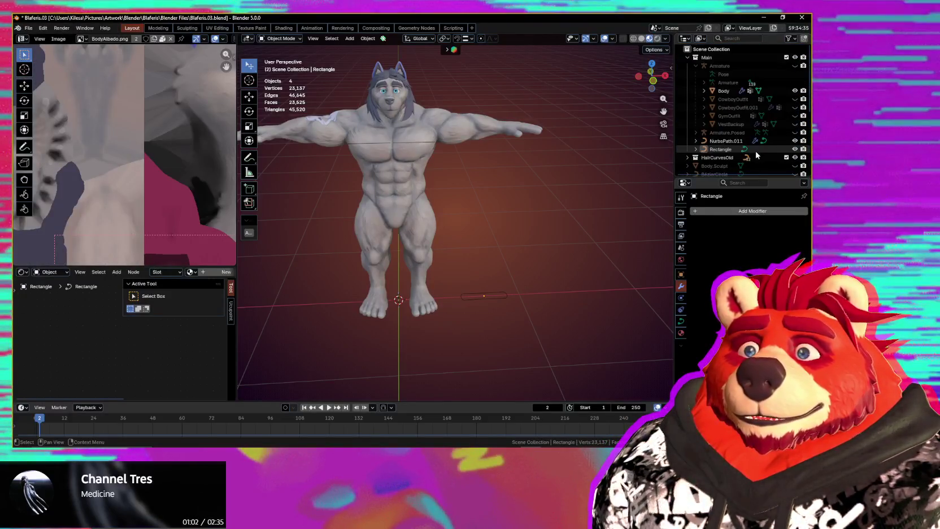
{"action": "scroll", "coordinate": [757, 155], "scroll_direction": "down", "scroll_amount": 2}
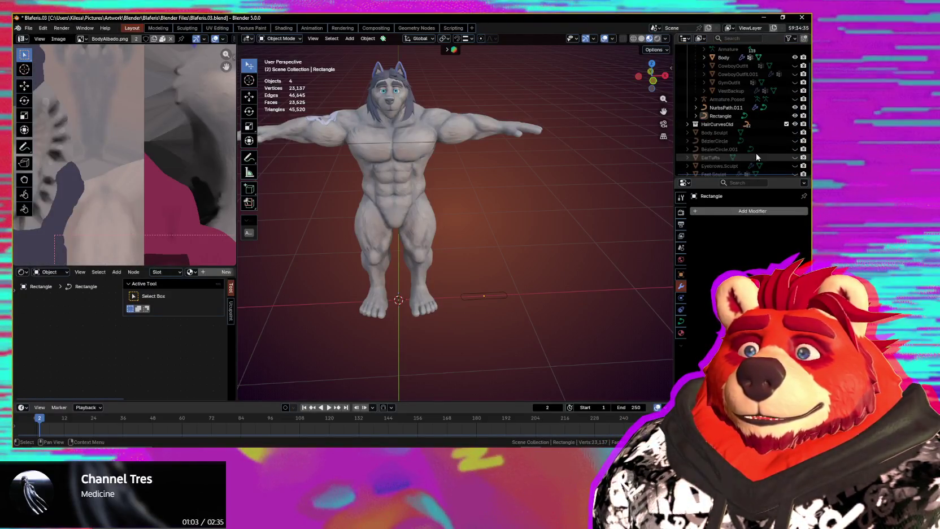
Step: Delete the old sculpt objects from Body.Sculpt through Tongue_Sculpt
{"action": "left_click", "coordinate": [776, 132]}
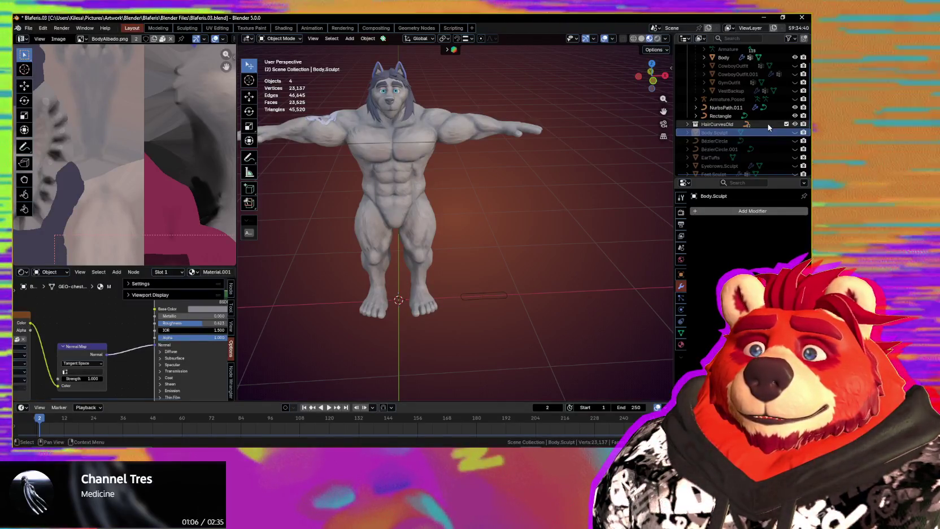
{"action": "left_click", "coordinate": [769, 124]}
{"action": "scroll", "coordinate": [763, 146], "scroll_direction": "up", "scroll_amount": 2}
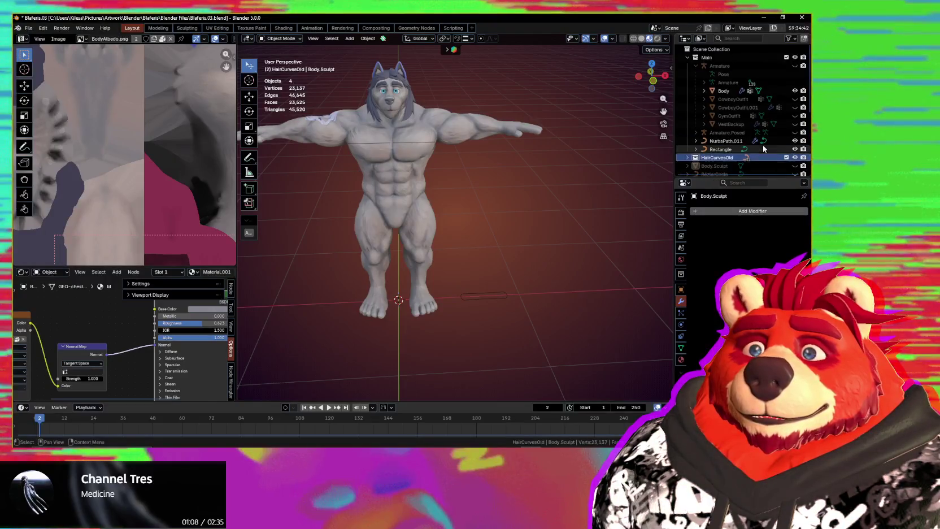
{"action": "scroll", "coordinate": [764, 148], "scroll_direction": "down", "scroll_amount": 4}
{"action": "scroll", "coordinate": [765, 158], "scroll_direction": "down", "scroll_amount": 3}
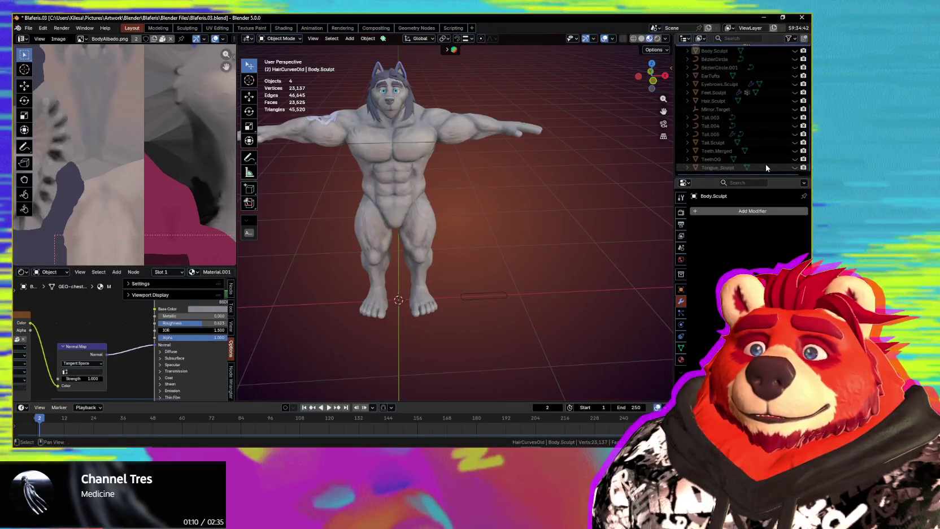
{"action": "key", "text": "a"}
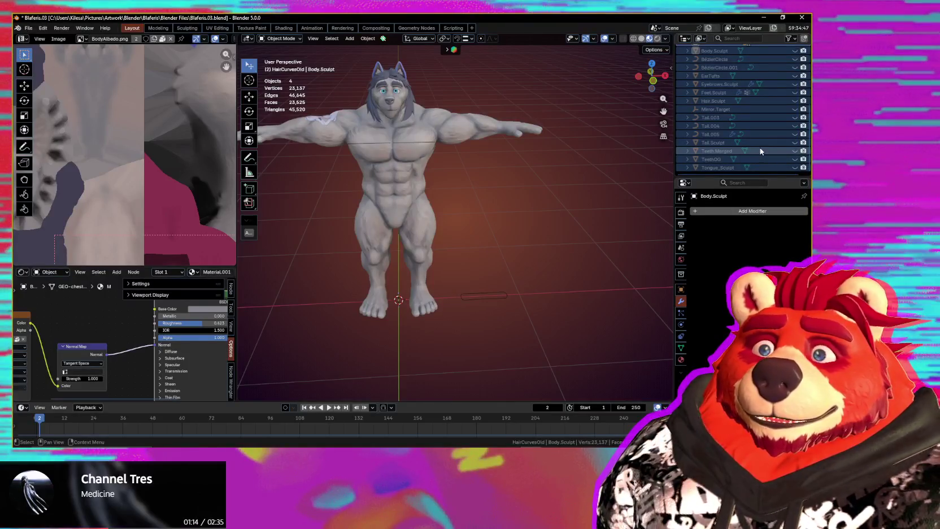
{"action": "key", "text": "x"}
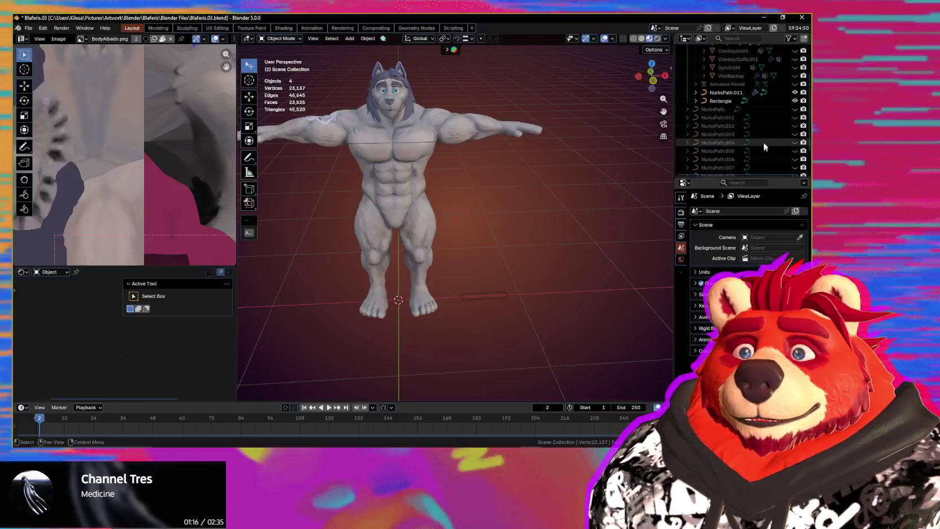
Step: Delete the leftover NurbsPath copies and the Plane
{"action": "scroll", "coordinate": [716, 145], "scroll_direction": "up", "scroll_amount": 4}
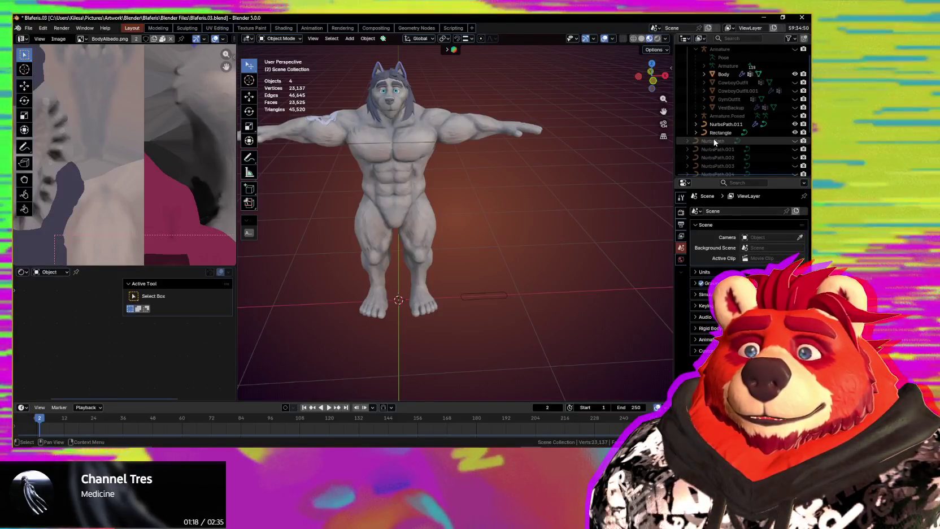
{"action": "left_click", "coordinate": [729, 141]}
{"action": "scroll", "coordinate": [734, 141], "scroll_direction": "down", "scroll_amount": 4}
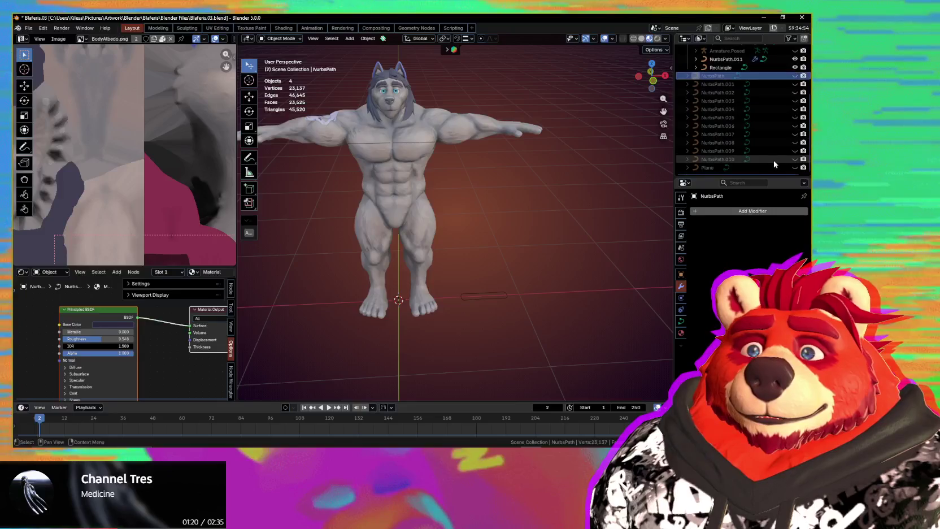
{"action": "left_click", "coordinate": [763, 168], "text": "shift"}
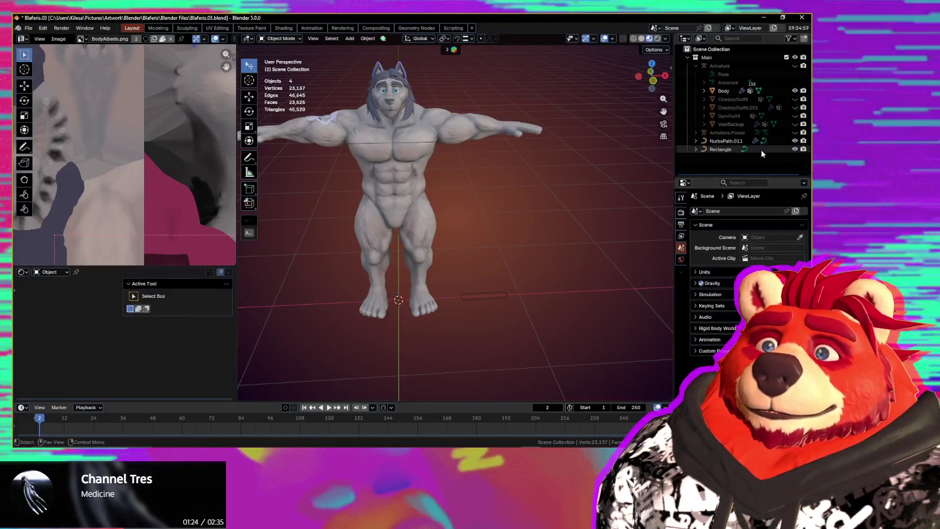
{"action": "key", "text": "Delete"}
Step: Squash the Rectangle profile to about 0.72 along Y
{"action": "mouse_move", "coordinate": [481, 226]}
{"action": "middle_mouse_down"}
{"action": "mouse_move", "coordinate": [485, 241]}
{"action": "mouse_move", "coordinate": [462, 244]}
{"action": "middle_mouse_up"}
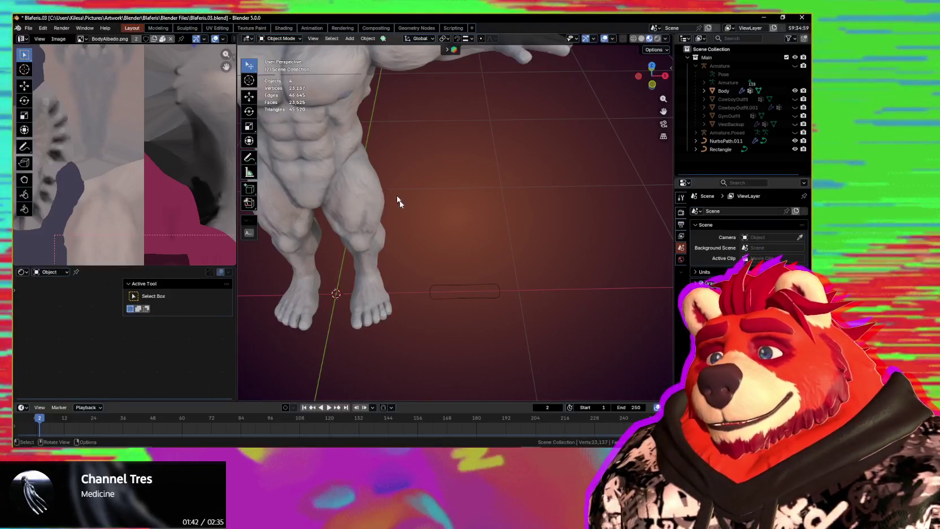
{"action": "mouse_move", "coordinate": [398, 202]}
{"action": "middle_mouse_down", "text": "shift"}
{"action": "mouse_move", "coordinate": [443, 218]}
{"action": "mouse_move", "coordinate": [439, 192]}
{"action": "middle_mouse_up", "text": "shift"}
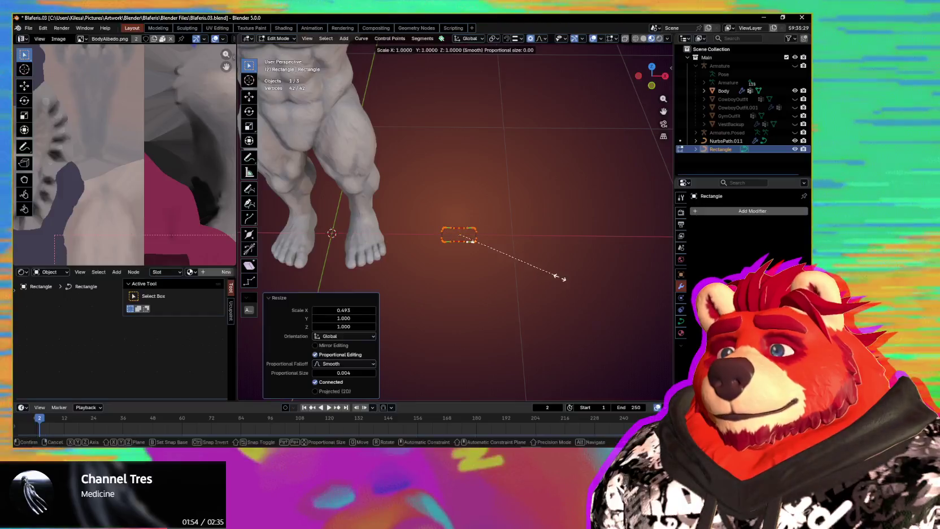
{"action": "key", "text": "y"}
{"action": "left_click", "coordinate": [531, 259]}
Step: Return to Object Mode and select the NurbsPath.011 strap curve
{"action": "mouse_move", "coordinate": [476, 260]}
{"action": "middle_mouse_down", "text": "shift"}
{"action": "mouse_move", "coordinate": [487, 315]}
{"action": "mouse_move", "coordinate": [567, 352]}
{"action": "middle_mouse_up", "text": "shift"}
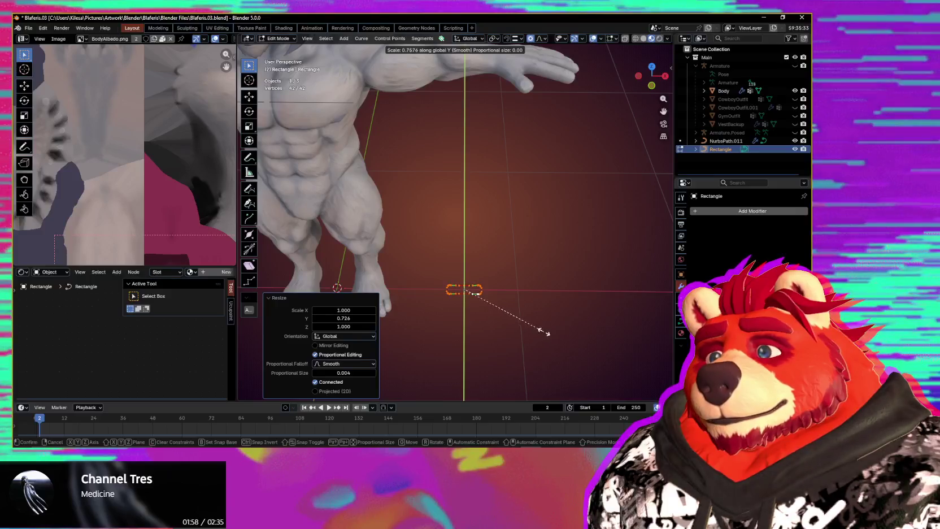
{"action": "middle_click_drag", "start_coordinate": [462, 288], "coordinate": [514, 328]}
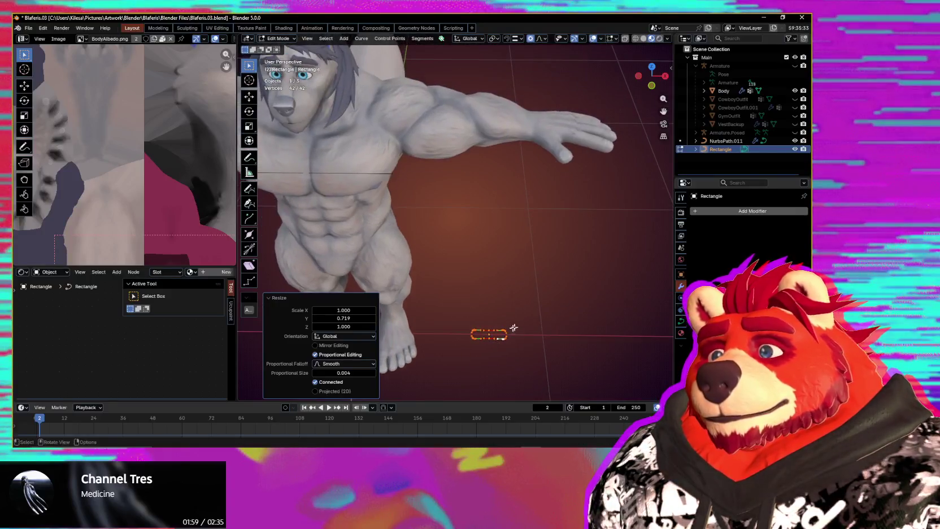
{"action": "left_click", "coordinate": [383, 203]}
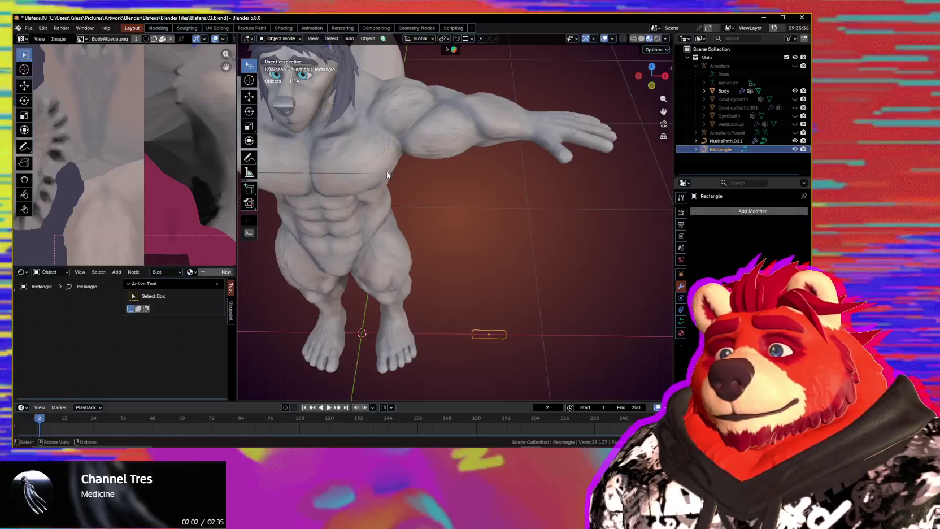
{"action": "left_click", "coordinate": [388, 175]}
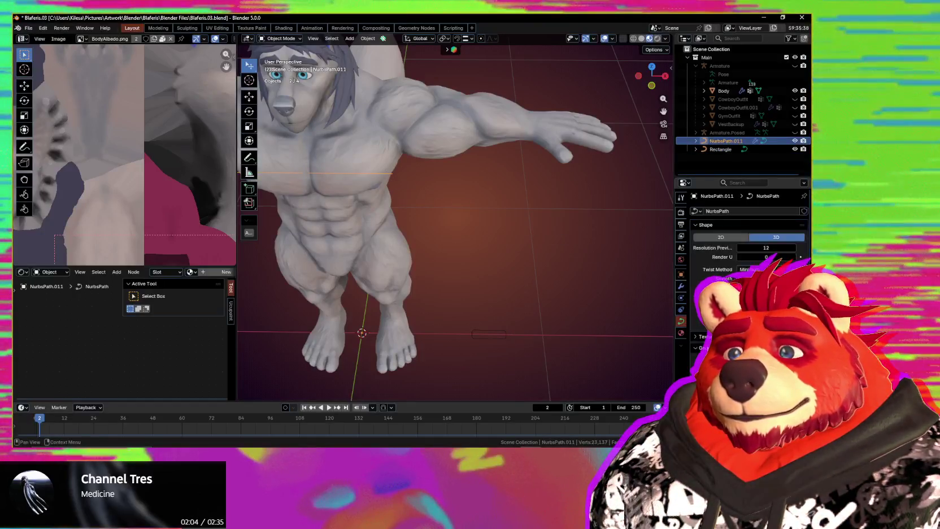
Step: Bevel the strap with Rectangle, stretch it to 1.102, twist it -98.4°, then shrink it to 0.562
{"action": "scroll", "coordinate": [743, 255], "scroll_direction": "down", "scroll_amount": 6}
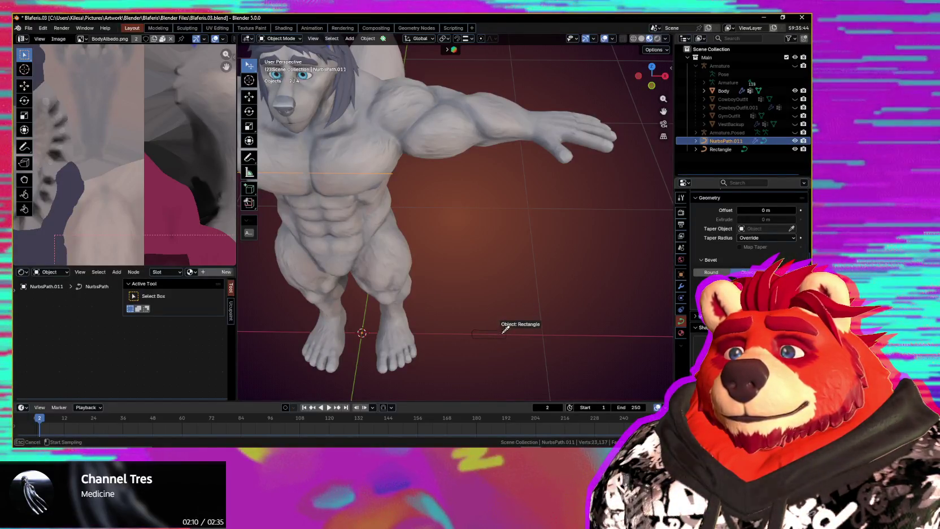
{"action": "left_click", "coordinate": [583, 334]}
{"action": "mouse_move", "coordinate": [467, 284]}
{"action": "middle_mouse_down"}
{"action": "mouse_move", "coordinate": [489, 266]}
{"action": "mouse_move", "coordinate": [520, 268]}
{"action": "mouse_move", "coordinate": [496, 266]}
{"action": "mouse_move", "coordinate": [459, 300]}
{"action": "mouse_move", "coordinate": [476, 263]}
{"action": "mouse_move", "coordinate": [452, 270]}
{"action": "middle_mouse_up"}
{"action": "key", "text": "Tab"}
{"action": "key", "text": "s"}
{"action": "key", "text": "x"}
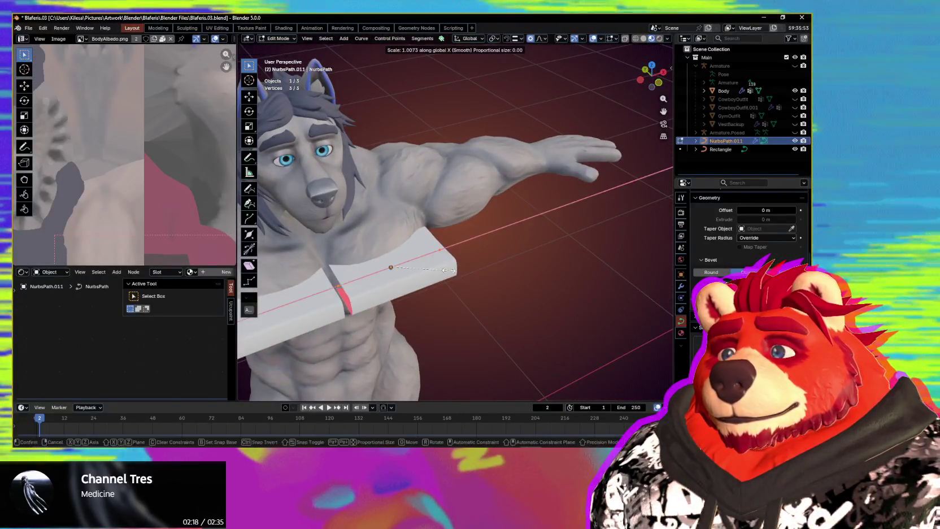
{"action": "left_click", "coordinate": [459, 271]}
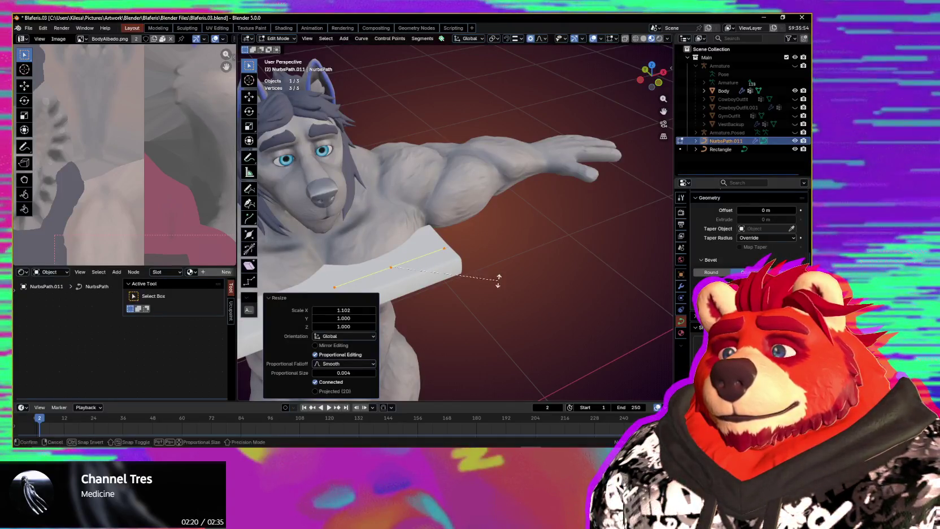
{"action": "left_click", "coordinate": [430, 226]}
{"action": "middle_click_drag", "start_coordinate": [430, 226], "coordinate": [570, 227]}
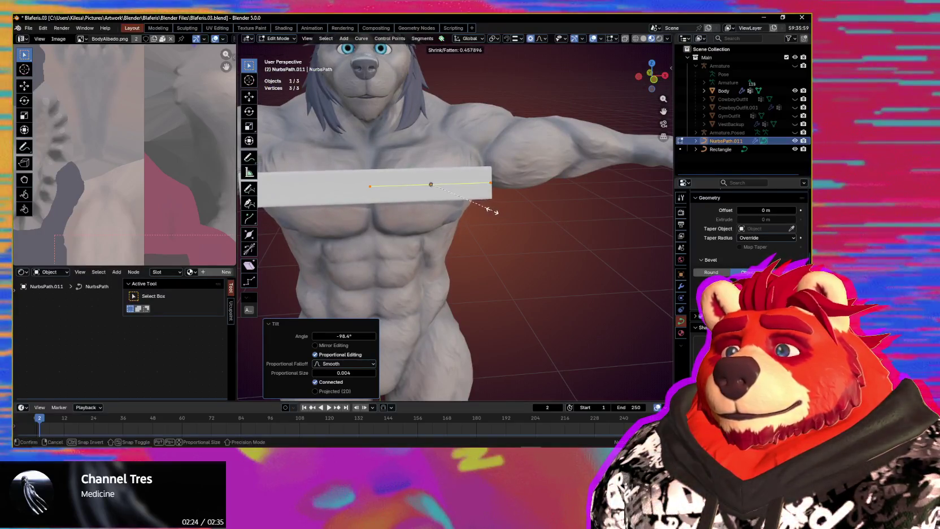
{"action": "left_click", "coordinate": [485, 207]}
{"action": "mouse_move", "coordinate": [485, 207]}
{"action": "middle_mouse_down"}
{"action": "mouse_move", "coordinate": [519, 186]}
{"action": "mouse_move", "coordinate": [515, 259]}
{"action": "mouse_move", "coordinate": [550, 250]}
{"action": "mouse_move", "coordinate": [476, 262]}
{"action": "mouse_move", "coordinate": [517, 273]}
{"action": "middle_mouse_up"}
{"action": "left_click", "coordinate": [504, 252]}
Step: Undo the rescale, move the strap end inward, and set the strap thickness to 0.912
{"action": "key", "text": "s"}
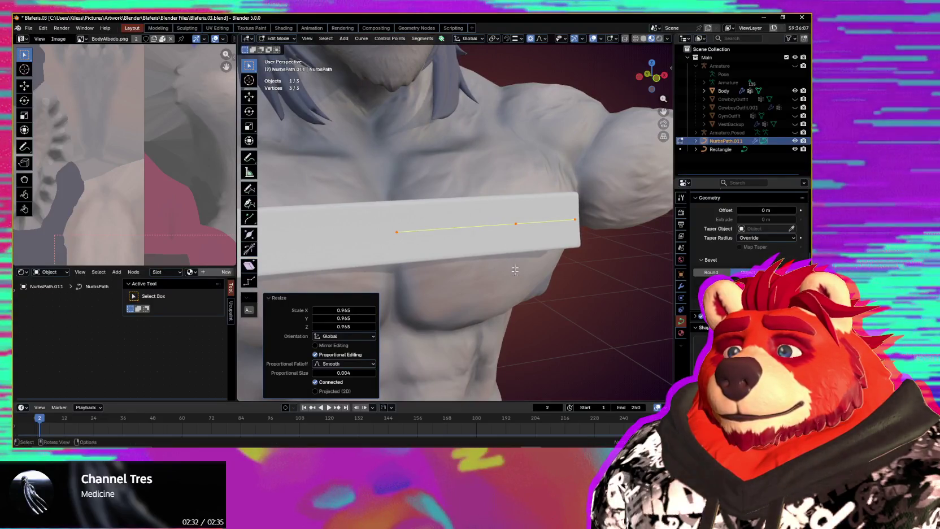
{"action": "middle_click_drag", "start_coordinate": [541, 229], "coordinate": [545, 267]}
{"action": "key", "text": "ctrl+z"}
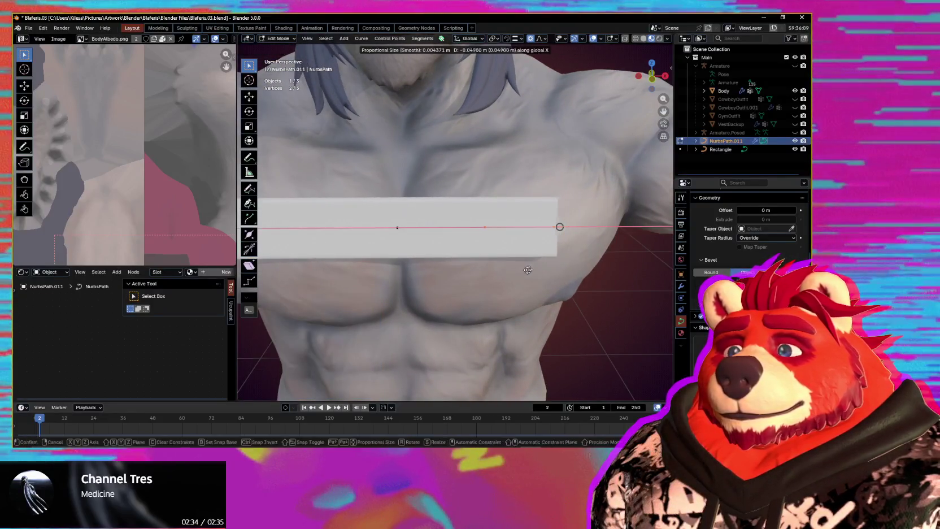
{"action": "left_click", "coordinate": [528, 270]}
{"action": "scroll", "coordinate": [500, 277], "scroll_direction": "down", "scroll_amount": 2}
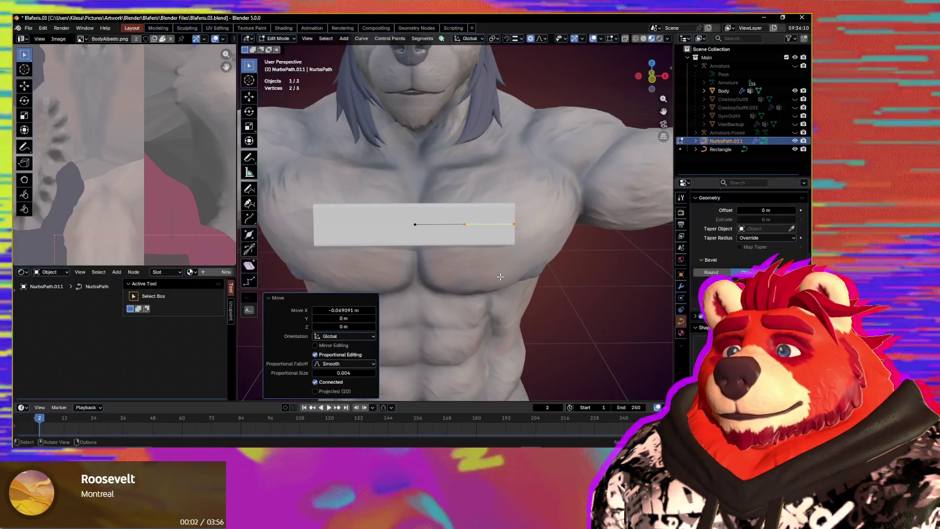
{"action": "scroll", "coordinate": [500, 277], "scroll_direction": "down", "scroll_amount": 2}
{"action": "middle_click_drag", "start_coordinate": [500, 277], "coordinate": [583, 284]}
{"action": "scroll", "coordinate": [584, 284], "scroll_direction": "up", "scroll_amount": 2}
{"action": "key", "text": "a"}
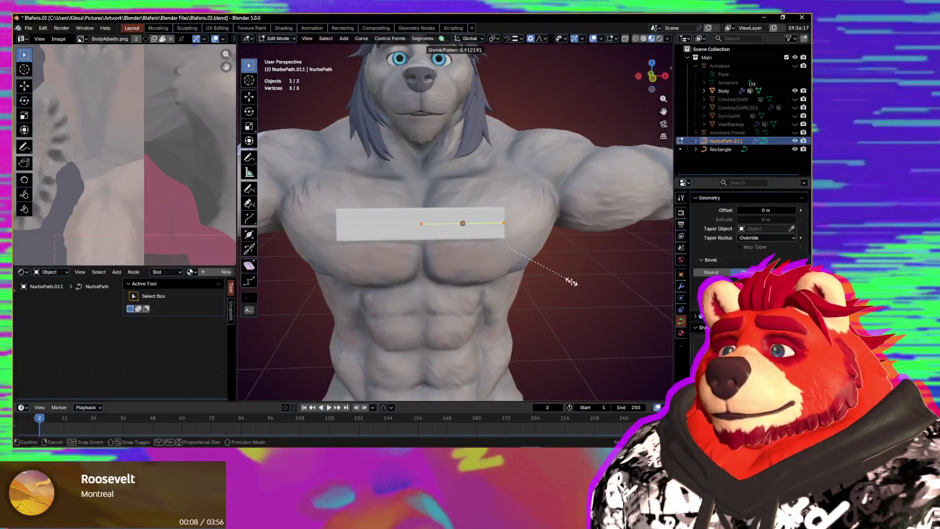
{"action": "left_click", "coordinate": [572, 281]}
{"action": "mouse_move", "coordinate": [549, 280]}
{"action": "middle_mouse_down"}
{"action": "mouse_move", "coordinate": [604, 284]}
{"action": "mouse_move", "coordinate": [545, 281]}
{"action": "mouse_move", "coordinate": [468, 312]}
{"action": "mouse_move", "coordinate": [400, 283]}
{"action": "middle_mouse_up"}
{"action": "scroll", "coordinate": [541, 297], "scroll_direction": "down", "scroll_amount": 3}
{"action": "scroll", "coordinate": [541, 296], "scroll_direction": "down", "scroll_amount": 2}
{"action": "mouse_move", "coordinate": [540, 296]}
{"action": "middle_mouse_down"}
{"action": "mouse_move", "coordinate": [498, 248]}
{"action": "mouse_move", "coordinate": [553, 258]}
{"action": "mouse_move", "coordinate": [525, 275]}
{"action": "middle_mouse_up"}
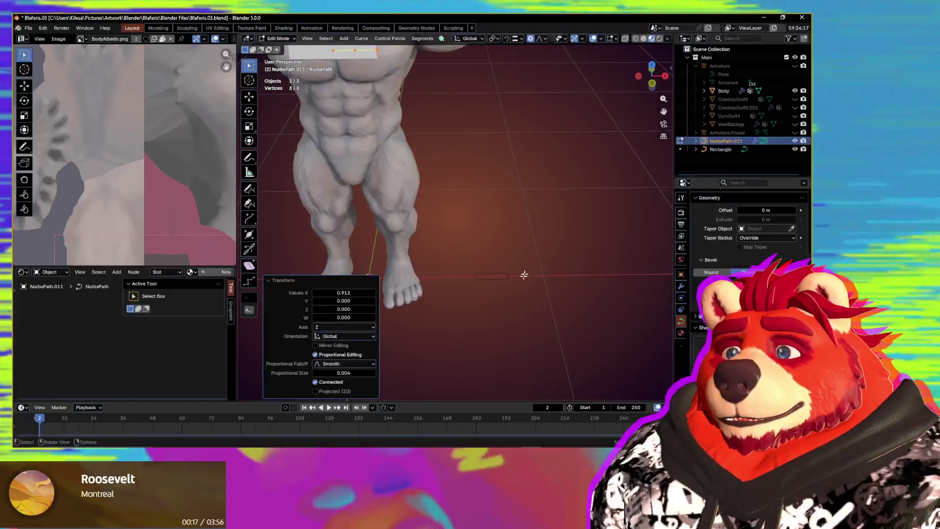
Step: Thin the Rectangle profile curve to 0.463 along Y
{"action": "key", "text": "ctrl+Tab"}
{"action": "left_click", "coordinate": [489, 281]}
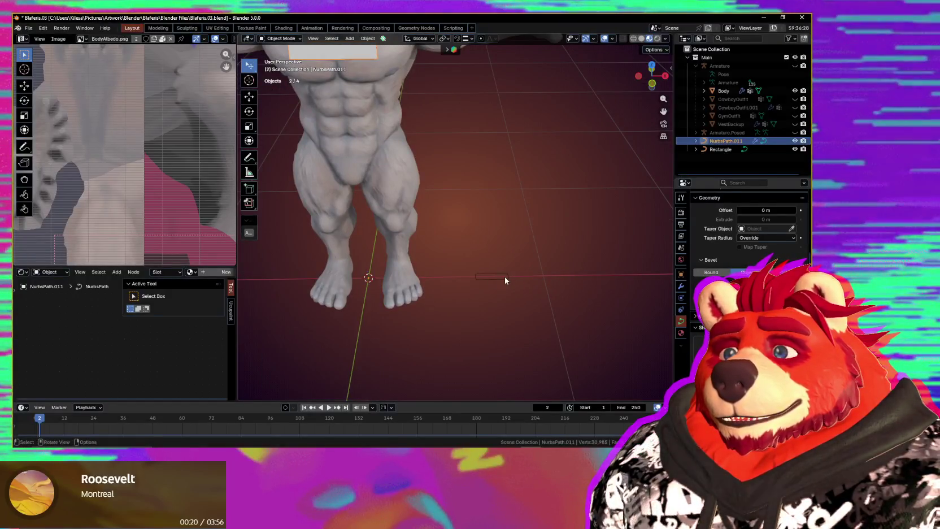
{"action": "left_click", "coordinate": [505, 277]}
{"action": "middle_click_drag", "start_coordinate": [512, 279], "coordinate": [553, 305]}
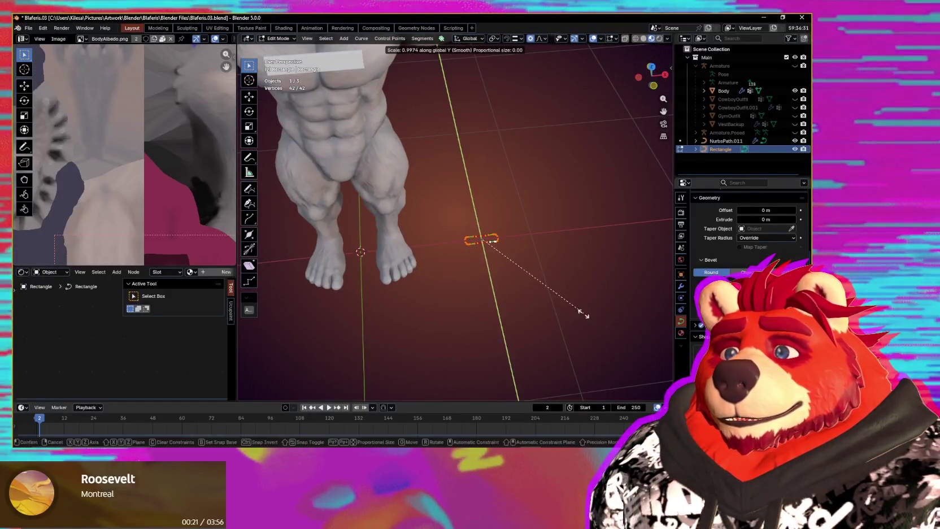
{"action": "left_click", "coordinate": [529, 274]}
{"action": "mouse_move", "coordinate": [529, 275]}
{"action": "middle_mouse_down"}
{"action": "mouse_move", "coordinate": [508, 241]}
{"action": "mouse_move", "coordinate": [428, 222]}
{"action": "middle_mouse_up"}
{"action": "scroll", "coordinate": [509, 249], "scroll_direction": "up", "scroll_amount": 5}
{"action": "scroll", "coordinate": [509, 250], "scroll_direction": "up", "scroll_amount": 3}
{"action": "key", "text": "Tab"}
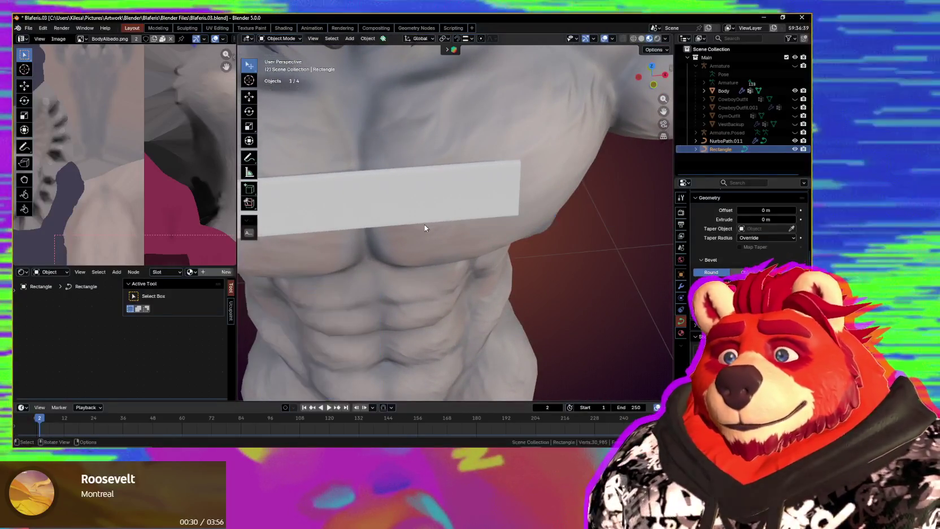
Step: Tilt NurbsPath.011's control points by 2.55° and nudge them slightly
{"action": "left_click", "coordinate": [525, 211], "text": "shift"}
{"action": "mouse_move", "coordinate": [525, 210]}
{"action": "middle_mouse_down"}
{"action": "mouse_move", "coordinate": [418, 190]}
{"action": "mouse_move", "coordinate": [523, 165]}
{"action": "middle_mouse_up"}
{"action": "key", "text": "Tab"}
{"action": "key", "text": "ctrl+t"}
{"action": "left_click", "coordinate": [534, 166]}
{"action": "key", "text": "g"}
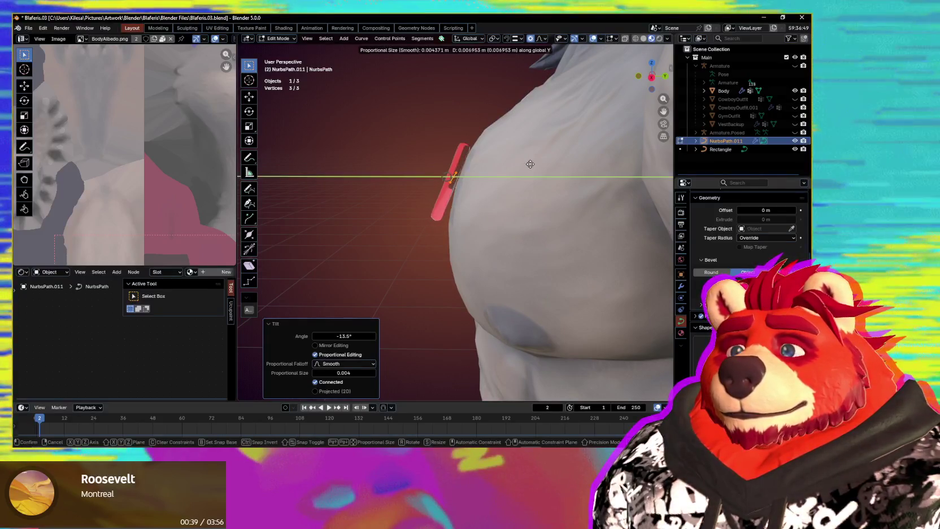
{"action": "left_click", "coordinate": [577, 184]}
Step: Re-tilt the strap points and select the strap's right end point from below the chest
{"action": "key", "text": "ctrl+t"}
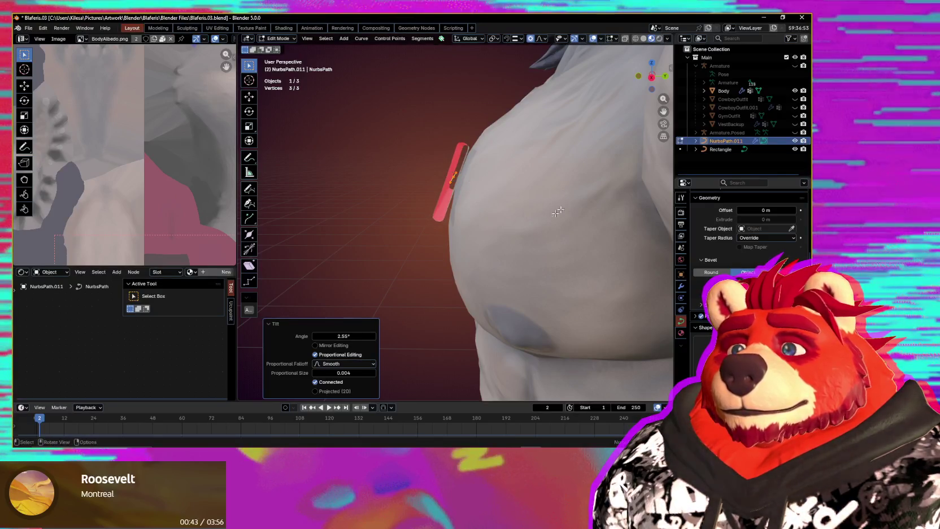
{"action": "mouse_move", "coordinate": [559, 211]}
{"action": "middle_mouse_down"}
{"action": "mouse_move", "coordinate": [520, 237]}
{"action": "mouse_move", "coordinate": [545, 259]}
{"action": "mouse_move", "coordinate": [513, 265]}
{"action": "mouse_move", "coordinate": [530, 246]}
{"action": "middle_mouse_up"}
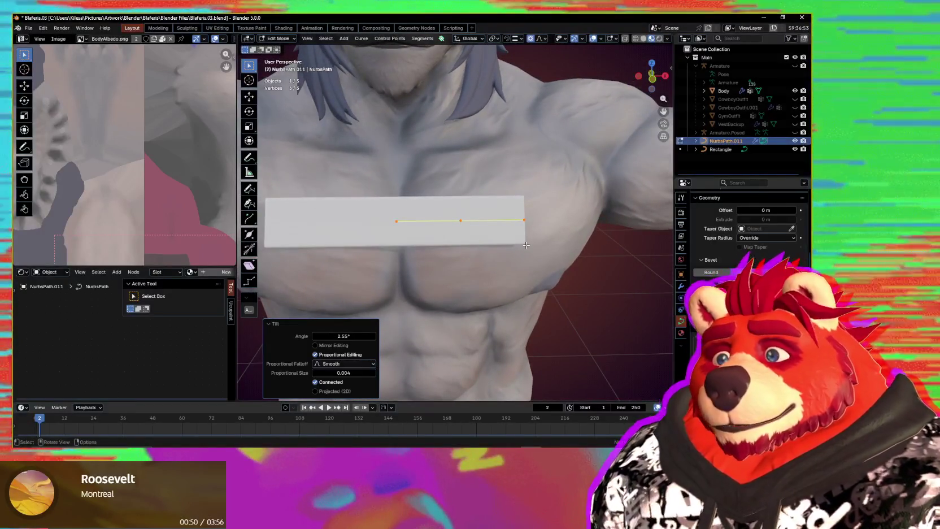
{"action": "middle_click_drag", "start_coordinate": [530, 246], "coordinate": [521, 260]}
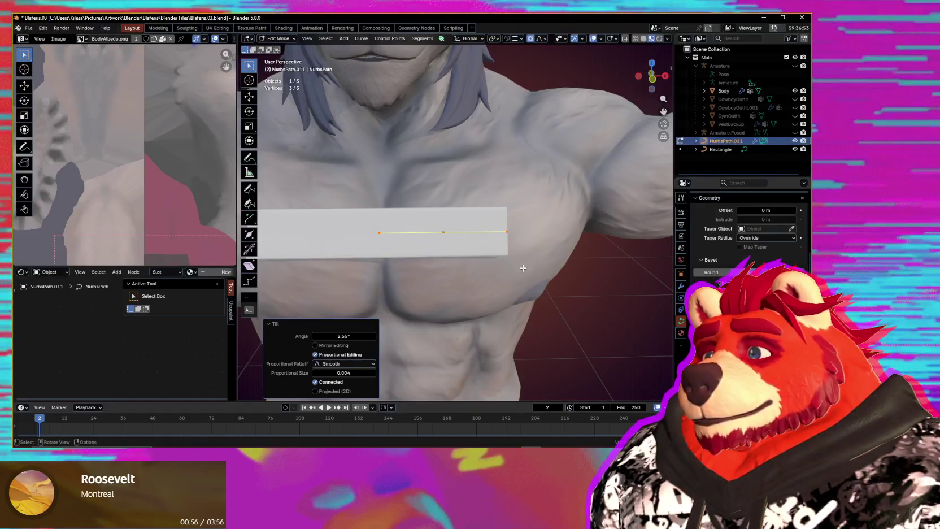
{"action": "middle_click_drag", "start_coordinate": [523, 268], "coordinate": [522, 210]}
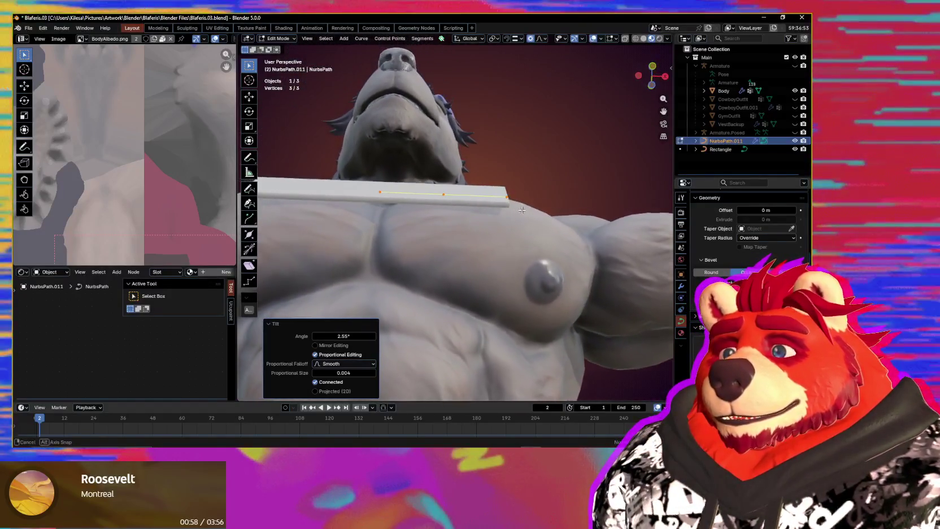
{"action": "left_click", "coordinate": [507, 197]}
{"action": "middle_click_drag", "start_coordinate": [529, 199], "coordinate": [530, 188]}
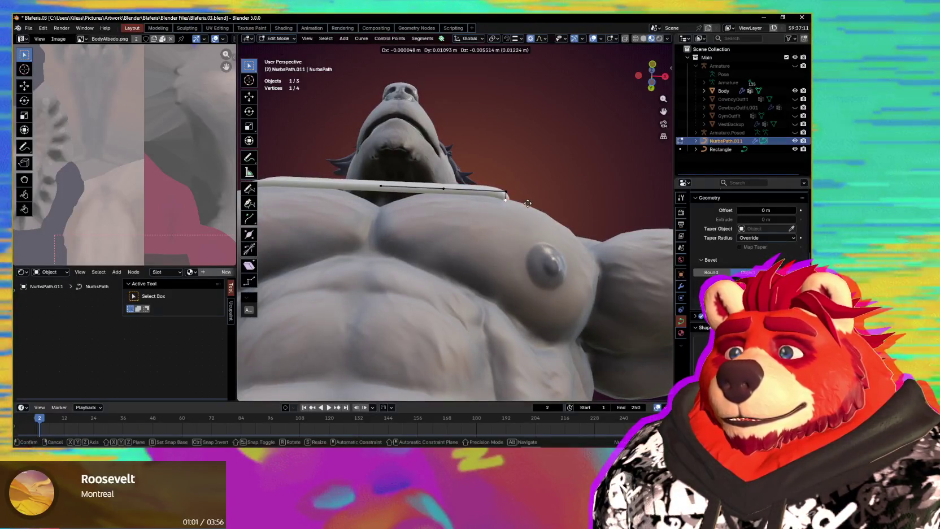
Step: Extrude the strap's right end and reposition the new point several times
{"action": "left_click", "coordinate": [528, 205]}
{"action": "key", "text": "e"}
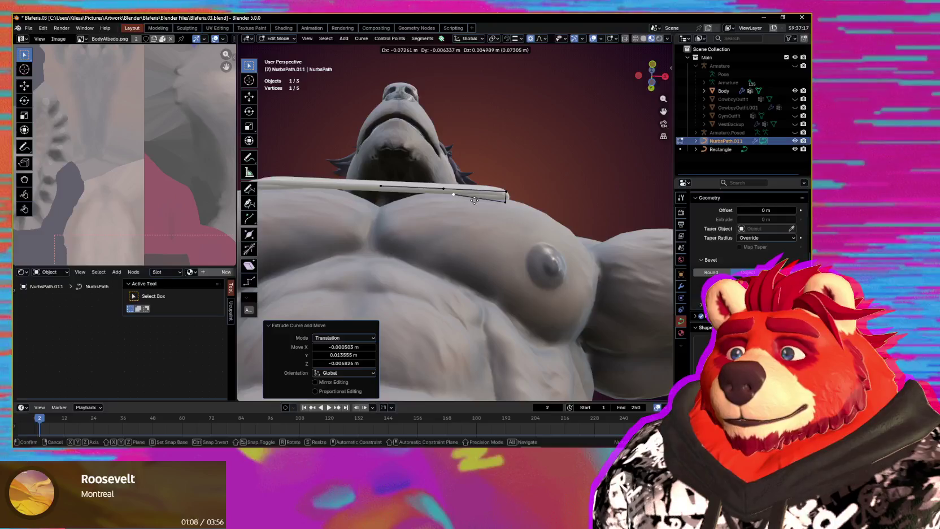
{"action": "middle_click_drag", "start_coordinate": [471, 206], "coordinate": [470, 299]}
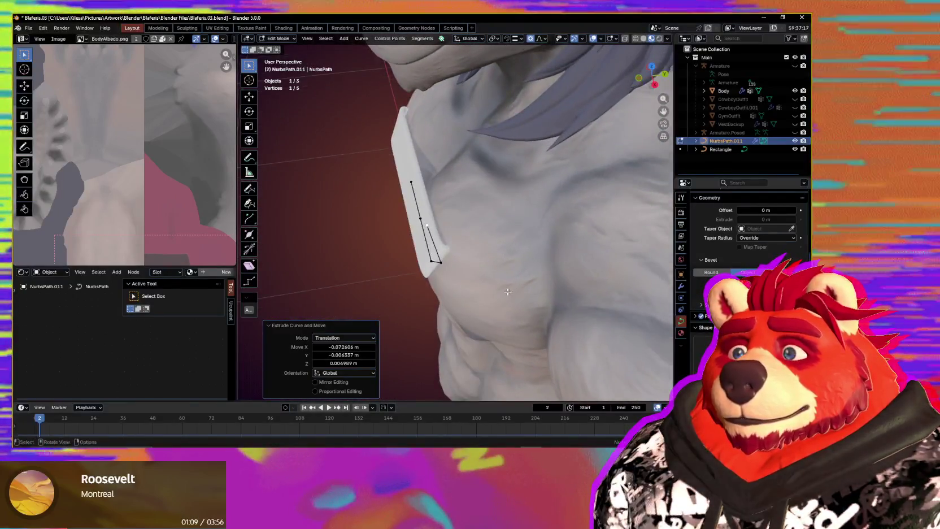
{"action": "key", "text": "g"}
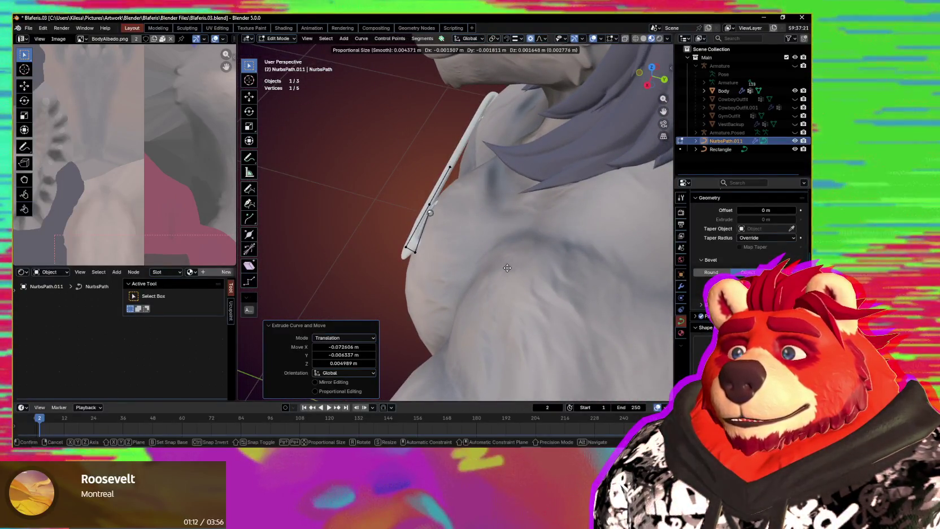
{"action": "left_click", "coordinate": [506, 267]}
{"action": "mouse_move", "coordinate": [506, 267]}
{"action": "middle_mouse_down"}
{"action": "mouse_move", "coordinate": [547, 200]}
{"action": "mouse_move", "coordinate": [527, 231]}
{"action": "mouse_move", "coordinate": [580, 219]}
{"action": "mouse_move", "coordinate": [532, 256]}
{"action": "mouse_move", "coordinate": [488, 253]}
{"action": "mouse_move", "coordinate": [512, 272]}
{"action": "mouse_move", "coordinate": [512, 224]}
{"action": "mouse_move", "coordinate": [518, 240]}
{"action": "middle_mouse_up"}
{"action": "key", "text": "g"}
{"action": "left_click", "coordinate": [527, 230]}
{"action": "key", "text": "g"}
{"action": "key", "text": "g"}
{"action": "left_click", "coordinate": [532, 256]}
Step: Delete the unwanted extension points and reselect the strap's right end point
{"action": "scroll", "coordinate": [496, 252], "scroll_direction": "down", "scroll_amount": 3}
{"action": "key", "text": "a"}
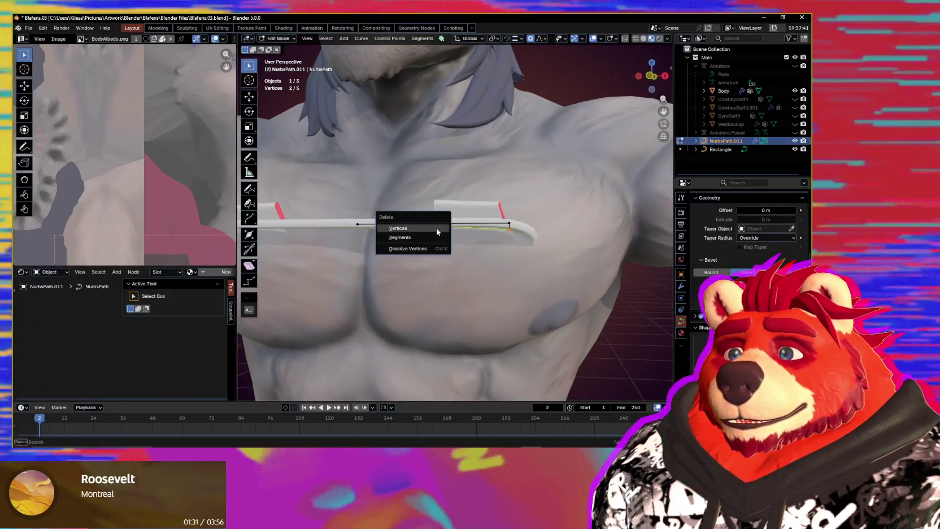
{"action": "left_click", "coordinate": [438, 229]}
{"action": "scroll", "coordinate": [481, 252], "scroll_direction": "down", "scroll_amount": 3}
{"action": "scroll", "coordinate": [480, 252], "scroll_direction": "up", "scroll_amount": 3}
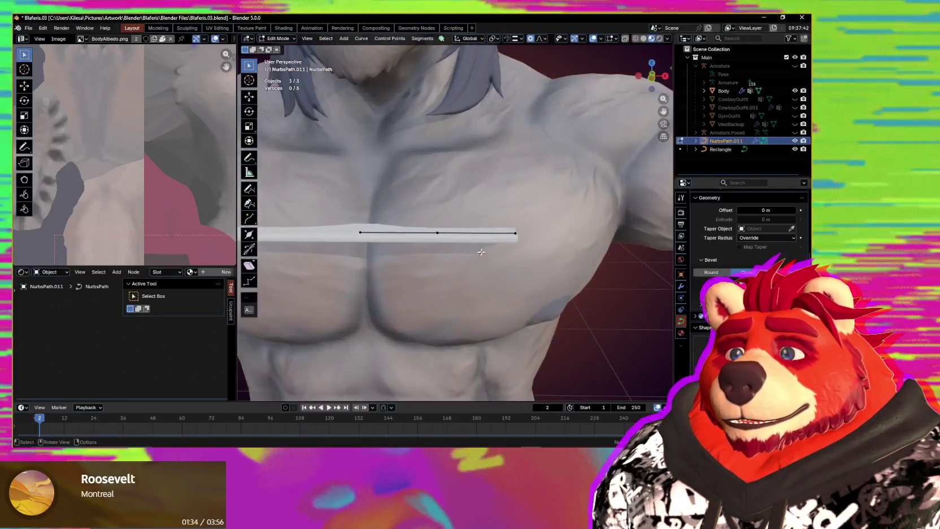
{"action": "left_click", "coordinate": [498, 256]}
{"action": "left_click", "coordinate": [519, 242]}
{"action": "middle_click_drag", "start_coordinate": [519, 241], "coordinate": [525, 228]}
Step: Extrude the end point down along Z, then back along X toward the chest centre
{"action": "key", "text": "e"}
{"action": "key", "text": "z"}
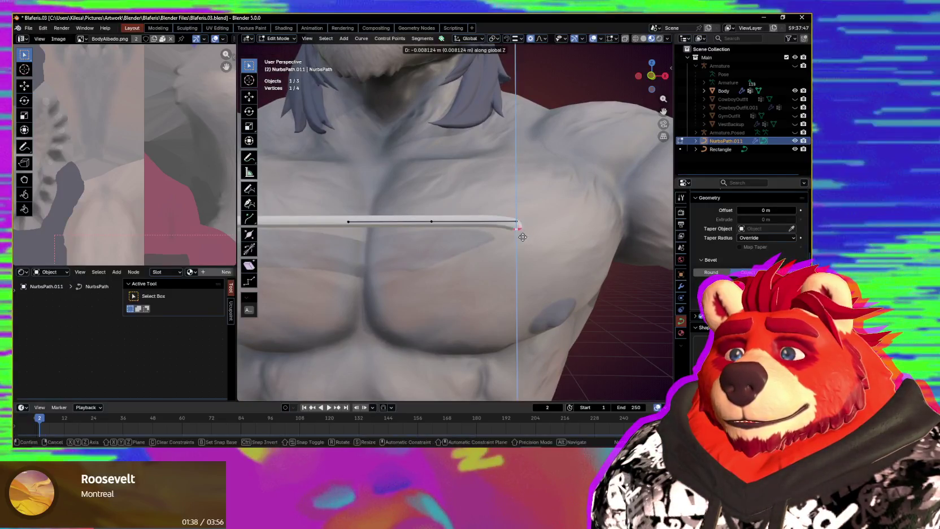
{"action": "left_click", "coordinate": [523, 241]}
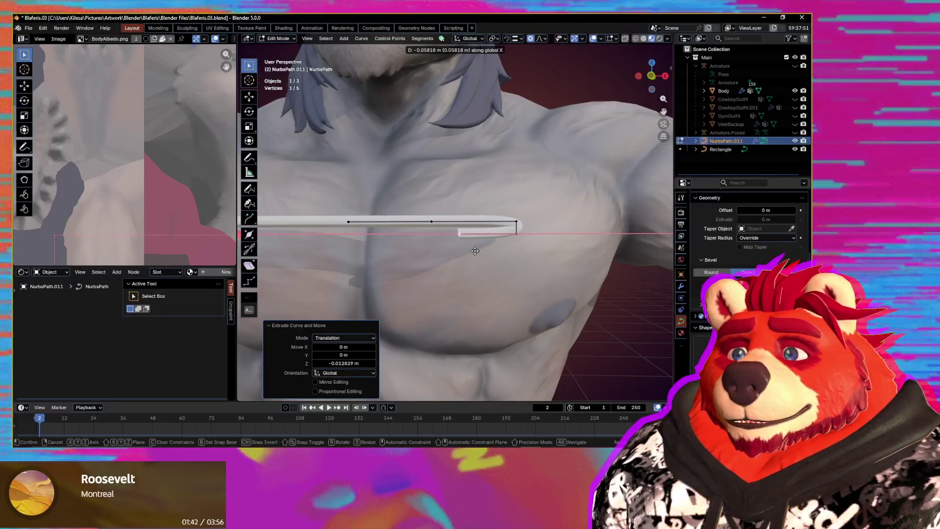
{"action": "left_click", "coordinate": [508, 248]}
{"action": "key", "text": "e"}
{"action": "key", "text": "x"}
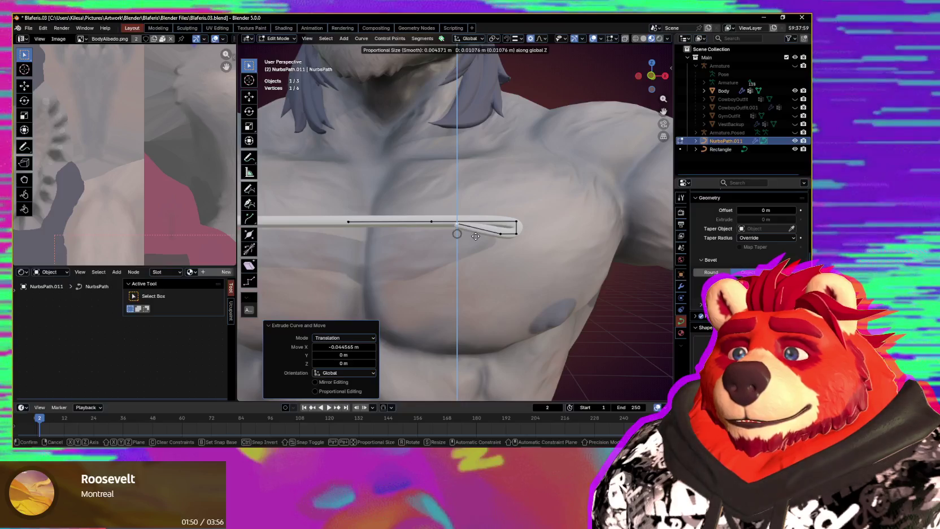
{"action": "left_click", "coordinate": [476, 236]}
{"action": "middle_click_drag", "start_coordinate": [475, 236], "coordinate": [519, 249]}
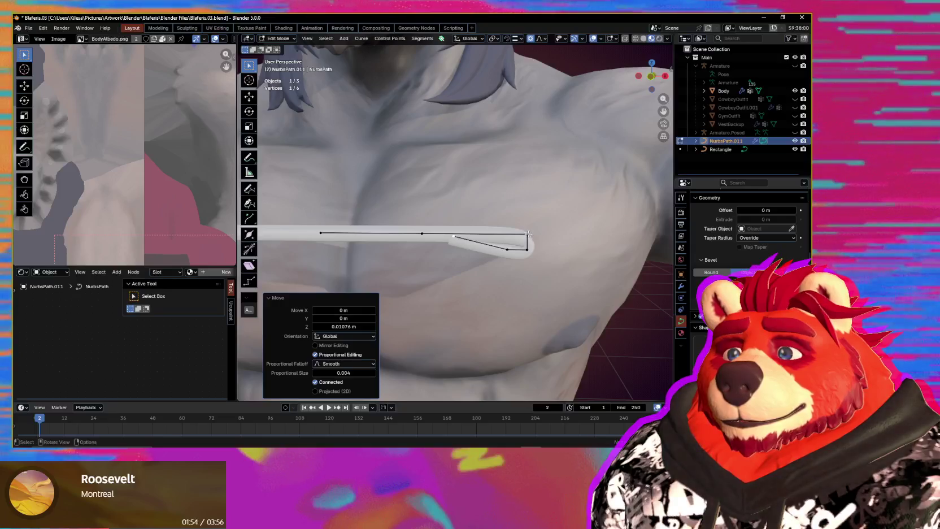
{"action": "left_click", "coordinate": [422, 233], "text": "shift"}
Step: Subdivide between the fold's points twice and raise the new middle point along Z
{"action": "right_click", "coordinate": [452, 218]}
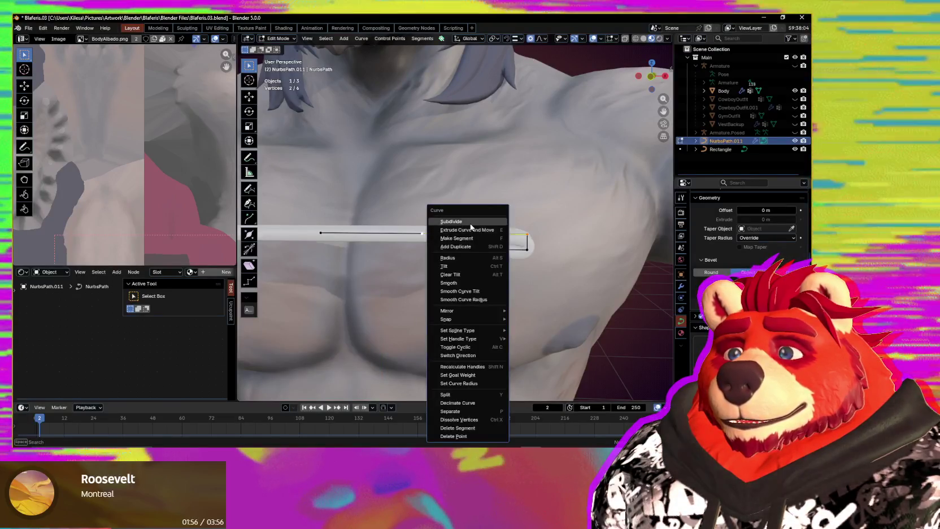
{"action": "left_click", "coordinate": [458, 218]}
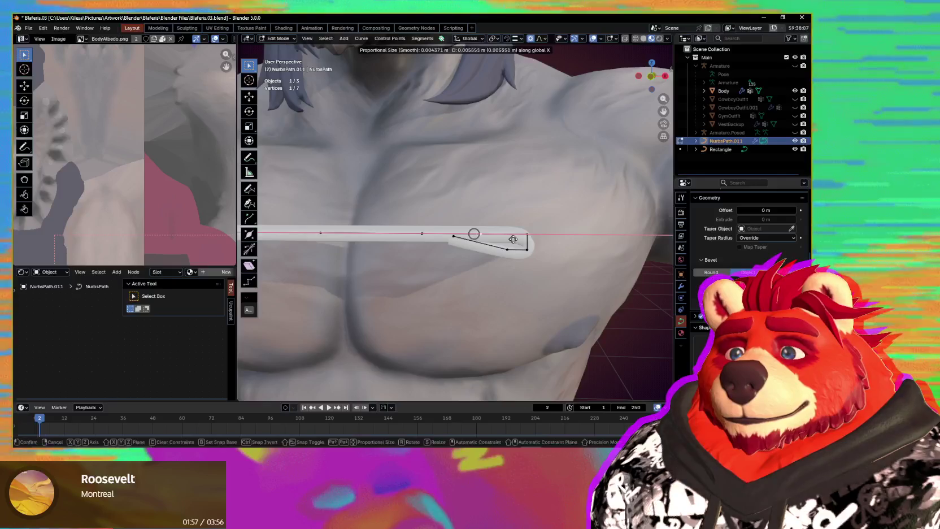
{"action": "left_click", "coordinate": [542, 237]}
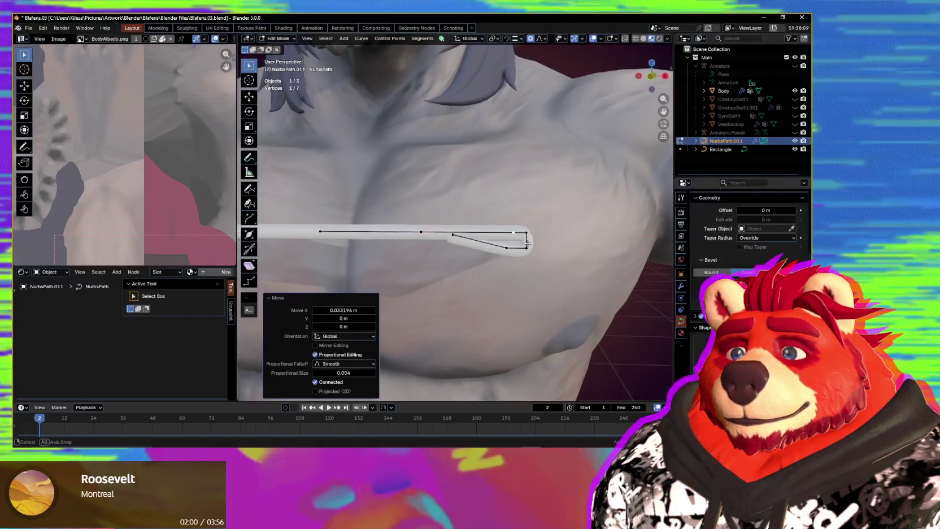
{"action": "middle_click_drag", "start_coordinate": [539, 243], "coordinate": [526, 238]}
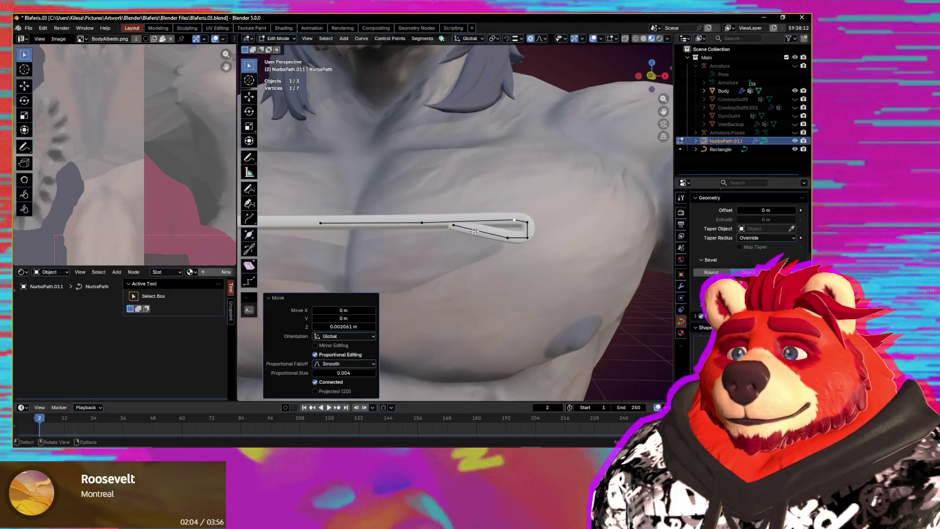
{"action": "left_click", "coordinate": [453, 225], "text": "shift"}
{"action": "right_click", "coordinate": [476, 232]}
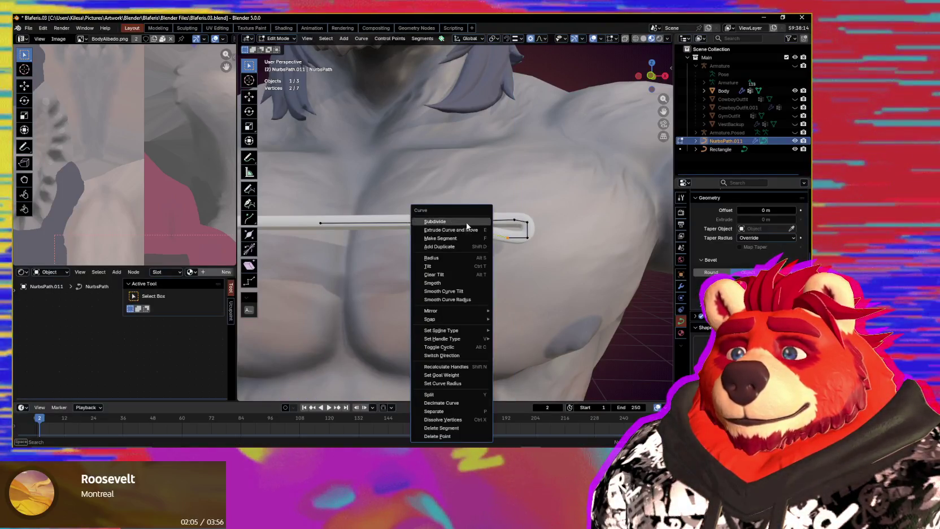
{"action": "left_click", "coordinate": [467, 221]}
{"action": "left_click", "coordinate": [480, 231]}
{"action": "key", "text": "g"}
{"action": "key", "text": "z"}
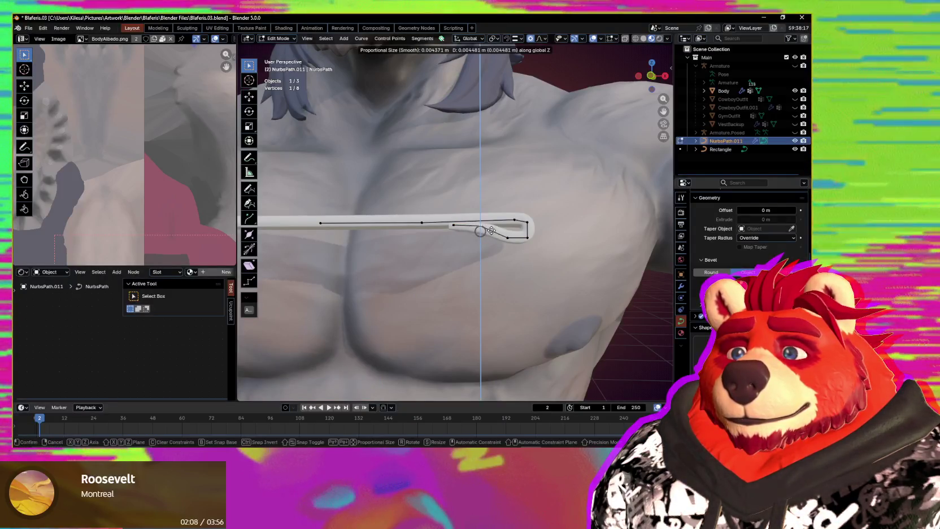
{"action": "left_click", "coordinate": [491, 230]}
Step: Move a fold point vertically and adjust the strap width at the extended point
{"action": "left_click", "coordinate": [454, 225]}
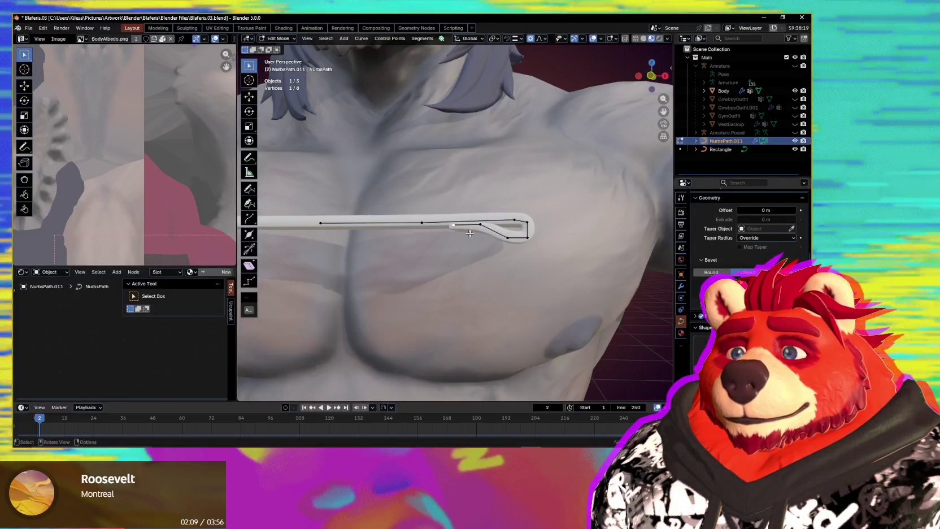
{"action": "middle_click_drag", "start_coordinate": [458, 229], "coordinate": [474, 231], "text": "shift"}
{"action": "key", "text": "g"}
{"action": "key", "text": "z"}
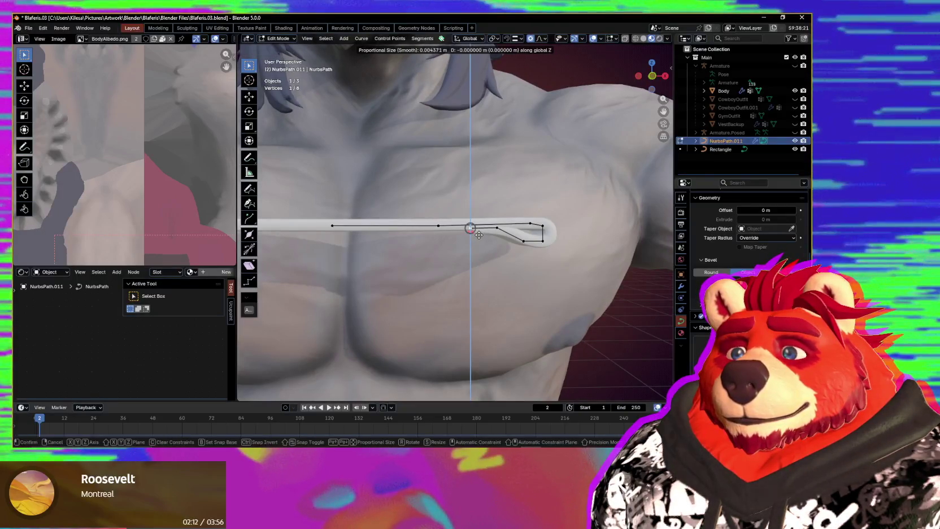
{"action": "left_click", "coordinate": [480, 235]}
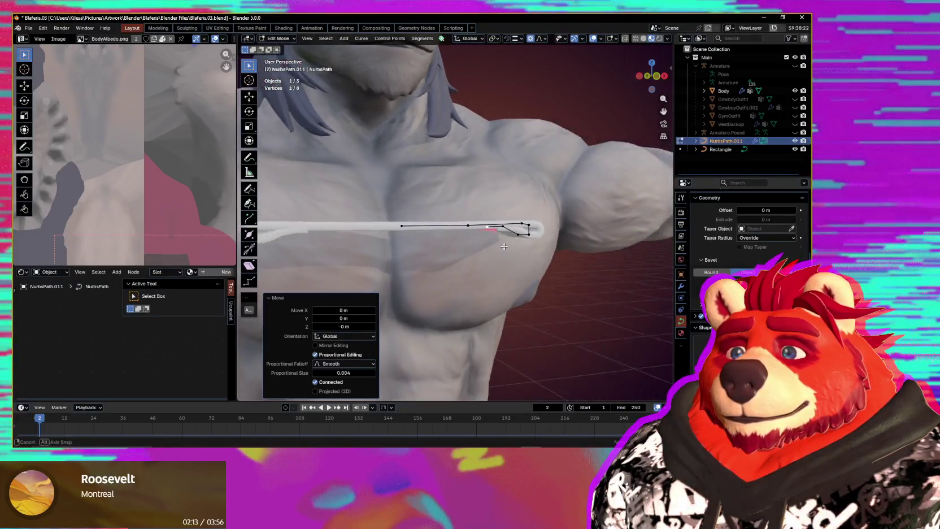
{"action": "scroll", "coordinate": [480, 237], "scroll_direction": "up", "scroll_amount": 3}
{"action": "middle_click_drag", "start_coordinate": [483, 238], "coordinate": [516, 247]}
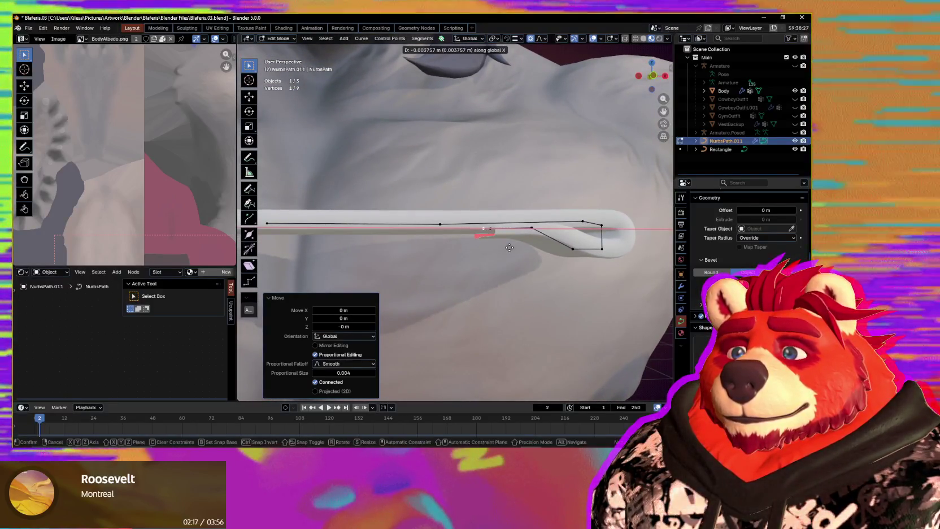
{"action": "left_click", "coordinate": [510, 247]}
{"action": "key", "text": "alt+s"}
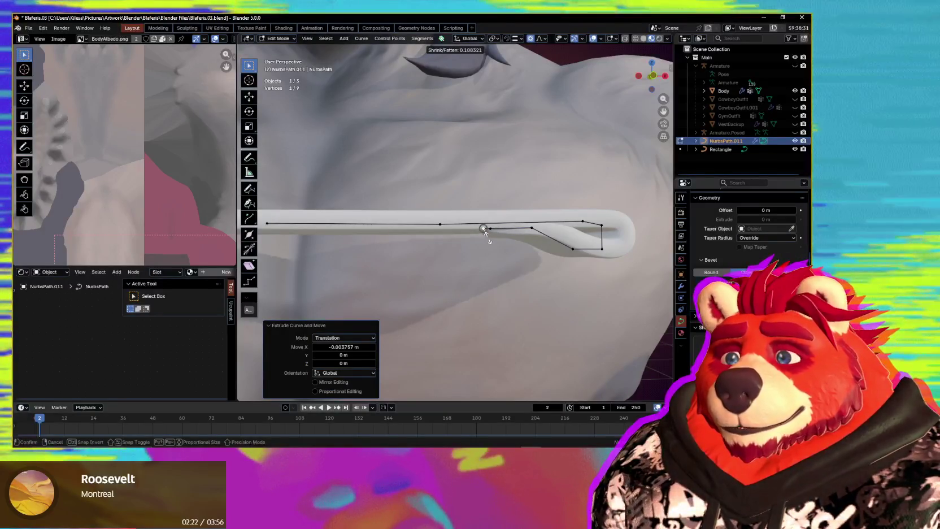
{"action": "type", "text": "0"}
{"action": "left_click", "coordinate": [498, 244]}
Step: Move additional strap points, preview with overlays hidden, and raise the strap end point
{"action": "scroll", "coordinate": [498, 244], "scroll_direction": "up", "scroll_amount": 3}
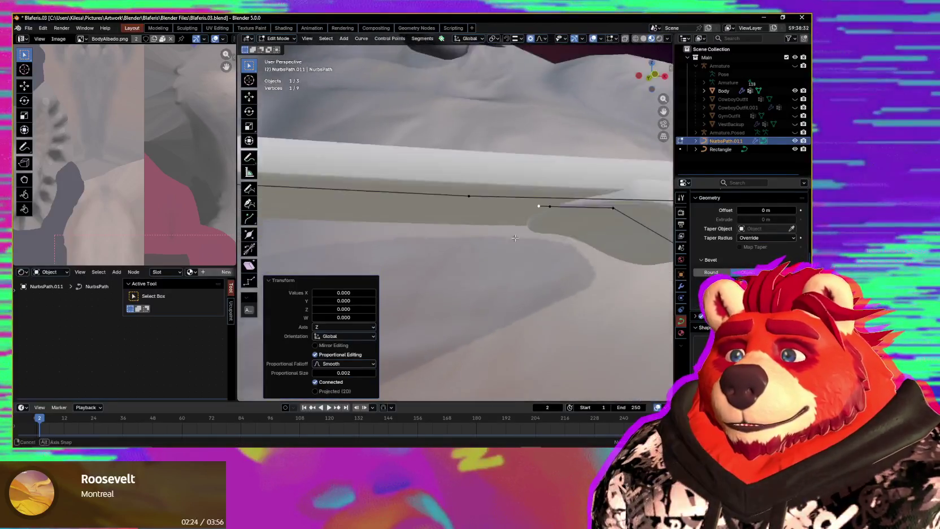
{"action": "middle_click_drag", "start_coordinate": [498, 244], "coordinate": [534, 240]}
{"action": "left_click", "coordinate": [540, 208], "text": "shift"}
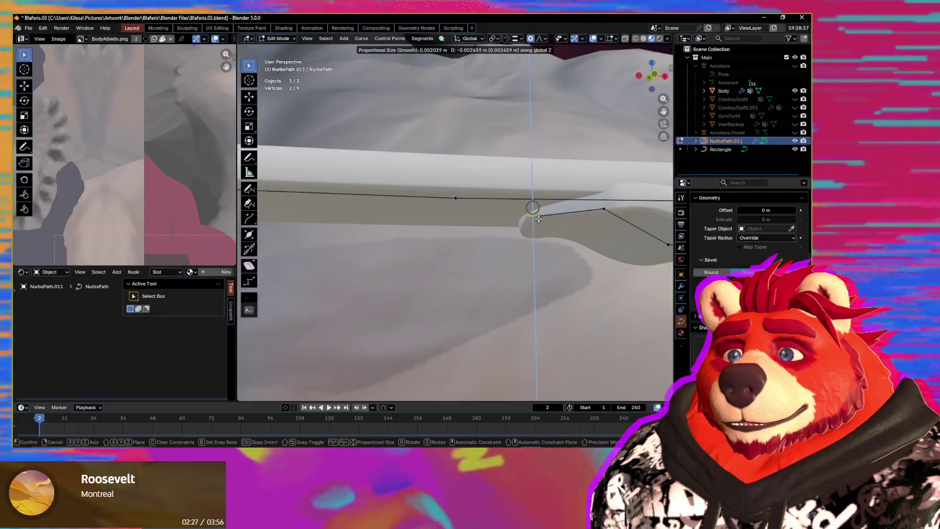
{"action": "left_click", "coordinate": [539, 218]}
{"action": "scroll", "coordinate": [539, 218], "scroll_direction": "down", "scroll_amount": 4}
{"action": "mouse_move", "coordinate": [538, 218]}
{"action": "middle_mouse_down"}
{"action": "mouse_move", "coordinate": [501, 211]}
{"action": "mouse_move", "coordinate": [484, 228]}
{"action": "mouse_move", "coordinate": [529, 265]}
{"action": "mouse_move", "coordinate": [524, 230]}
{"action": "middle_mouse_up"}
{"action": "key", "text": "shift+alt+z"}
{"action": "key", "text": "shift+alt+z"}
{"action": "scroll", "coordinate": [524, 230], "scroll_direction": "up", "scroll_amount": 2}
{"action": "scroll", "coordinate": [523, 230], "scroll_direction": "up", "scroll_amount": 2}
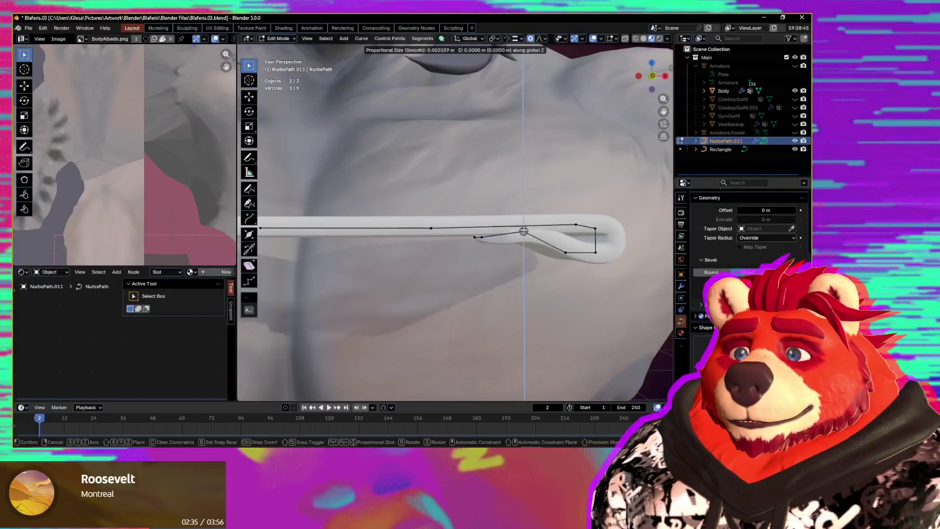
{"action": "left_click", "coordinate": [524, 233]}
Step: Lower two folded-end points, then adjust a single fold point's height along Z
{"action": "middle_click_drag", "start_coordinate": [523, 233], "coordinate": [503, 225]}
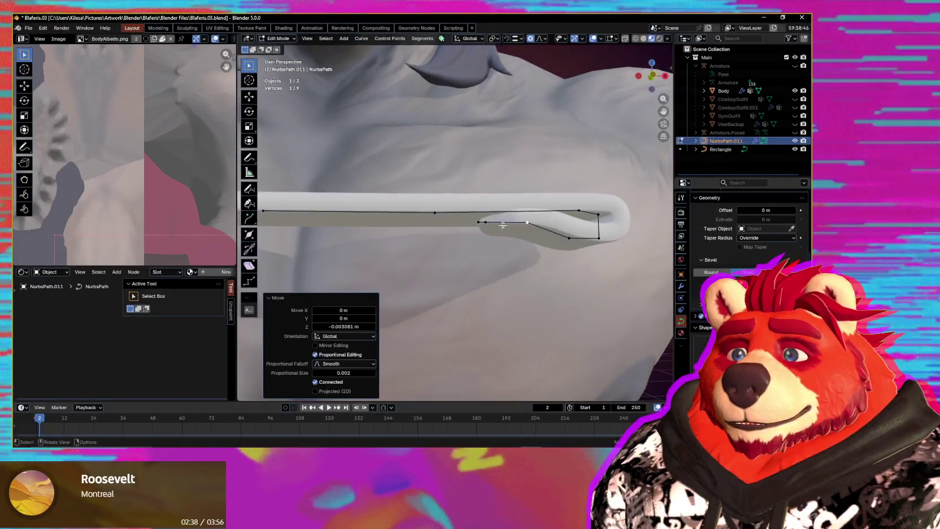
{"action": "left_click_drag", "start_coordinate": [473, 237], "coordinate": [473, 237]}
{"action": "key", "text": "g"}
{"action": "key", "text": "z"}
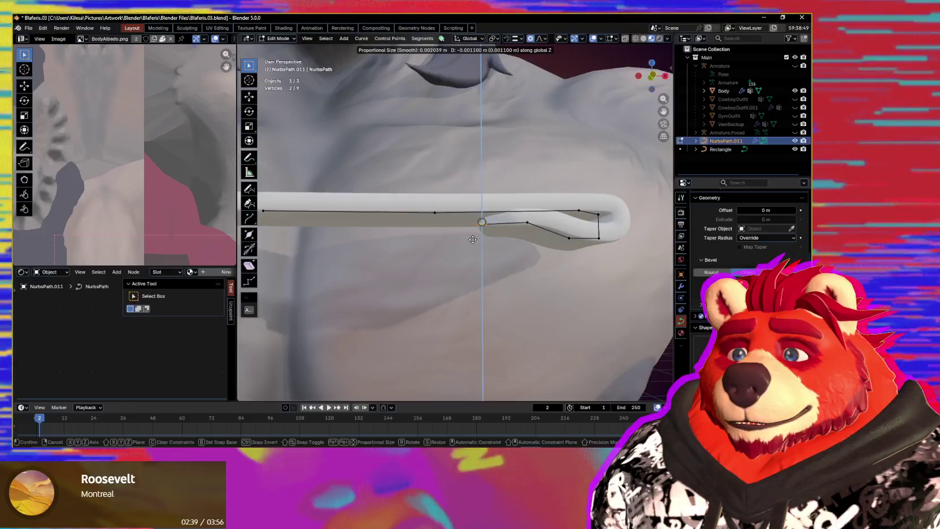
{"action": "left_click", "coordinate": [473, 240]}
{"action": "middle_click_drag", "start_coordinate": [472, 239], "coordinate": [498, 236]}
{"action": "left_click", "coordinate": [521, 236]}
{"action": "key", "text": "g"}
{"action": "key", "text": "z"}
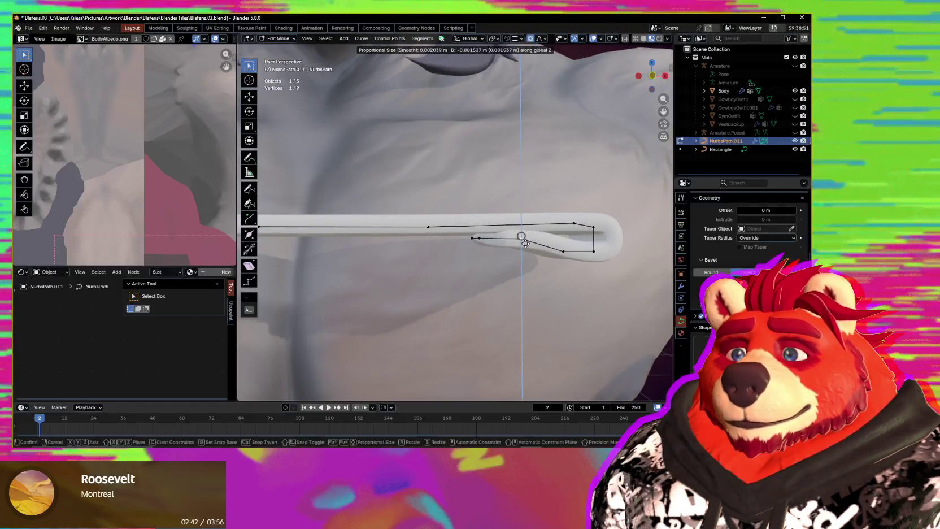
{"action": "left_click", "coordinate": [526, 242]}
Step: Nudge the selected fold point into its final position and review the chest strap
{"action": "middle_click_drag", "start_coordinate": [525, 242], "coordinate": [574, 226]}
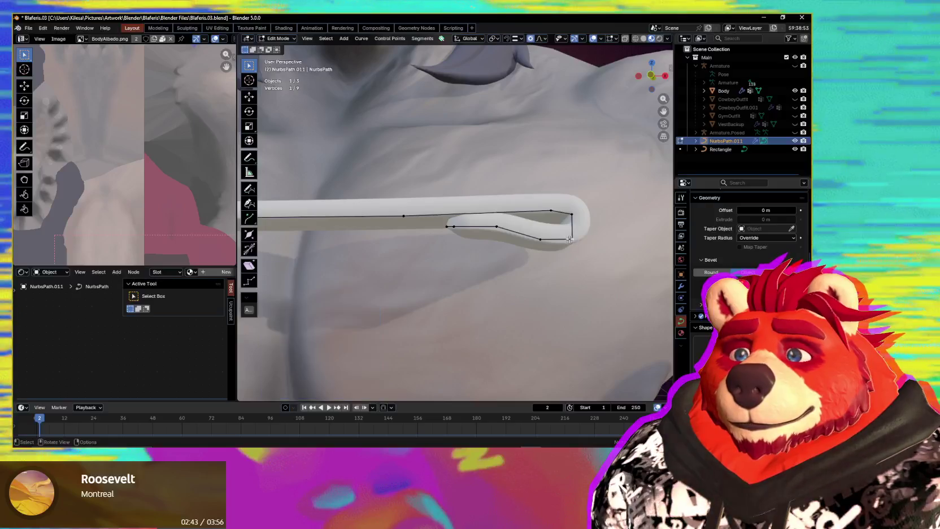
{"action": "key", "text": "g"}
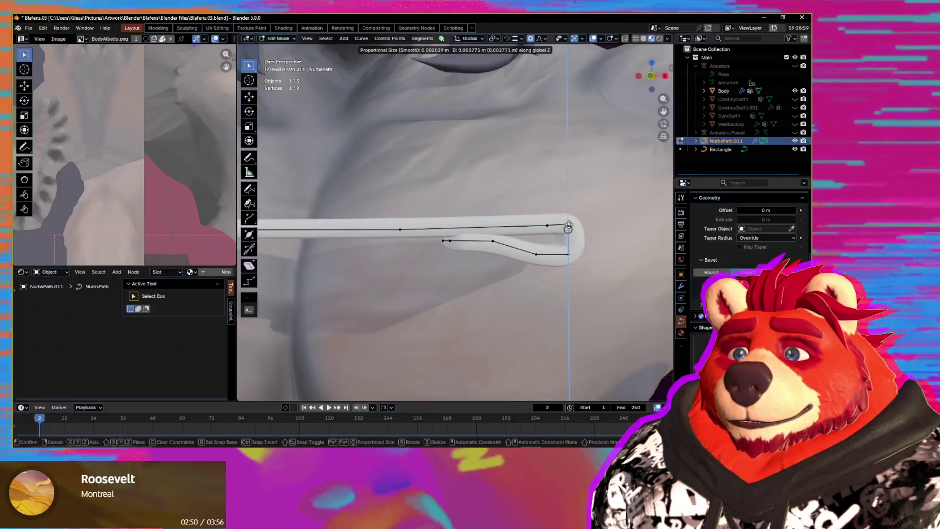
{"action": "scroll", "coordinate": [569, 228], "scroll_direction": "down", "scroll_amount": 5}
{"action": "scroll", "coordinate": [512, 249], "scroll_direction": "up", "scroll_amount": 6}
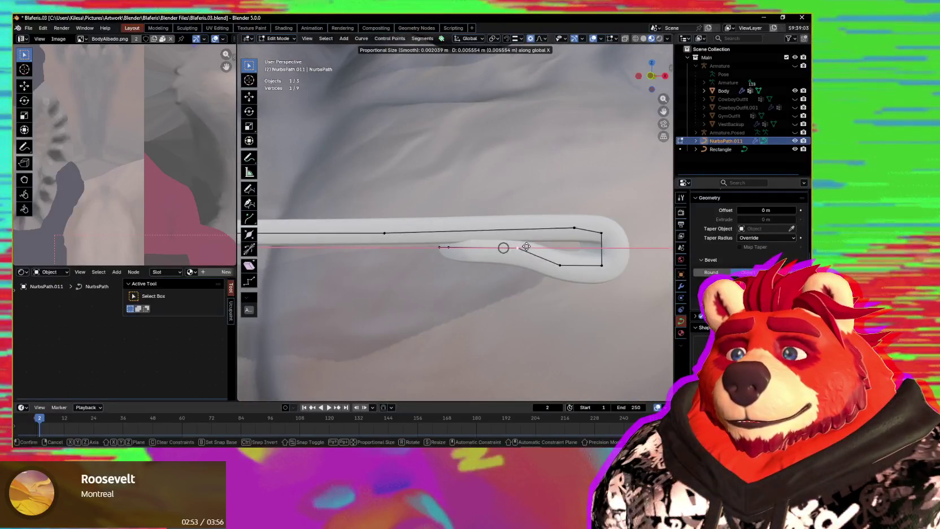
{"action": "left_click", "coordinate": [536, 244]}
{"action": "scroll", "coordinate": [526, 265], "scroll_direction": "down", "scroll_amount": 4}
{"action": "scroll", "coordinate": [512, 301], "scroll_direction": "down", "scroll_amount": 2}
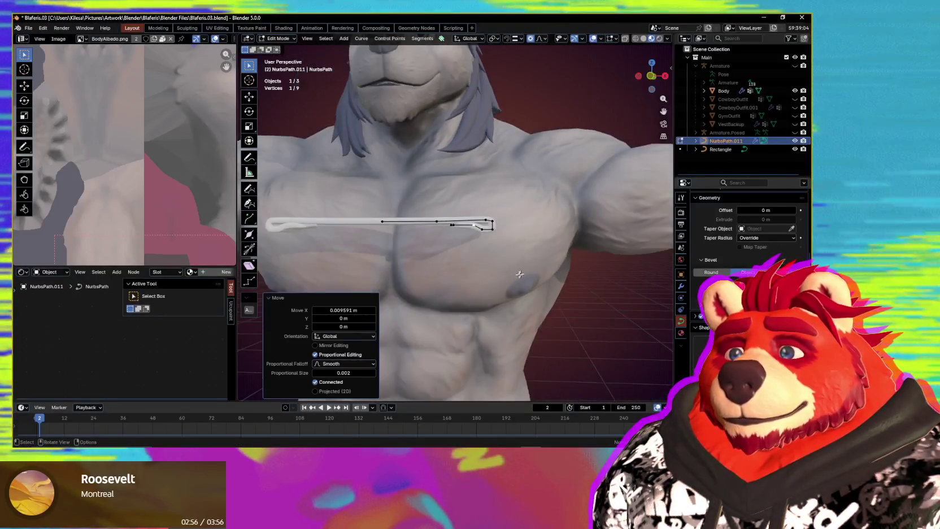
{"action": "mouse_move", "coordinate": [512, 301]}
{"action": "middle_mouse_down"}
{"action": "mouse_move", "coordinate": [544, 282]}
{"action": "mouse_move", "coordinate": [516, 320]}
{"action": "mouse_move", "coordinate": [548, 315]}
{"action": "mouse_move", "coordinate": [511, 310]}
{"action": "mouse_move", "coordinate": [511, 318]}
{"action": "mouse_move", "coordinate": [510, 296]}
{"action": "mouse_move", "coordinate": [550, 313]}
{"action": "mouse_move", "coordinate": [523, 299]}
{"action": "middle_mouse_up"}
Step: Push the whole strap along Y, closer to the wolf's chest
{"action": "key", "text": "a"}
{"action": "key", "text": "y"}
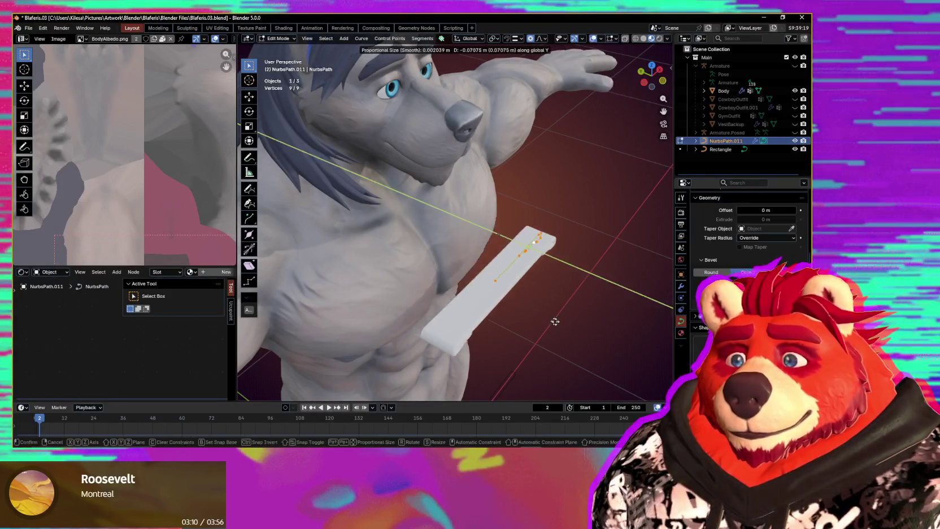
{"action": "left_click", "coordinate": [570, 329]}
{"action": "mouse_move", "coordinate": [571, 330]}
{"action": "middle_mouse_down"}
{"action": "mouse_move", "coordinate": [544, 315]}
{"action": "mouse_move", "coordinate": [525, 281]}
{"action": "middle_mouse_up"}
{"action": "scroll", "coordinate": [525, 285], "scroll_direction": "up", "scroll_amount": 3}
Step: Reselect the strap's end points and move them to refine the looped end
{"action": "left_click_drag", "start_coordinate": [283, 206], "coordinate": [429, 221], "text": "ctrl"}
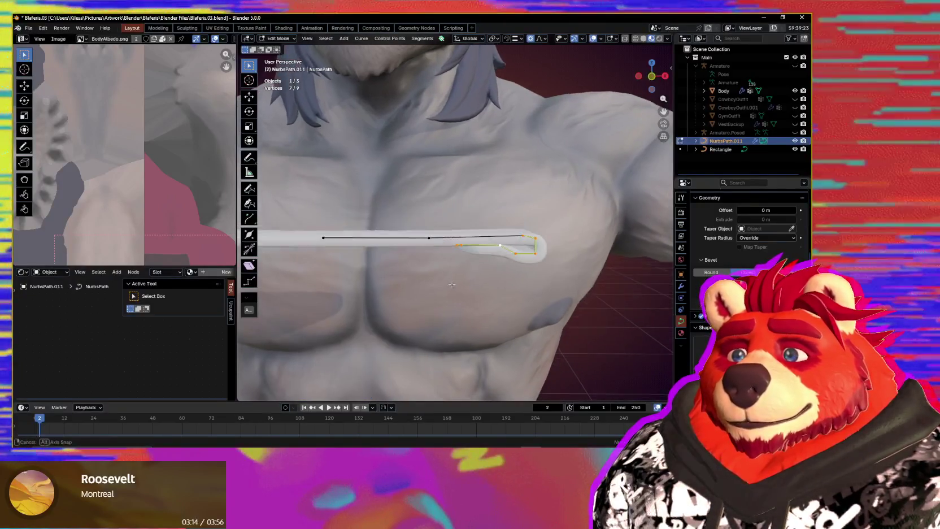
{"action": "middle_click_drag", "start_coordinate": [429, 271], "coordinate": [430, 289]}
{"action": "left_click_drag", "start_coordinate": [430, 290], "coordinate": [435, 235]}
{"action": "scroll", "coordinate": [408, 274], "scroll_direction": "up", "scroll_amount": 3}
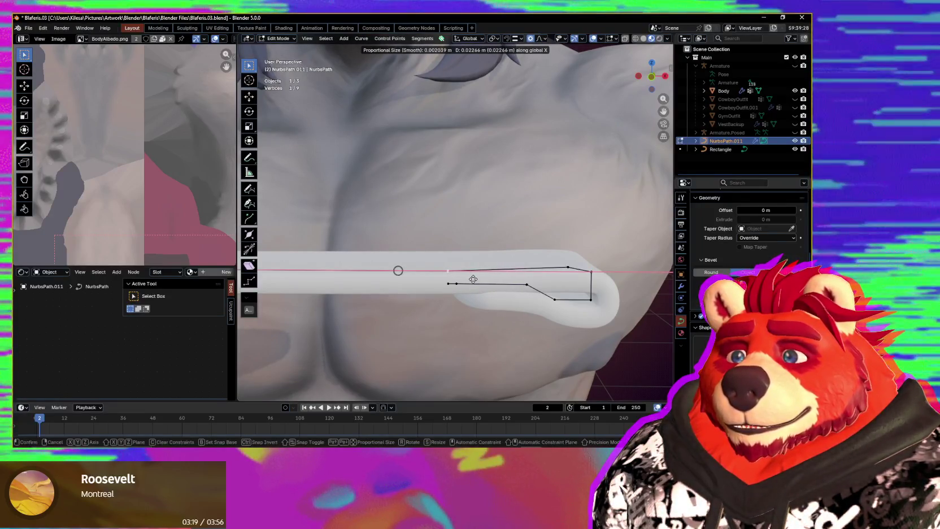
{"action": "left_click", "coordinate": [473, 279]}
{"action": "scroll", "coordinate": [495, 296], "scroll_direction": "down", "scroll_amount": 5}
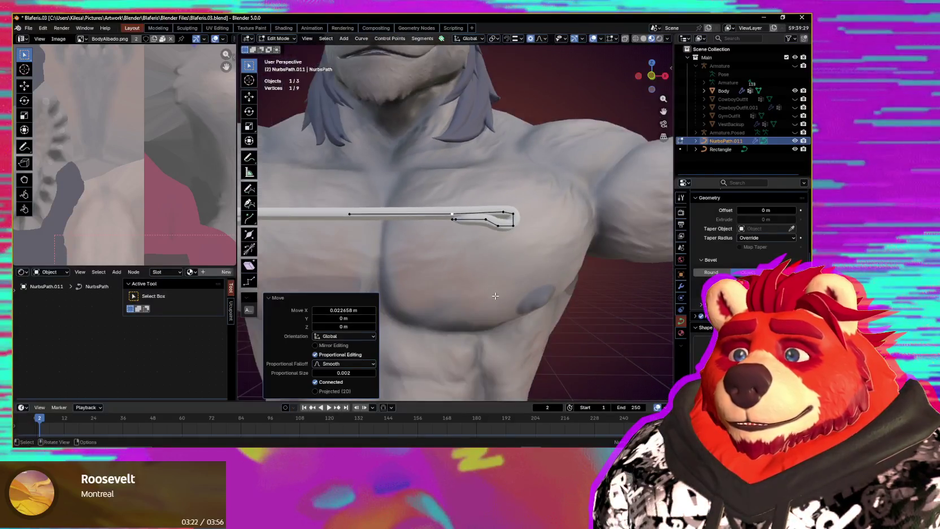
{"action": "middle_click_drag", "start_coordinate": [495, 295], "coordinate": [497, 329]}
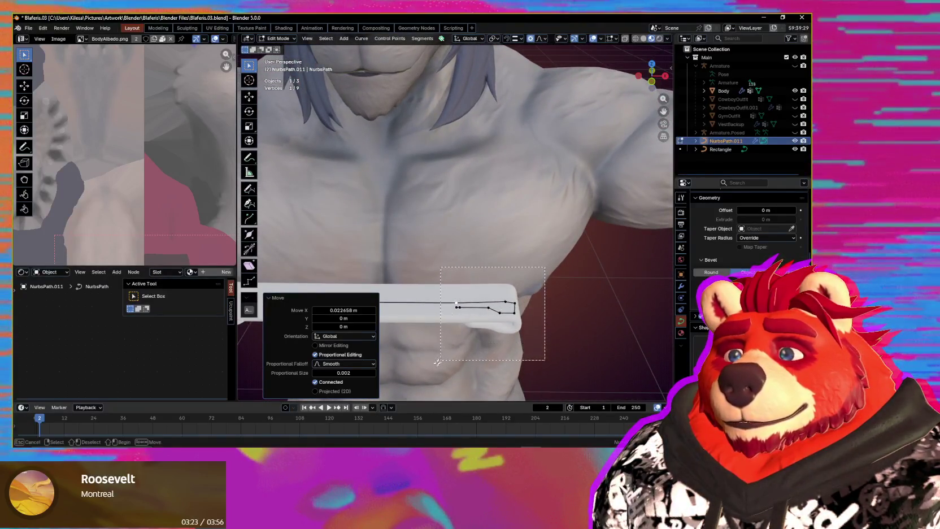
Step: Put the 3D cursor on the looped-end points, then return to Object Mode
{"action": "left_click_drag", "start_coordinate": [437, 362], "coordinate": [436, 363]}
{"action": "mouse_move", "coordinate": [437, 363]}
{"action": "middle_mouse_down"}
{"action": "mouse_move", "coordinate": [472, 326]}
{"action": "mouse_move", "coordinate": [397, 264]}
{"action": "mouse_move", "coordinate": [509, 235]}
{"action": "mouse_move", "coordinate": [507, 294]}
{"action": "mouse_move", "coordinate": [515, 212]}
{"action": "middle_mouse_up"}
{"action": "scroll", "coordinate": [510, 235], "scroll_direction": "down", "scroll_amount": 5}
{"action": "scroll", "coordinate": [508, 254], "scroll_direction": "up", "scroll_amount": 4}
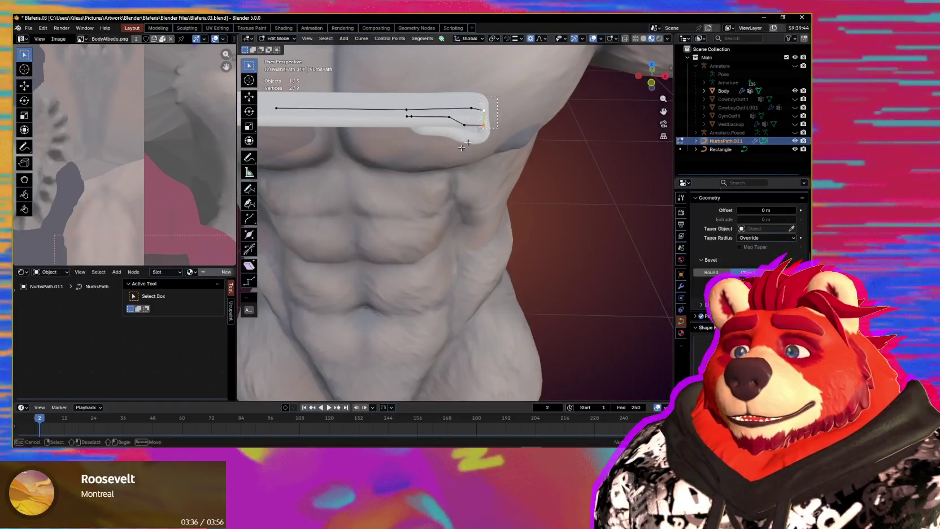
{"action": "middle_click_drag", "start_coordinate": [462, 157], "coordinate": [463, 142]}
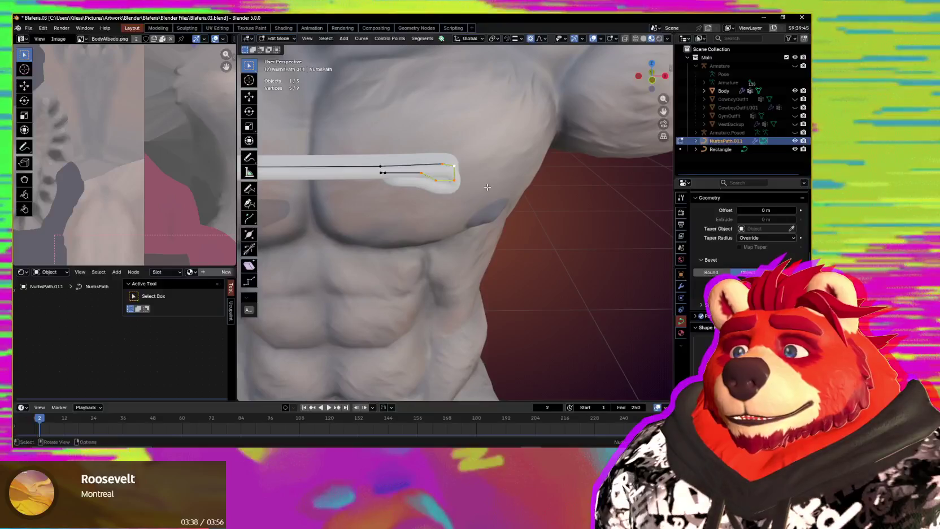
{"action": "key", "text": "shift+s"}
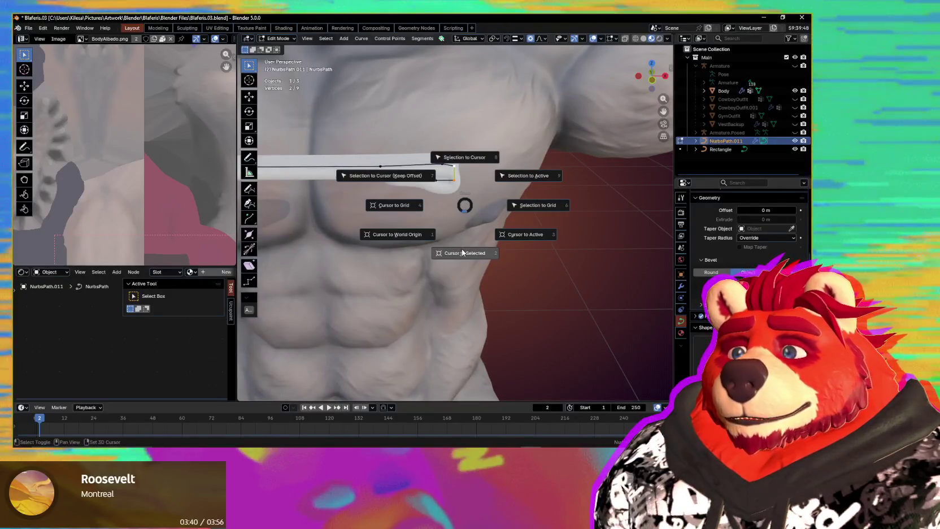
{"action": "left_click", "coordinate": [462, 253]}
{"action": "key", "text": "ctrl+Tab"}
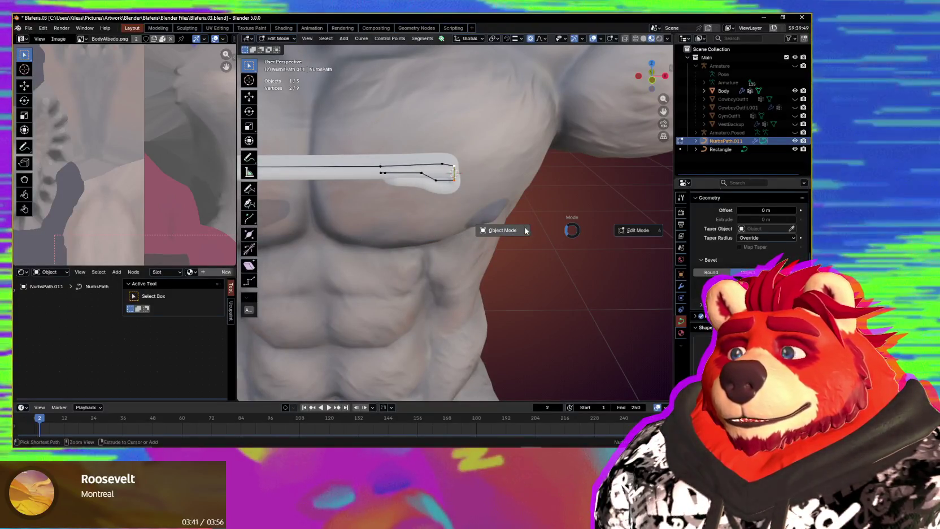
{"action": "left_click", "coordinate": [524, 230]}
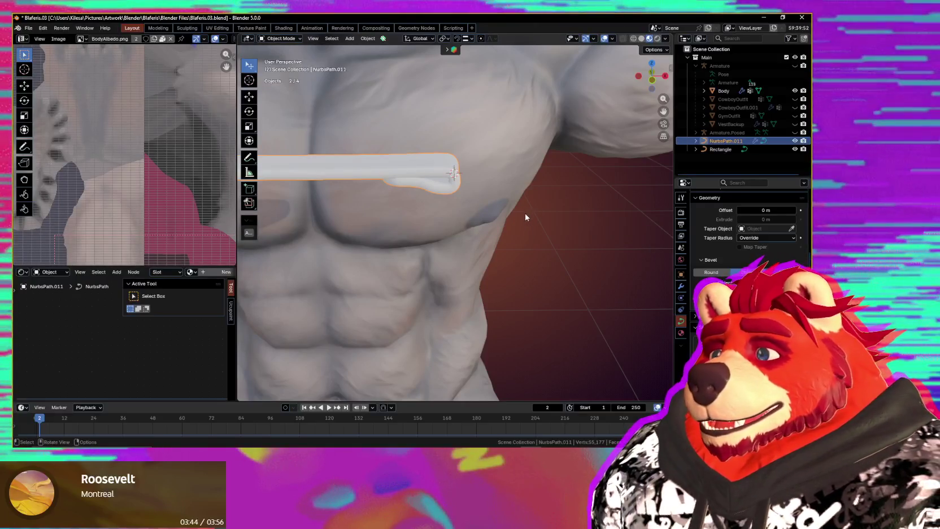
Step: Add a circle curve at the 3D cursor with its shape set to 3D
{"action": "key", "text": "shift+a"}
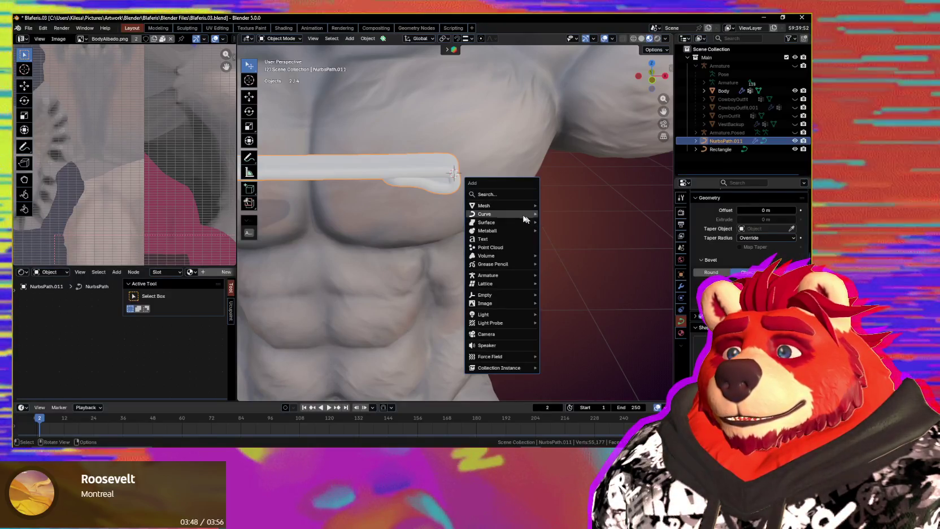
{"action": "mouse_move", "coordinate": [560, 288]}
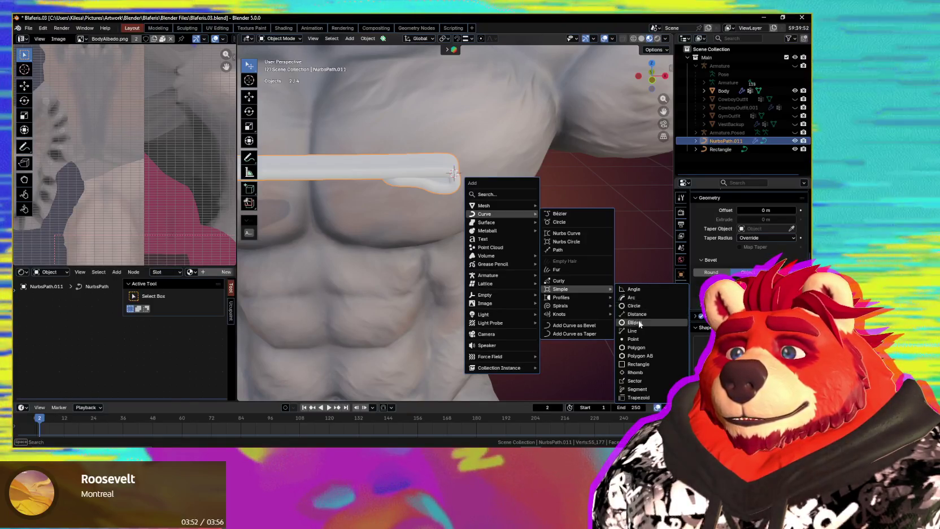
{"action": "left_click", "coordinate": [641, 305]}
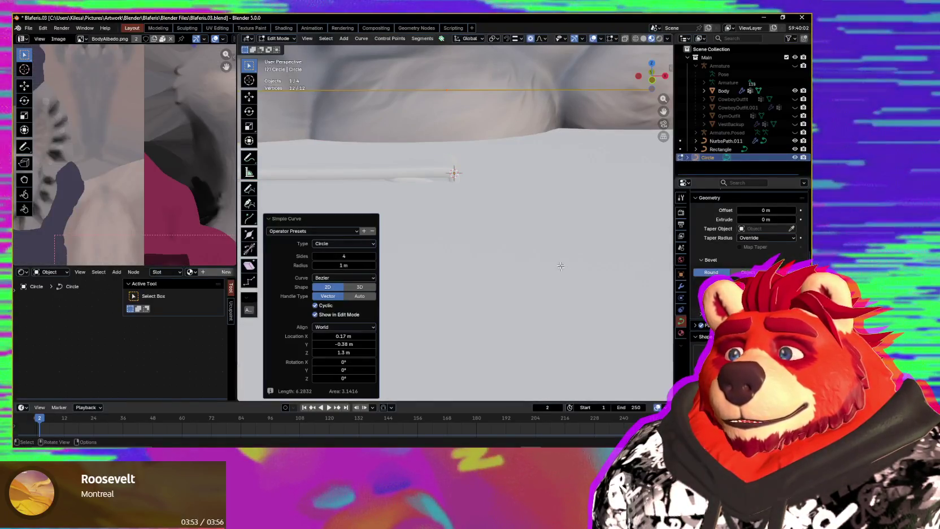
{"action": "scroll", "coordinate": [561, 266], "scroll_direction": "down", "scroll_amount": 3}
{"action": "scroll", "coordinate": [568, 256], "scroll_direction": "down", "scroll_amount": 3}
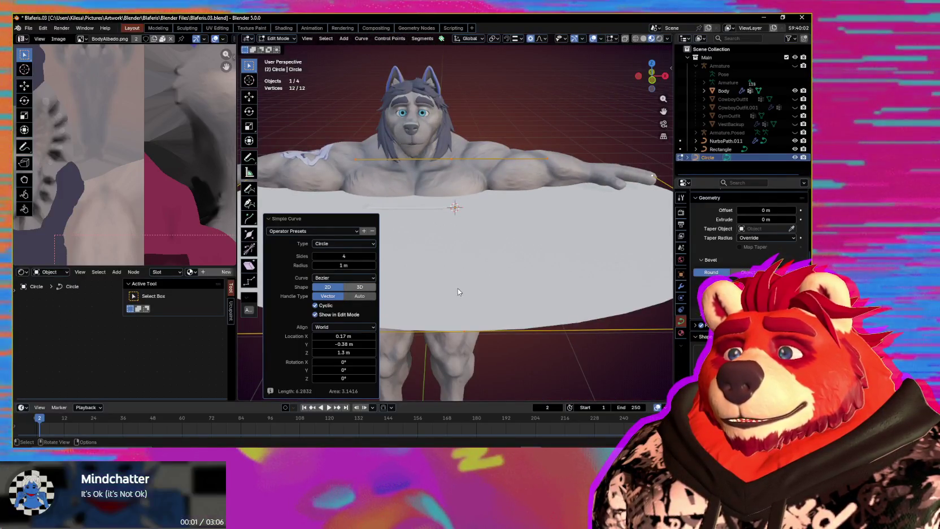
{"action": "left_click", "coordinate": [360, 287]}
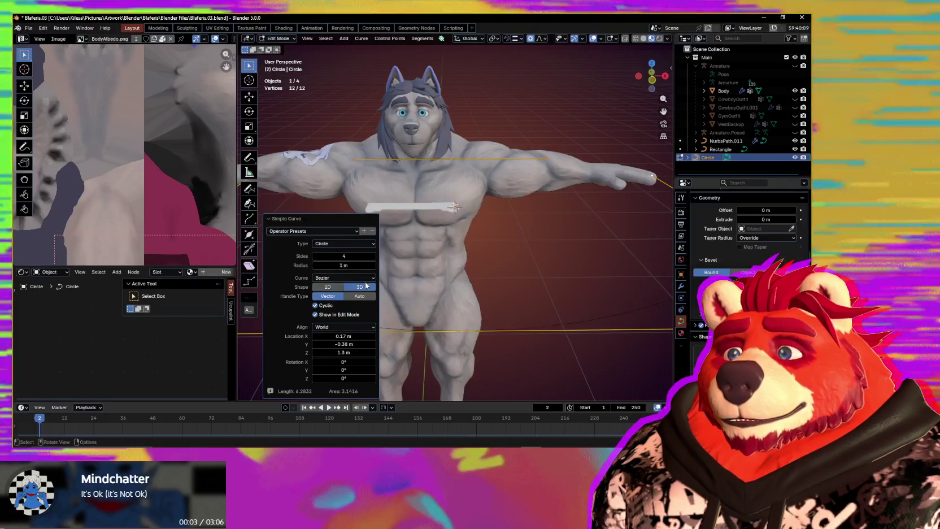
Step: Set the circle's radius to 0.05 m and frame it in view
{"action": "middle_click_drag", "start_coordinate": [456, 277], "coordinate": [450, 307]}
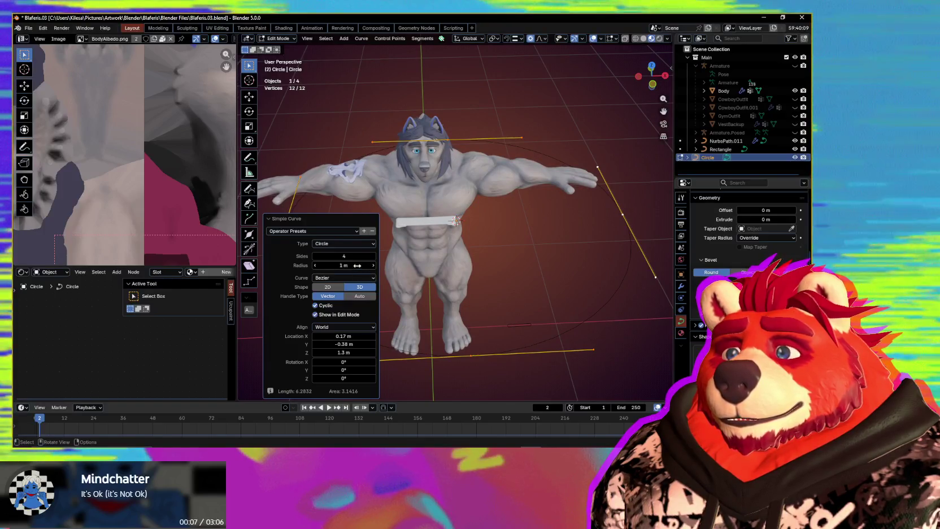
{"action": "left_click_drag", "start_coordinate": [344, 265], "coordinate": [346, 265]}
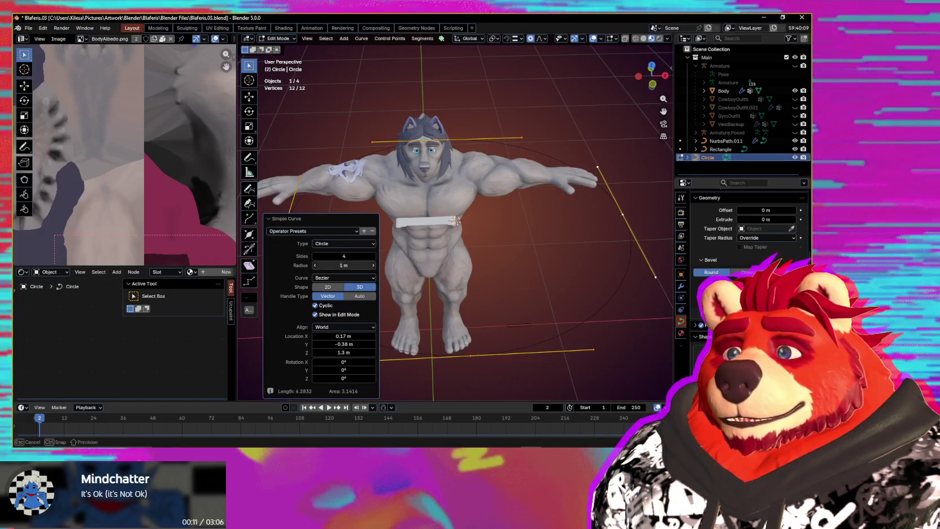
{"action": "left_click_drag", "start_coordinate": [343, 265], "coordinate": [338, 265]}
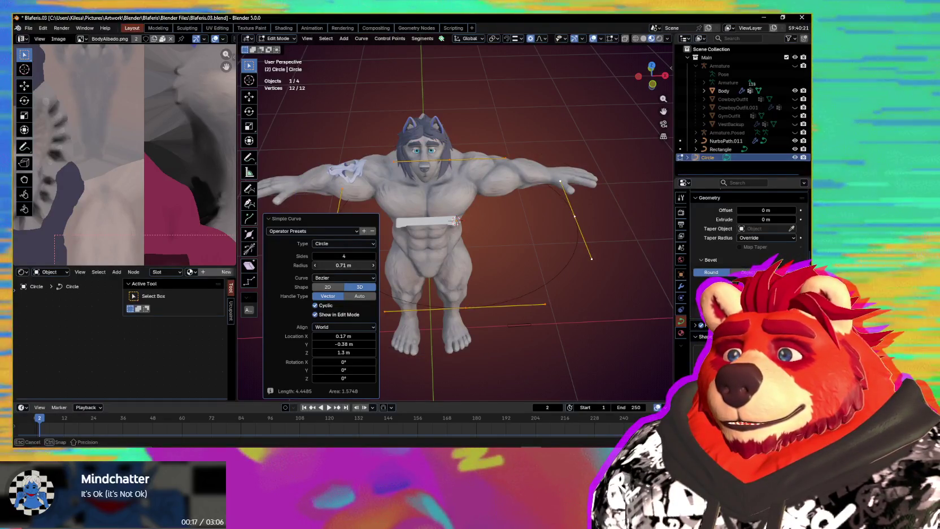
{"action": "left_click_drag", "start_coordinate": [338, 265], "coordinate": [345, 272]}
{"action": "type", "text": ".05"}
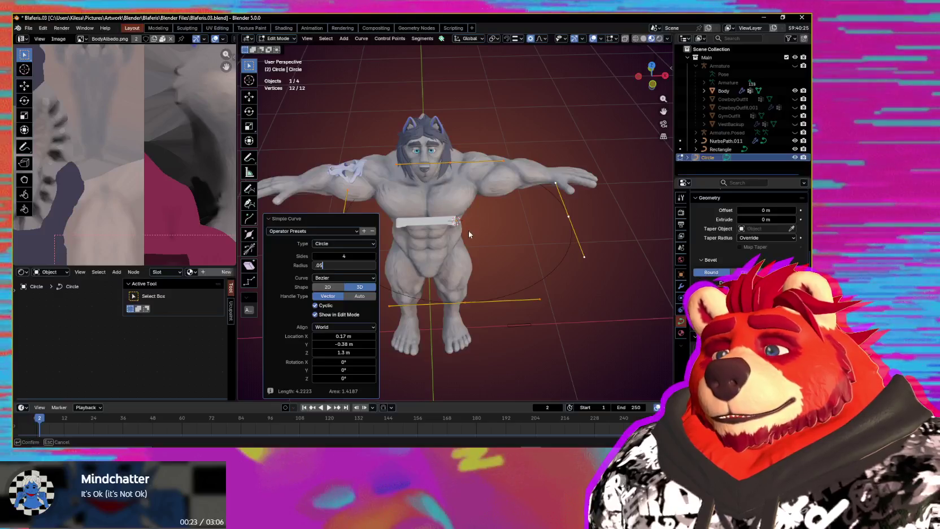
{"action": "key", "text": "Return"}
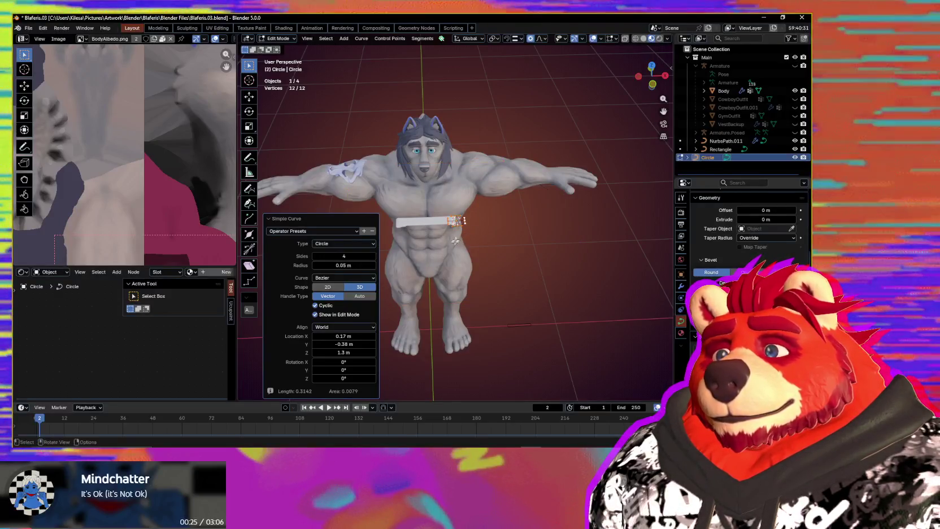
{"action": "key", "text": "KP_Decimal"}
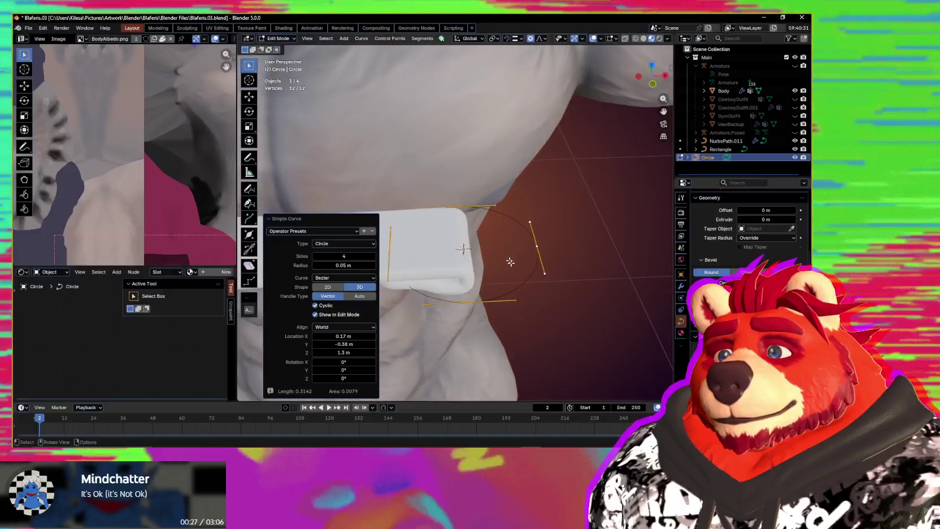
{"action": "left_click", "coordinate": [282, 219]}
Step: Slide the circle along X toward the strap's end
{"action": "middle_click_drag", "start_coordinate": [429, 282], "coordinate": [522, 269]}
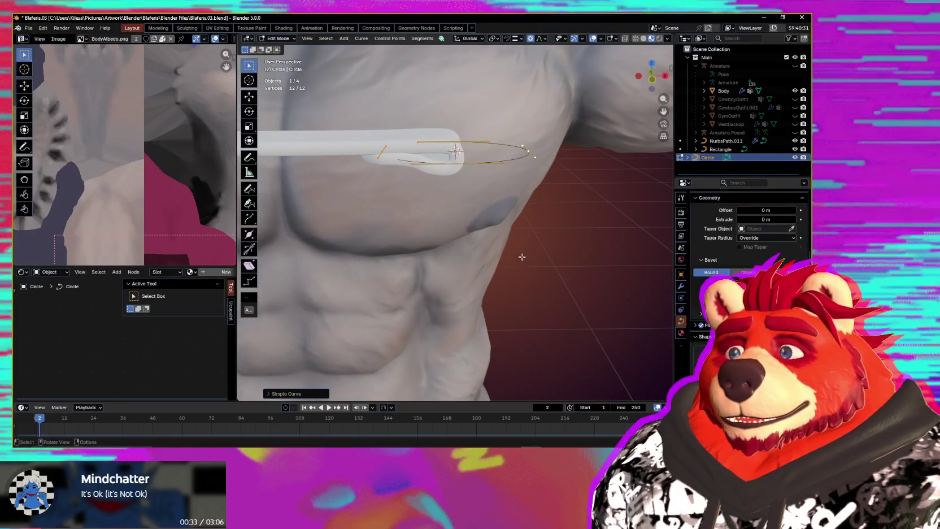
{"action": "key", "text": "Tab"}
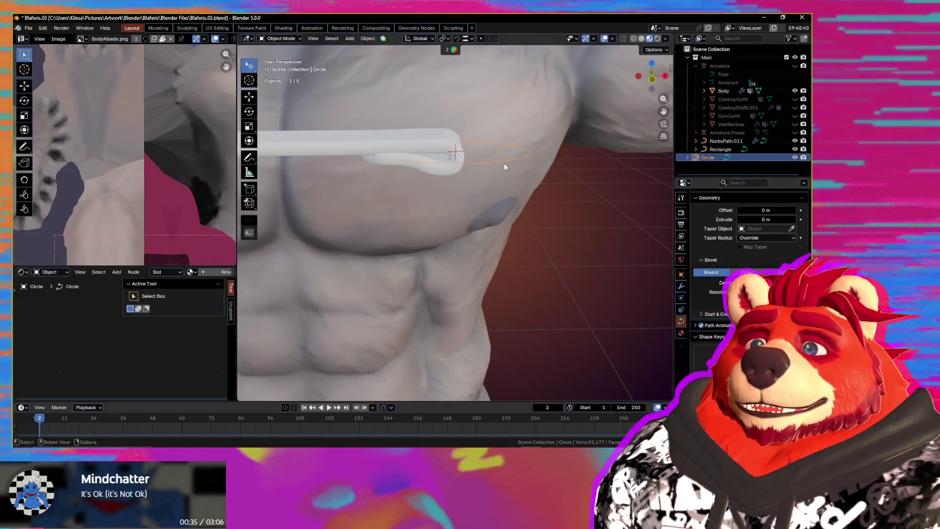
{"action": "key", "text": "g"}
{"action": "key", "text": "x"}
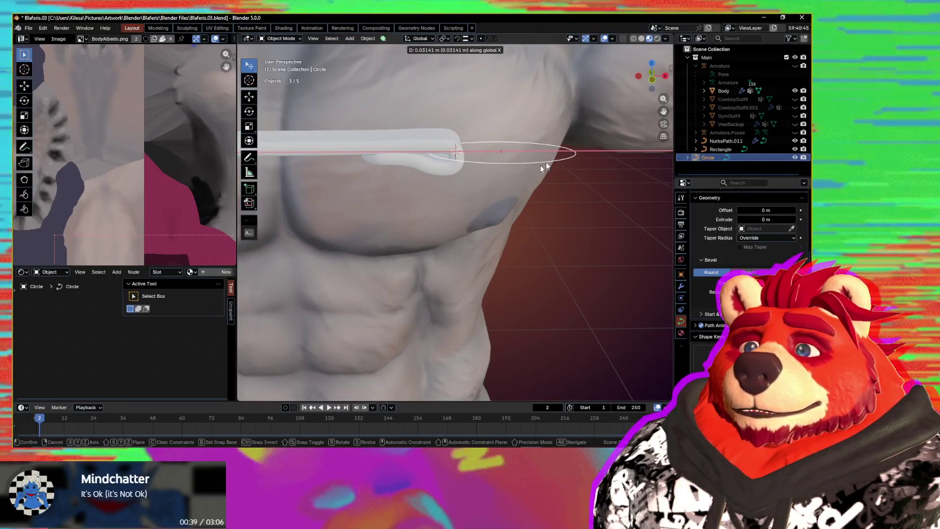
{"action": "left_click", "coordinate": [531, 215]}
{"action": "middle_click_drag", "start_coordinate": [531, 215], "coordinate": [539, 289]}
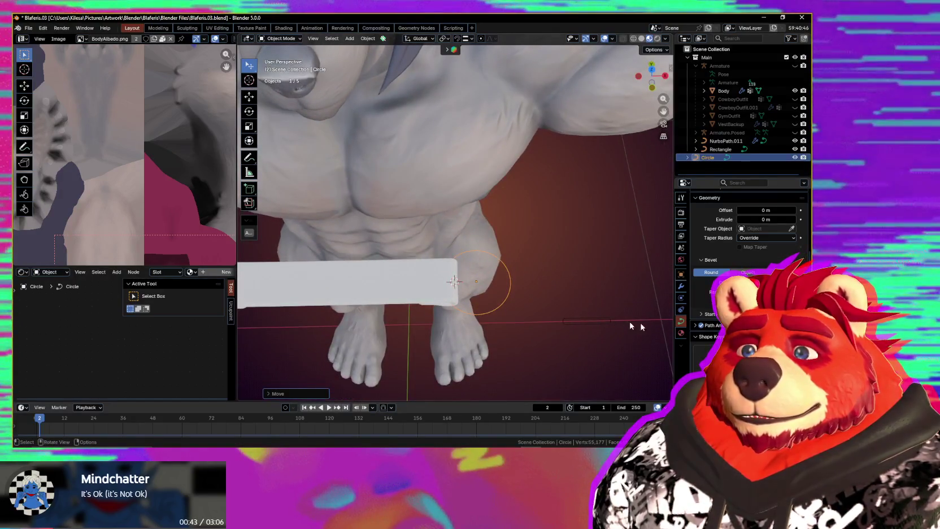
Step: Duplicate the circle into a thick ring copy
{"action": "key", "text": "shift+d"}
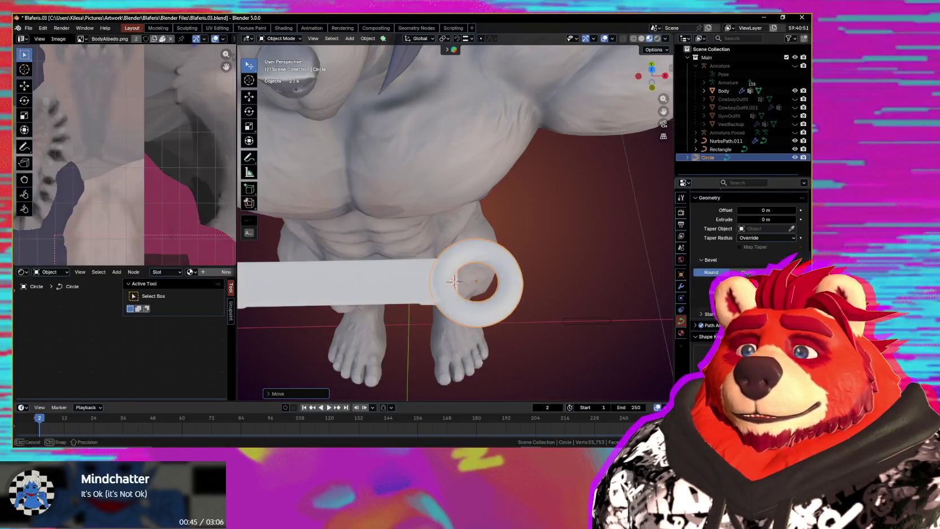
{"action": "left_click", "coordinate": [563, 292]}
{"action": "mouse_move", "coordinate": [538, 247]}
{"action": "middle_mouse_down"}
{"action": "mouse_move", "coordinate": [511, 238]}
{"action": "mouse_move", "coordinate": [508, 200]}
{"action": "mouse_move", "coordinate": [483, 227]}
{"action": "mouse_move", "coordinate": [479, 252]}
{"action": "mouse_move", "coordinate": [437, 288]}
{"action": "mouse_move", "coordinate": [484, 280]}
{"action": "mouse_move", "coordinate": [467, 305]}
{"action": "mouse_move", "coordinate": [450, 243]}
{"action": "mouse_move", "coordinate": [462, 206]}
{"action": "mouse_move", "coordinate": [461, 269]}
{"action": "mouse_move", "coordinate": [416, 296]}
{"action": "mouse_move", "coordinate": [474, 279]}
{"action": "mouse_move", "coordinate": [516, 237]}
{"action": "mouse_move", "coordinate": [491, 262]}
{"action": "mouse_move", "coordinate": [462, 269]}
{"action": "mouse_move", "coordinate": [459, 289]}
{"action": "mouse_move", "coordinate": [473, 288]}
{"action": "mouse_move", "coordinate": [476, 270]}
{"action": "middle_mouse_up"}
{"action": "scroll", "coordinate": [480, 288], "scroll_direction": "up", "scroll_amount": 2}
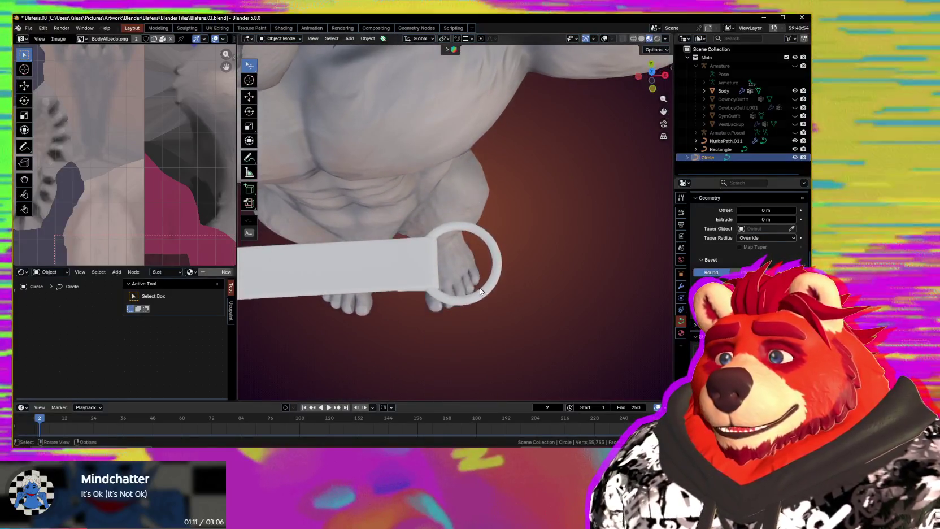
{"action": "scroll", "coordinate": [516, 301], "scroll_direction": "up", "scroll_amount": 3}
Step: Scale the ring up about 1.17 and slide it along X onto the strap end
{"action": "key", "text": "Tab"}
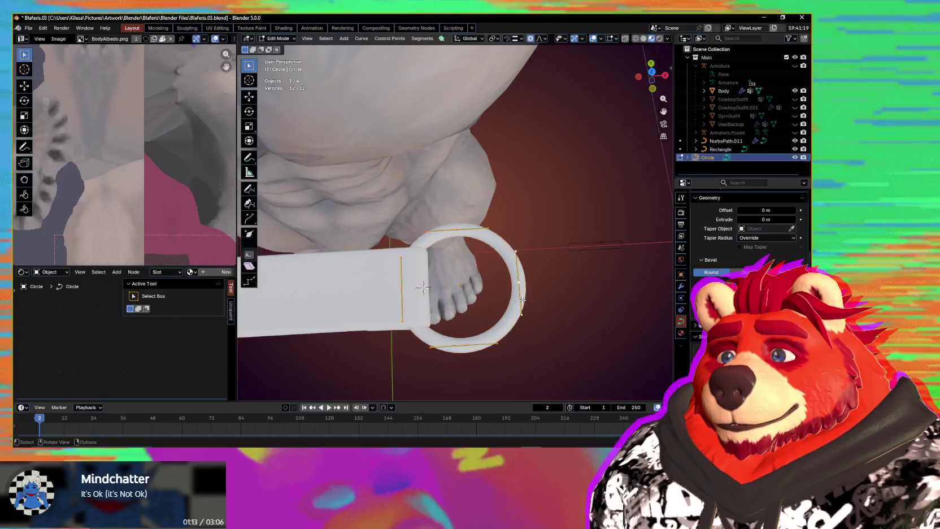
{"action": "key", "text": "s"}
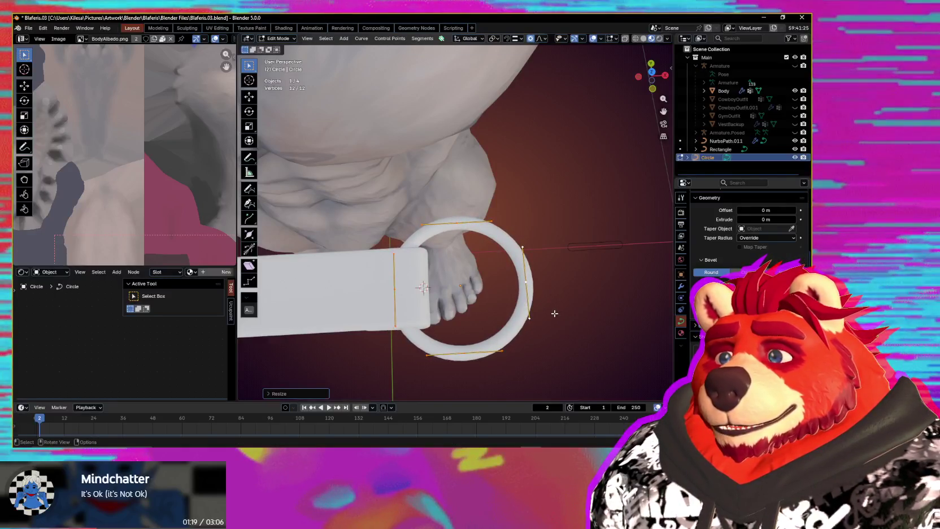
{"action": "key", "text": "Tab"}
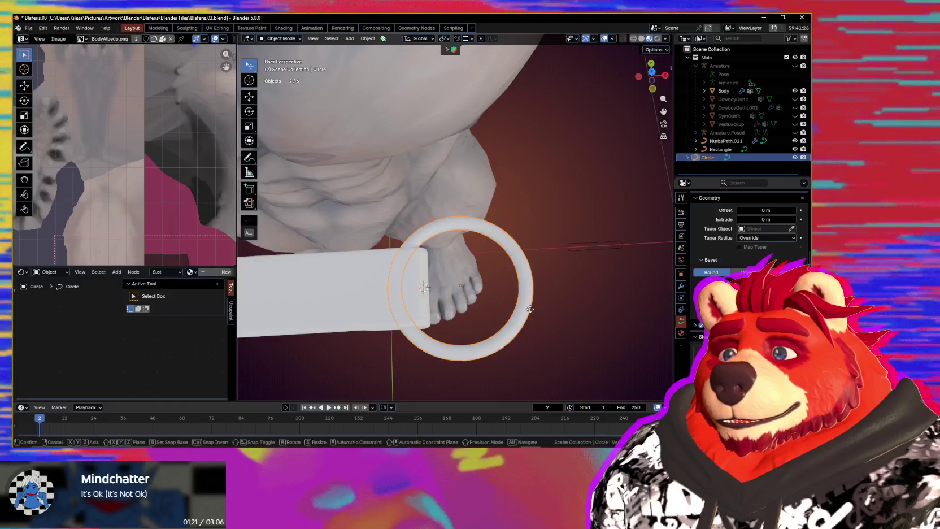
{"action": "key", "text": "x"}
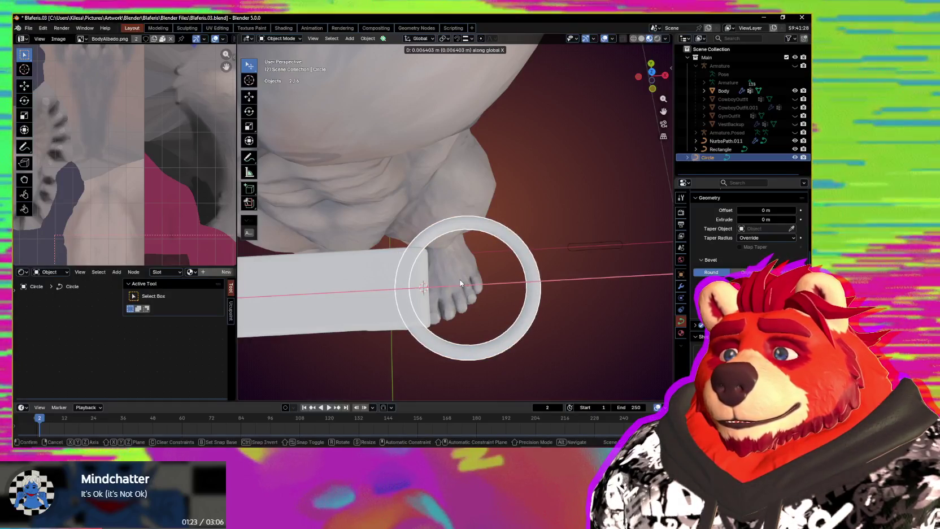
{"action": "left_click", "coordinate": [491, 307]}
{"action": "mouse_move", "coordinate": [491, 306]}
{"action": "middle_mouse_down"}
{"action": "mouse_move", "coordinate": [484, 237]}
{"action": "mouse_move", "coordinate": [469, 300]}
{"action": "middle_mouse_up"}
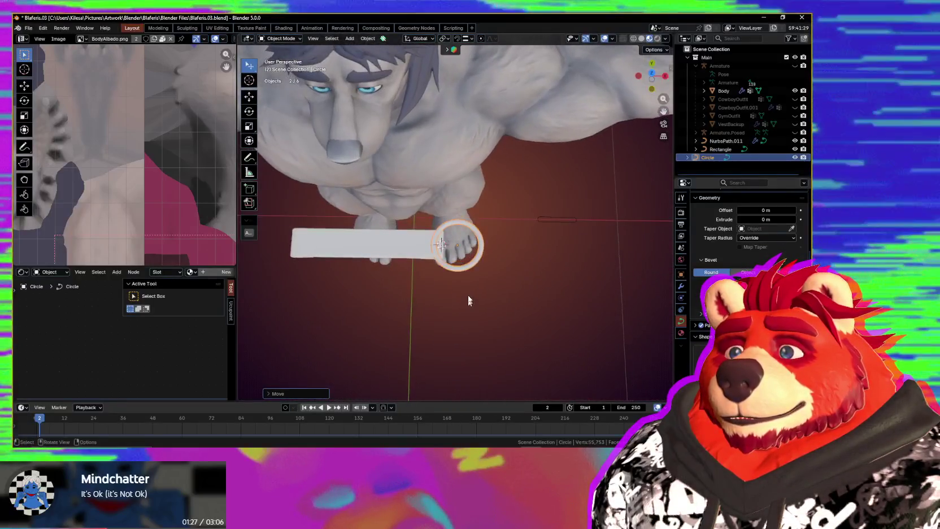
Step: Snap the 3D cursor to a single control point on the strap's curve
{"action": "left_click", "coordinate": [483, 270], "text": "shift"}
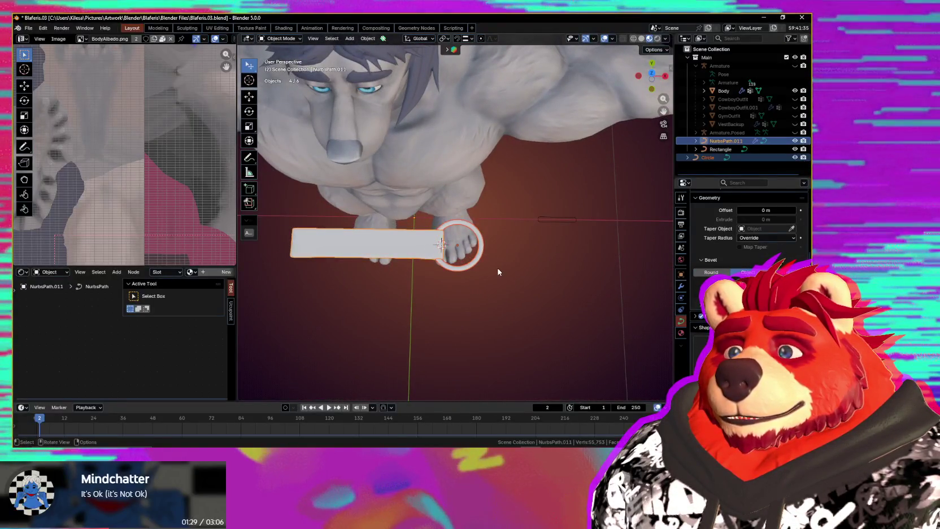
{"action": "key", "text": "Tab"}
{"action": "middle_click_drag", "start_coordinate": [498, 271], "coordinate": [502, 265]}
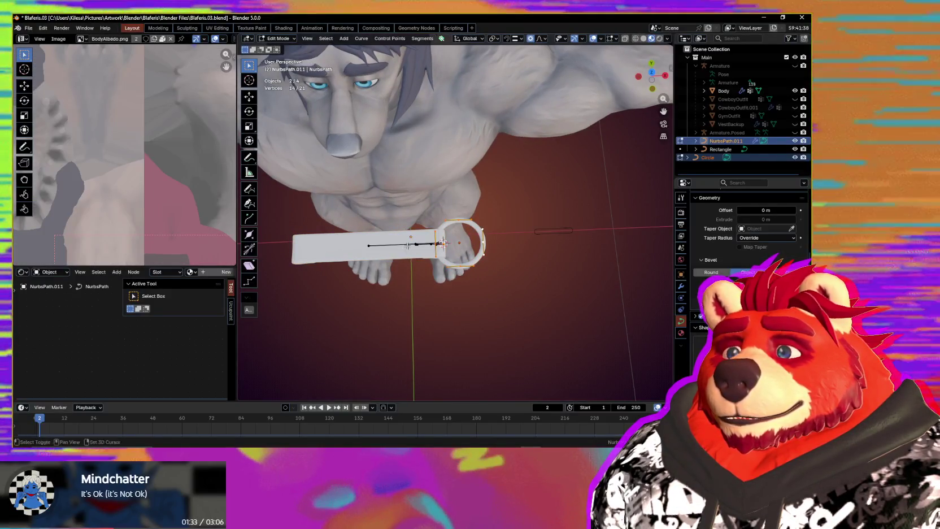
{"action": "middle_click_drag", "start_coordinate": [378, 249], "coordinate": [402, 242], "text": "shift"}
{"action": "left_click", "coordinate": [425, 240]}
{"action": "key", "text": "shift+s"}
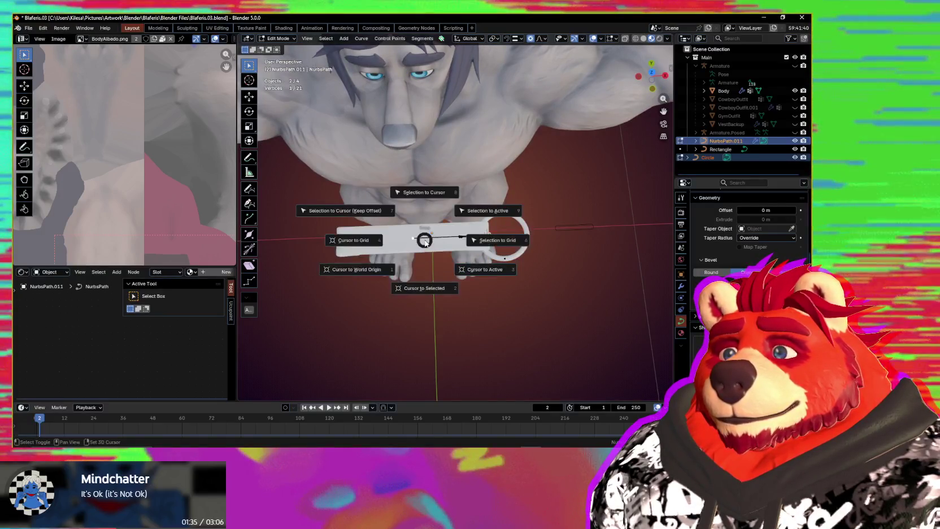
{"action": "left_click", "coordinate": [434, 290]}
Step: Set NurbsPath.011's origin to the 3D cursor
{"action": "scroll", "coordinate": [470, 267], "scroll_direction": "up", "scroll_amount": 1}
{"action": "scroll", "coordinate": [470, 267], "scroll_direction": "up", "scroll_amount": 2}
{"action": "scroll", "coordinate": [470, 267], "scroll_direction": "up", "scroll_amount": 2}
{"action": "key", "text": "Tab"}
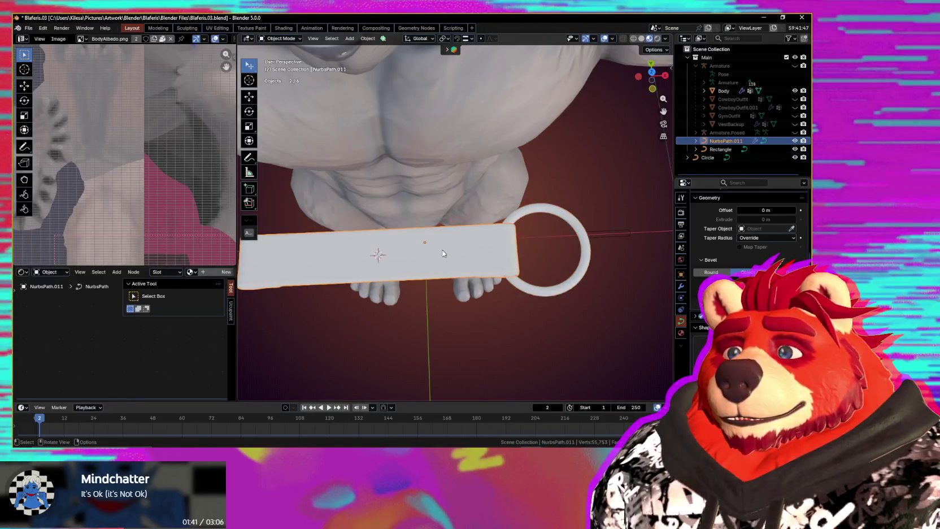
{"action": "right_click", "coordinate": [443, 253]}
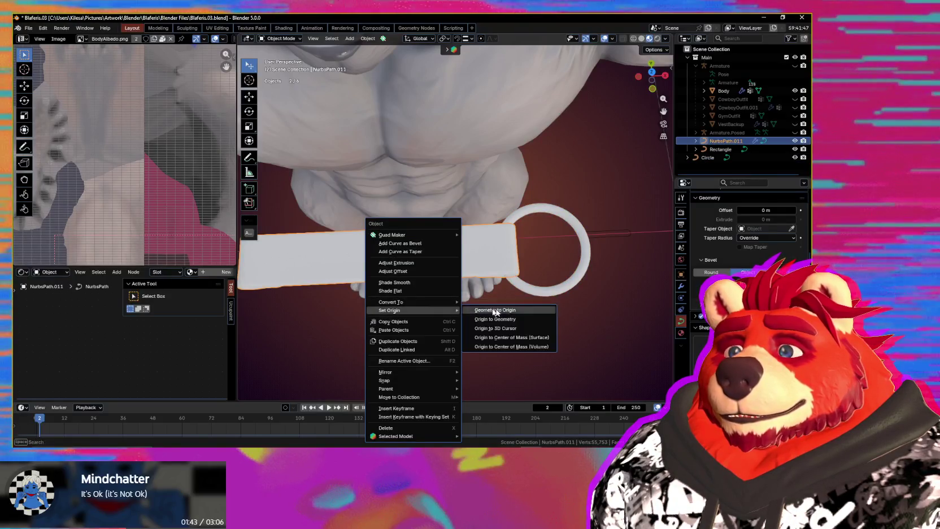
{"action": "left_click", "coordinate": [499, 328]}
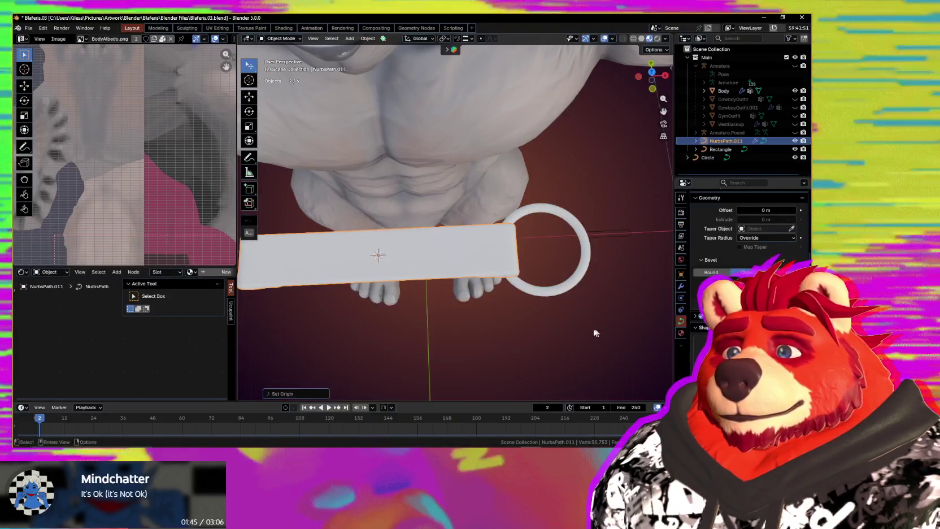
Step: Add the ring to the selection and start moving both along Y
{"action": "middle_click_drag", "start_coordinate": [533, 331], "coordinate": [520, 334]}
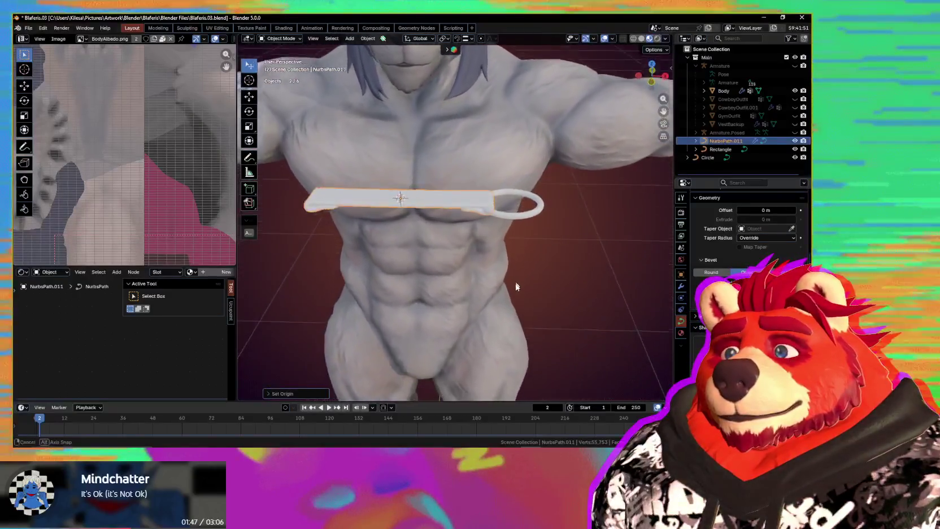
{"action": "left_click", "coordinate": [500, 266], "text": "shift"}
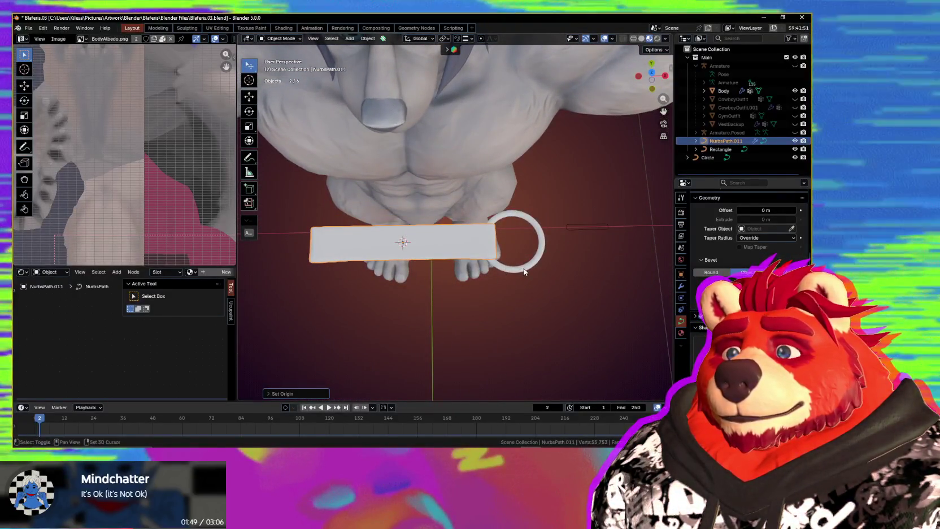
{"action": "key", "text": "g"}
{"action": "key", "text": "y"}
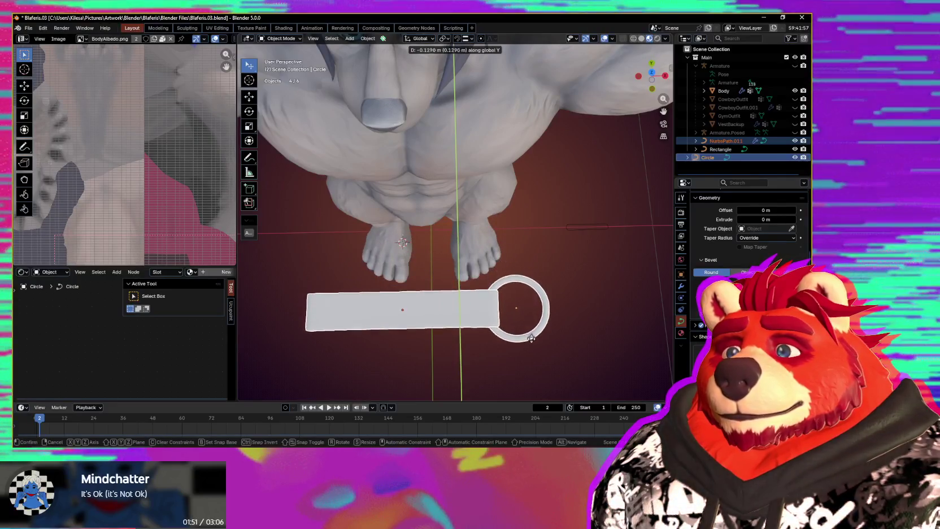
Step: Move the strap and ring along Y in two adjustments, about 0.26 m
{"action": "left_click", "coordinate": [532, 341]}
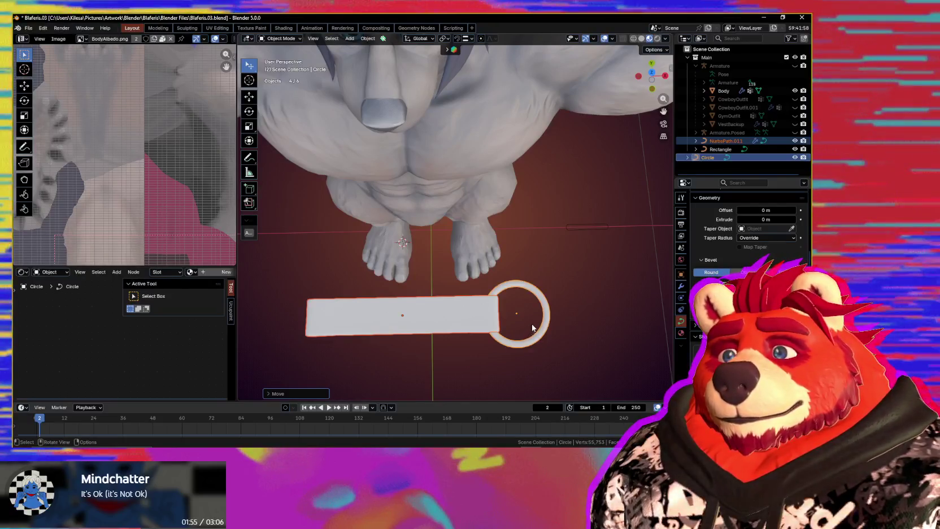
{"action": "scroll", "coordinate": [532, 327], "scroll_direction": "down", "scroll_amount": 1}
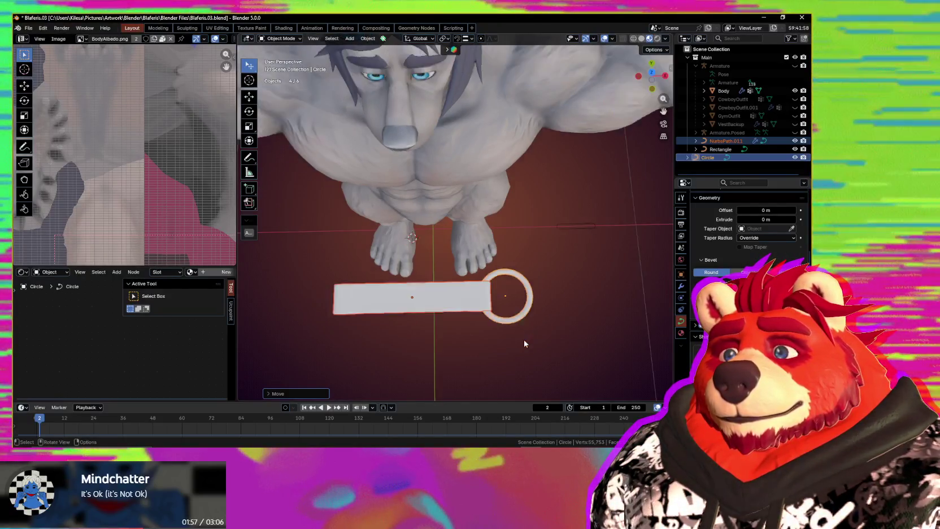
{"action": "scroll", "coordinate": [525, 343], "scroll_direction": "down", "scroll_amount": 1}
{"action": "scroll", "coordinate": [514, 267], "scroll_direction": "down", "scroll_amount": 1}
{"action": "key", "text": "g"}
{"action": "key", "text": "y"}
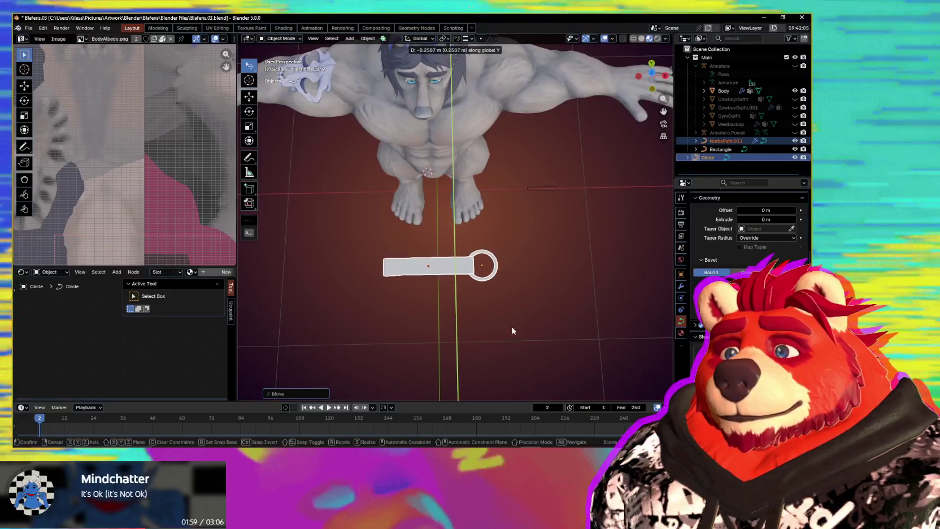
{"action": "left_click", "coordinate": [493, 335]}
Step: Orbit around the moved pieces and select the strap
{"action": "scroll", "coordinate": [480, 307], "scroll_direction": "up", "scroll_amount": 1}
{"action": "scroll", "coordinate": [482, 290], "scroll_direction": "up", "scroll_amount": 1}
{"action": "scroll", "coordinate": [482, 271], "scroll_direction": "up", "scroll_amount": 2}
{"action": "middle_click_drag", "start_coordinate": [482, 259], "coordinate": [518, 278]}
{"action": "scroll", "coordinate": [514, 276], "scroll_direction": "down", "scroll_amount": 1}
{"action": "scroll", "coordinate": [518, 276], "scroll_direction": "up", "scroll_amount": 2}
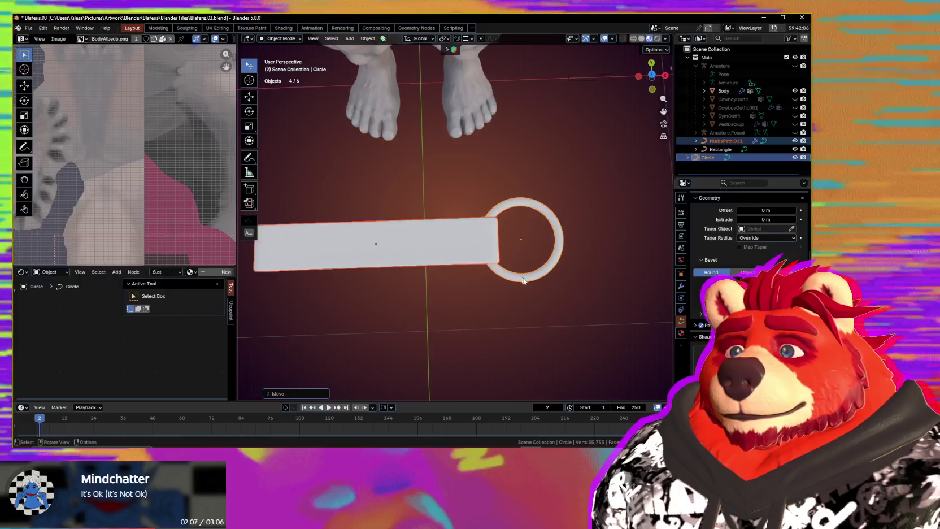
{"action": "mouse_move", "coordinate": [515, 272]}
{"action": "middle_mouse_down"}
{"action": "mouse_move", "coordinate": [535, 279]}
{"action": "mouse_move", "coordinate": [488, 258]}
{"action": "middle_mouse_up"}
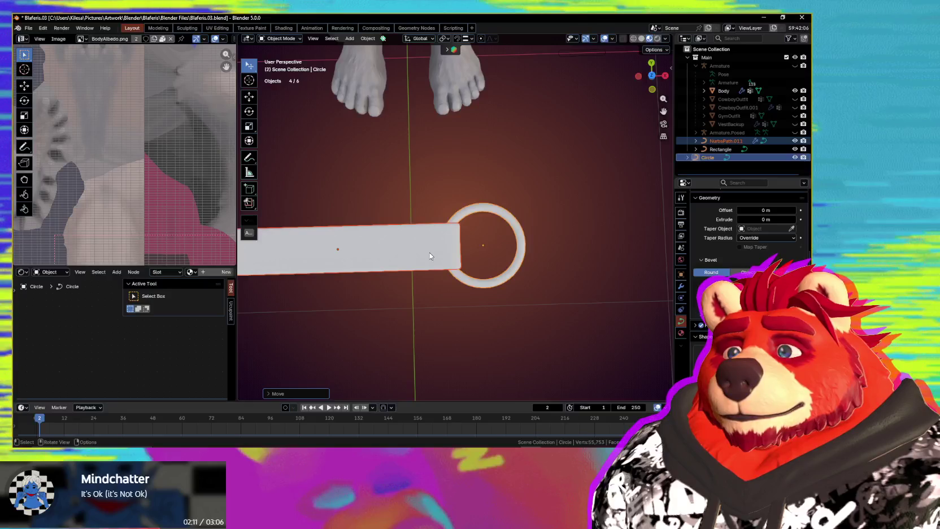
{"action": "left_click", "coordinate": [487, 254]}
Step: Snap the 3D cursor to the ring's centre
{"action": "key", "text": "Tab"}
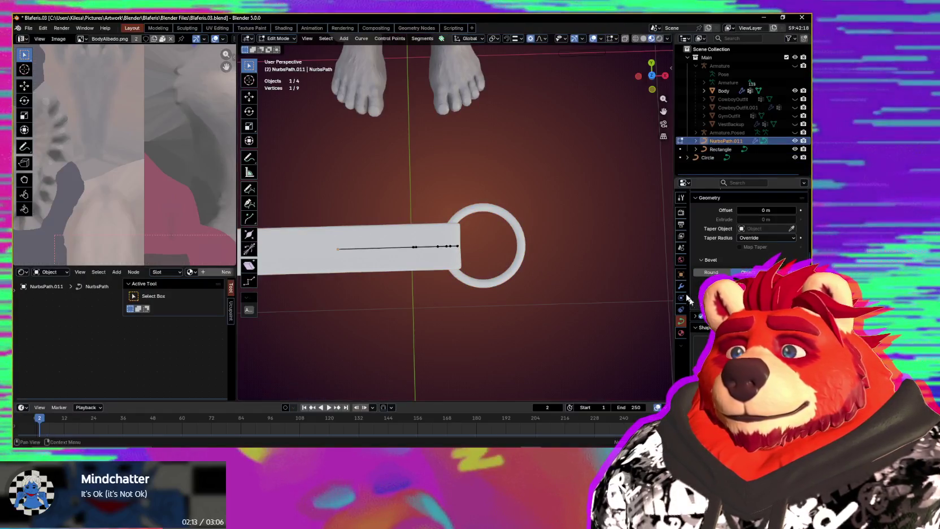
{"action": "left_click", "coordinate": [682, 287]}
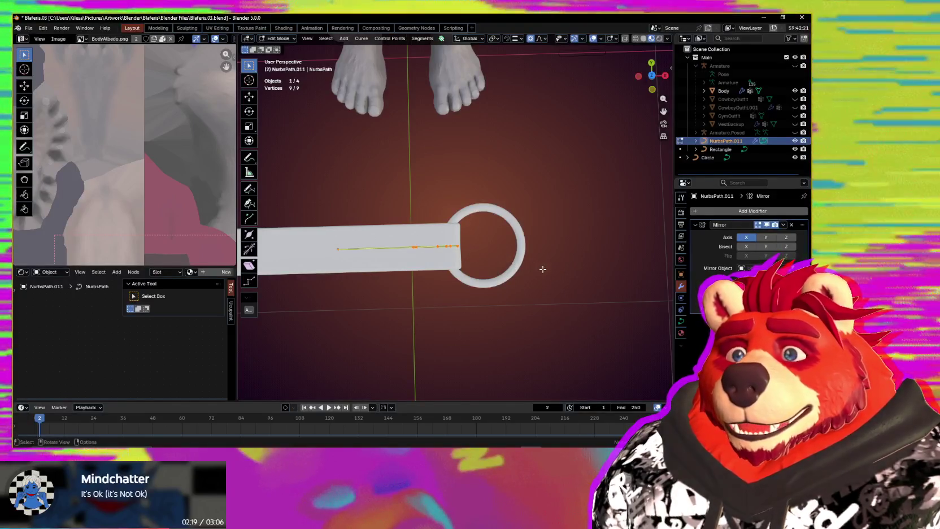
{"action": "key", "text": "ctrl+Tab"}
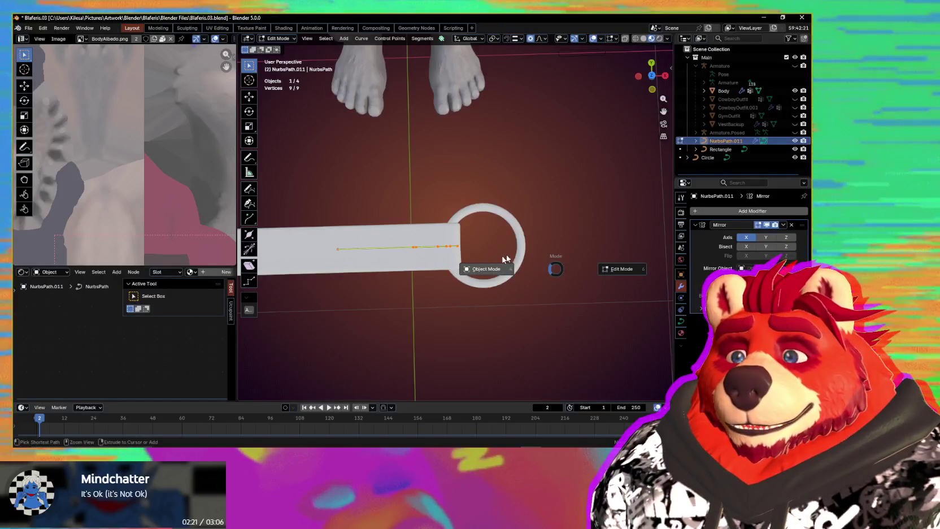
{"action": "left_click", "coordinate": [524, 245]}
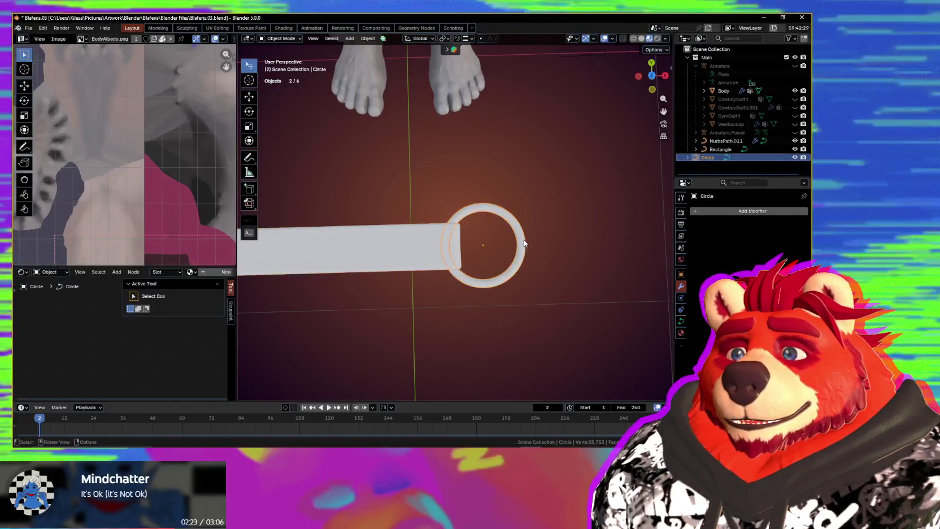
{"action": "key", "text": "shift+s"}
{"action": "left_click", "coordinate": [482, 280]}
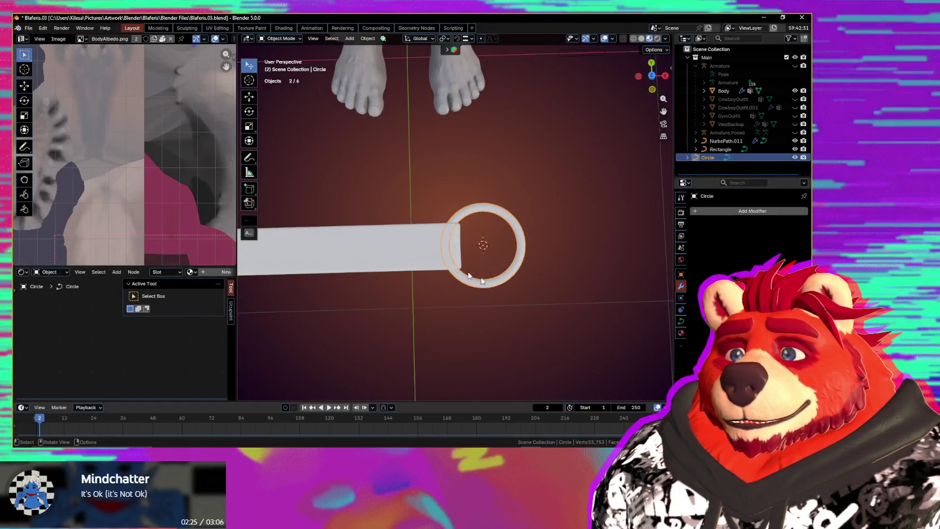
Step: Duplicate the strap's curve points in place and set the pivot to the 3D cursor
{"action": "left_click", "coordinate": [458, 252]}
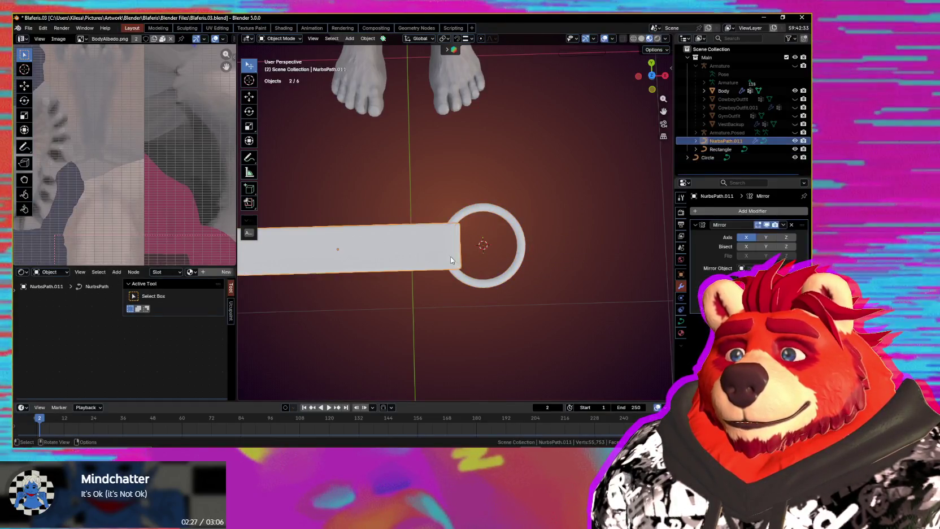
{"action": "key", "text": "Tab"}
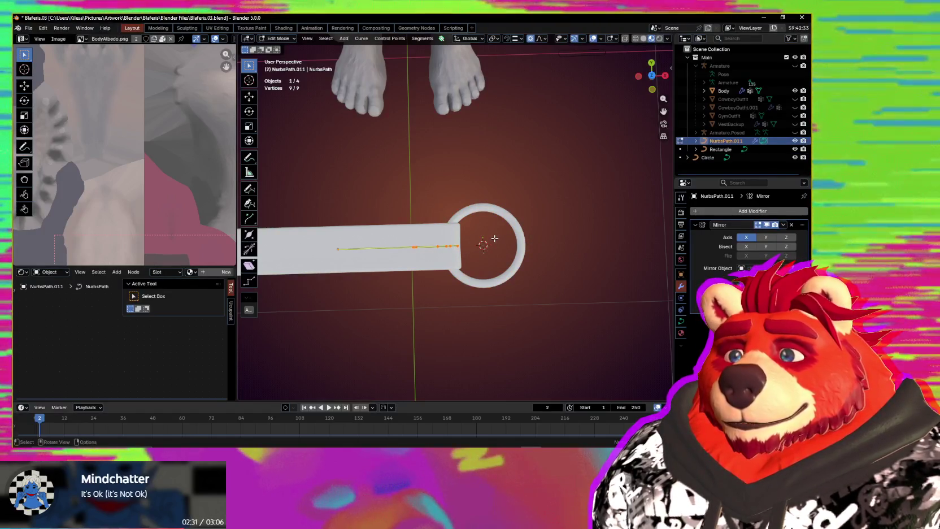
{"action": "key", "text": "shift+d"}
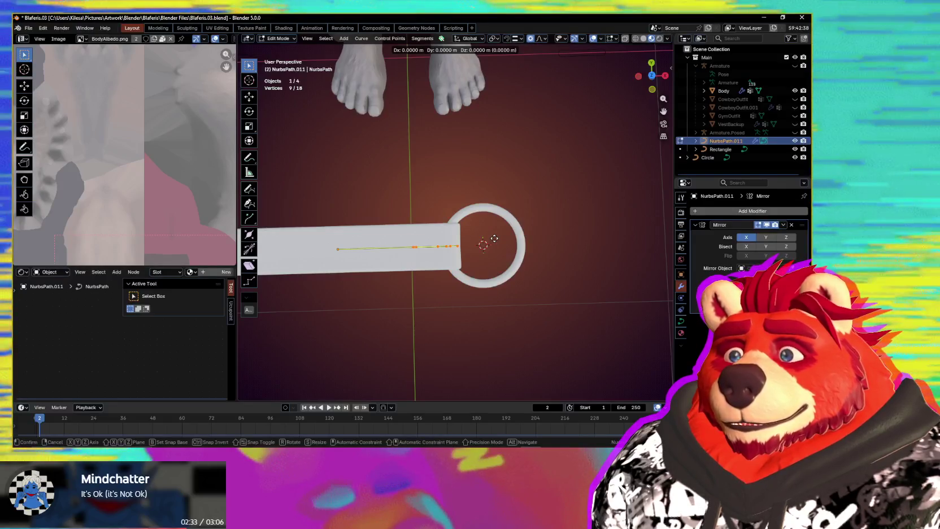
{"action": "right_click", "coordinate": [494, 239]}
{"action": "key", "text": "period"}
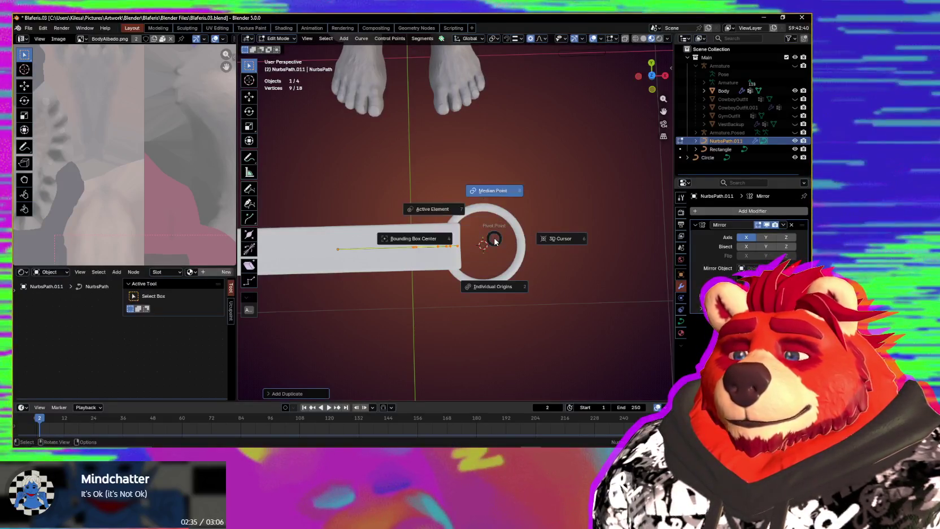
{"action": "left_click", "coordinate": [576, 242]}
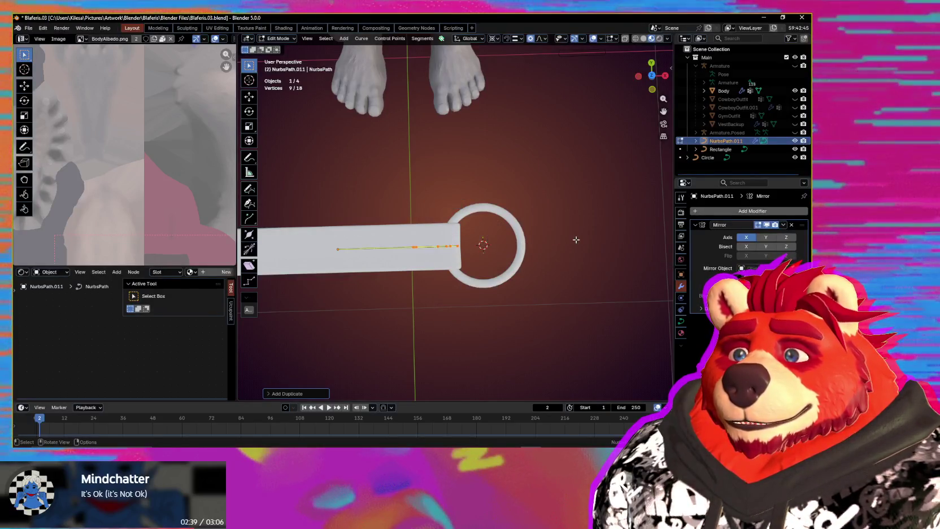
Step: Rotate the duplicated strap piece -90° around Z, then tilt it slightly outward
{"action": "key", "text": "r"}
{"action": "key", "text": "z"}
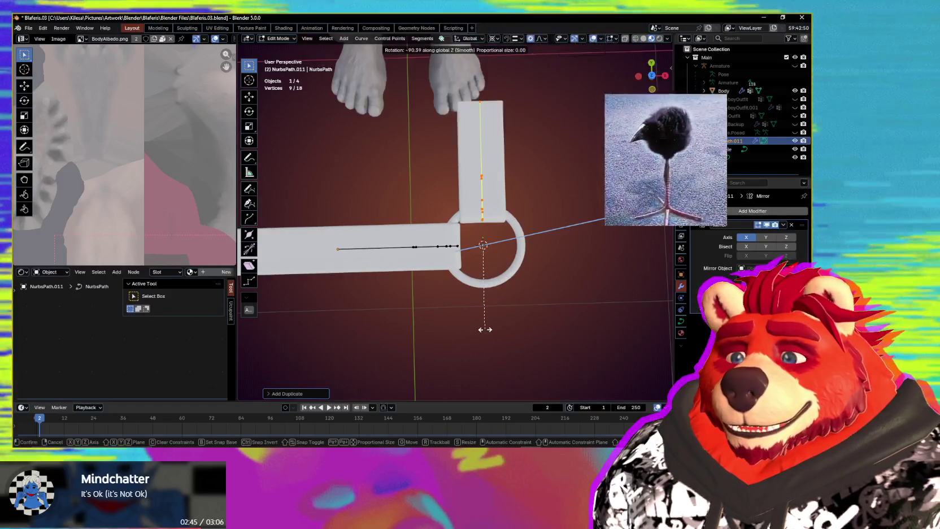
{"action": "type", "text": "90-"}
{"action": "key", "text": "Return"}
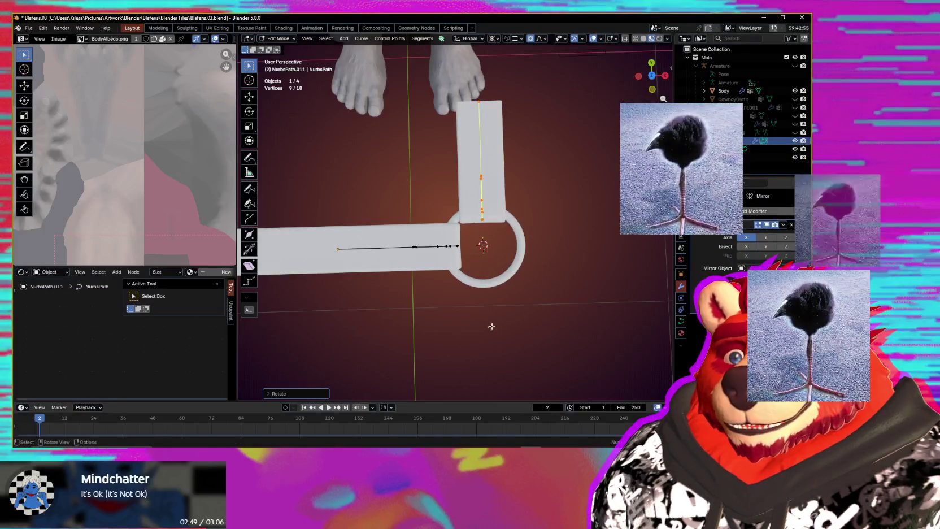
{"action": "scroll", "coordinate": [492, 326], "scroll_direction": "down", "scroll_amount": 3}
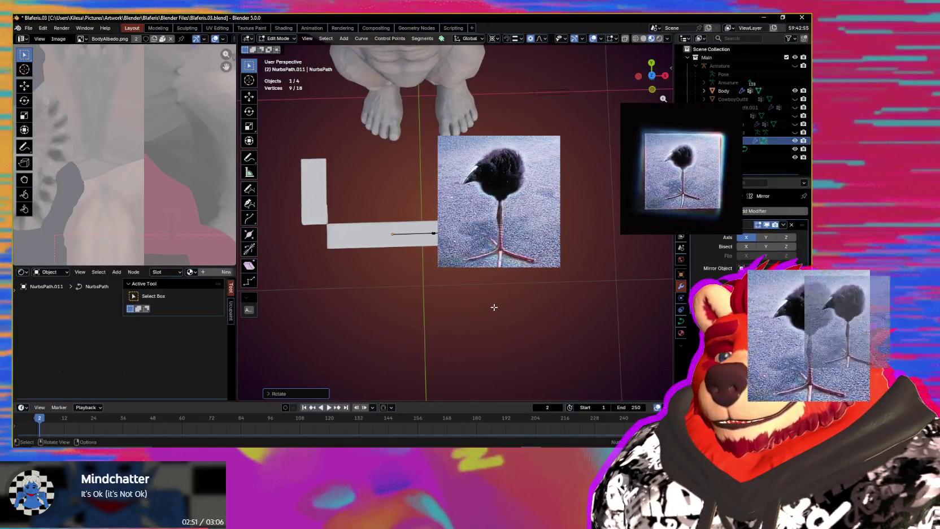
{"action": "scroll", "coordinate": [498, 305], "scroll_direction": "up", "scroll_amount": 2}
{"action": "scroll", "coordinate": [509, 301], "scroll_direction": "up", "scroll_amount": 1}
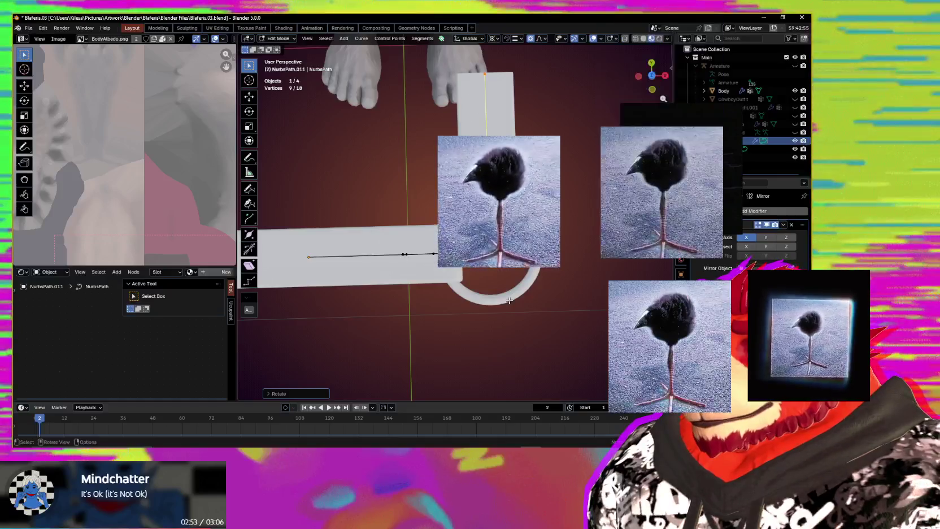
{"action": "key", "text": "z"}
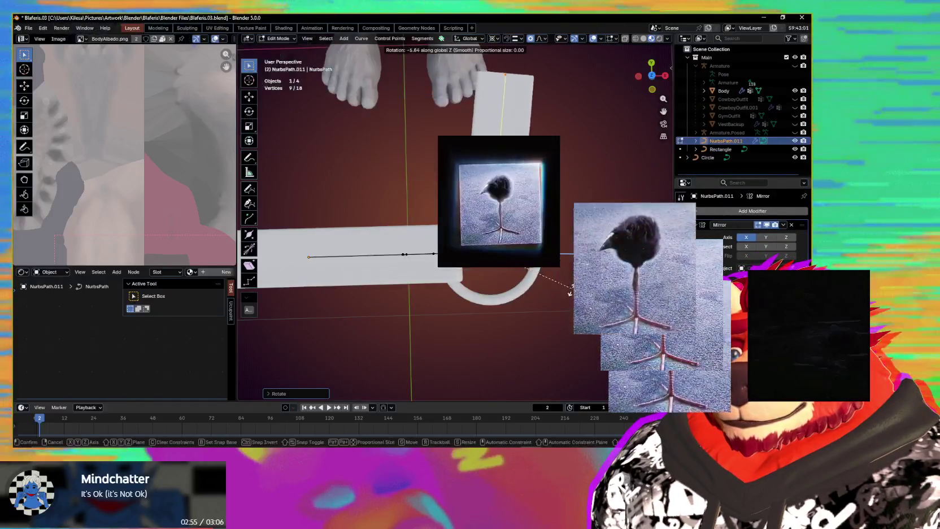
{"action": "left_click", "coordinate": [571, 304]}
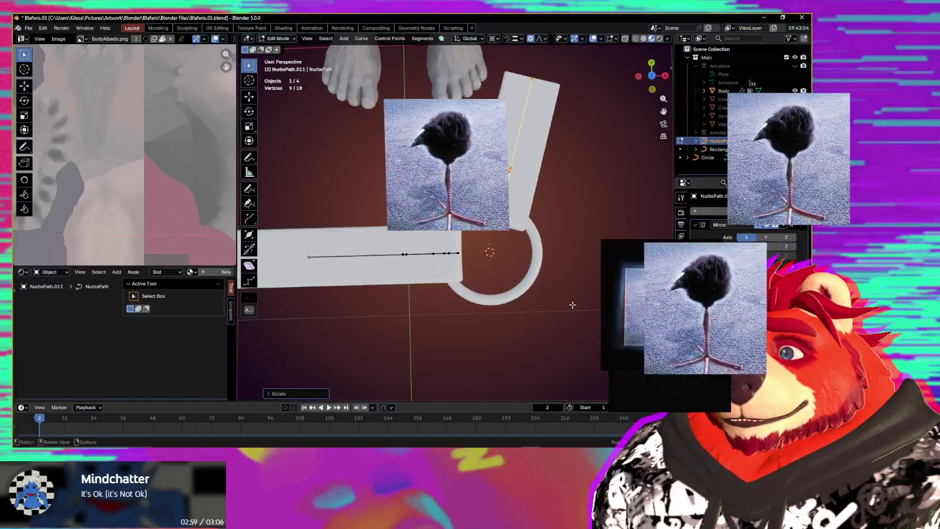
Step: Rotate the top arm around the ring to form the Y junction, then return to Object Mode
{"action": "middle_click_drag", "start_coordinate": [552, 279], "coordinate": [510, 287], "text": "shift"}
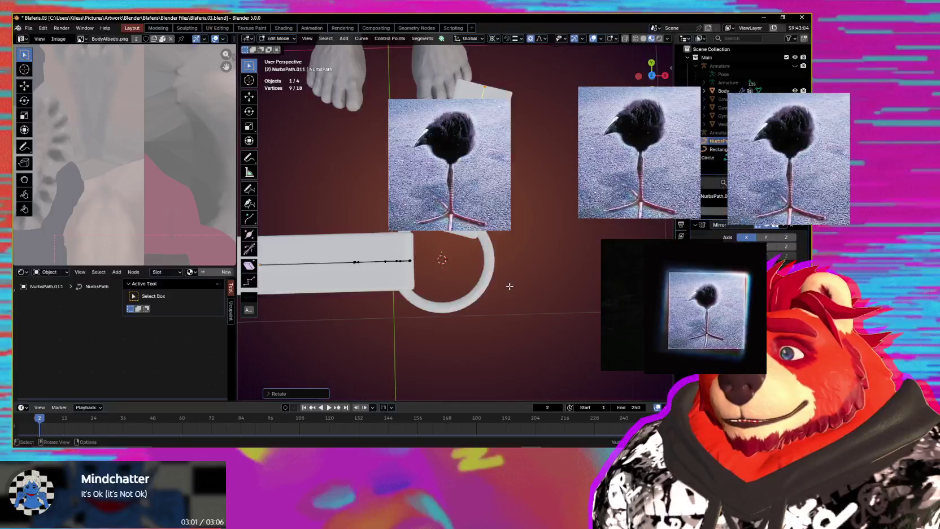
{"action": "key", "text": "g"}
{"action": "key", "text": "r"}
{"action": "key", "text": "z"}
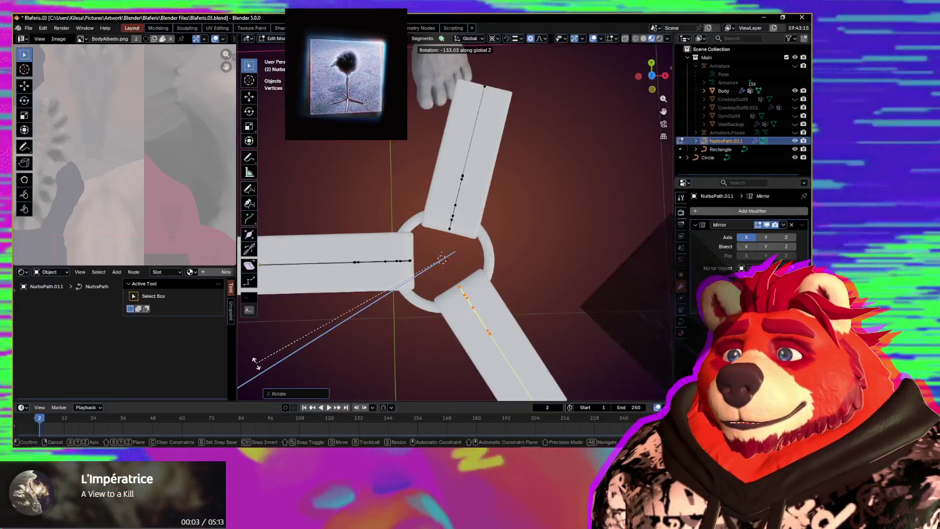
{"action": "key", "text": "ctrl+z"}
{"action": "key", "text": "r"}
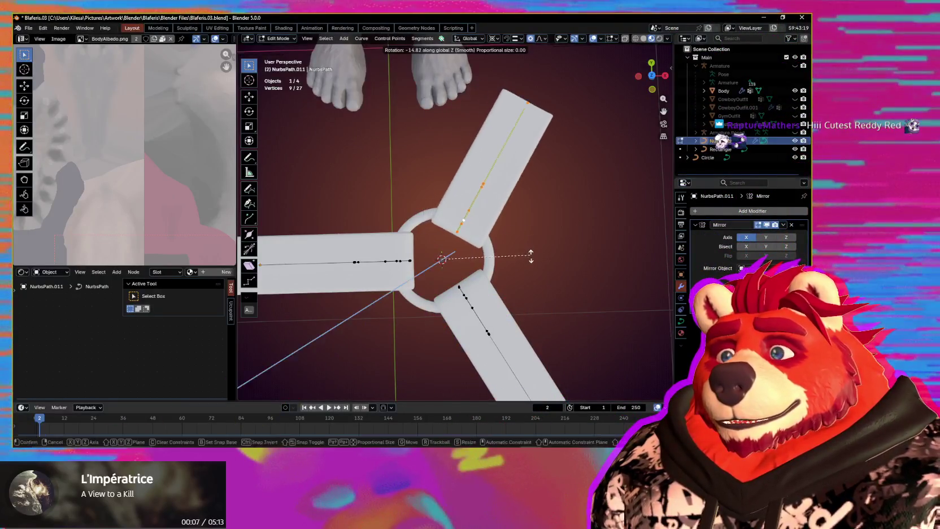
{"action": "left_click", "coordinate": [509, 249]}
{"action": "scroll", "coordinate": [487, 248], "scroll_direction": "down", "scroll_amount": 3}
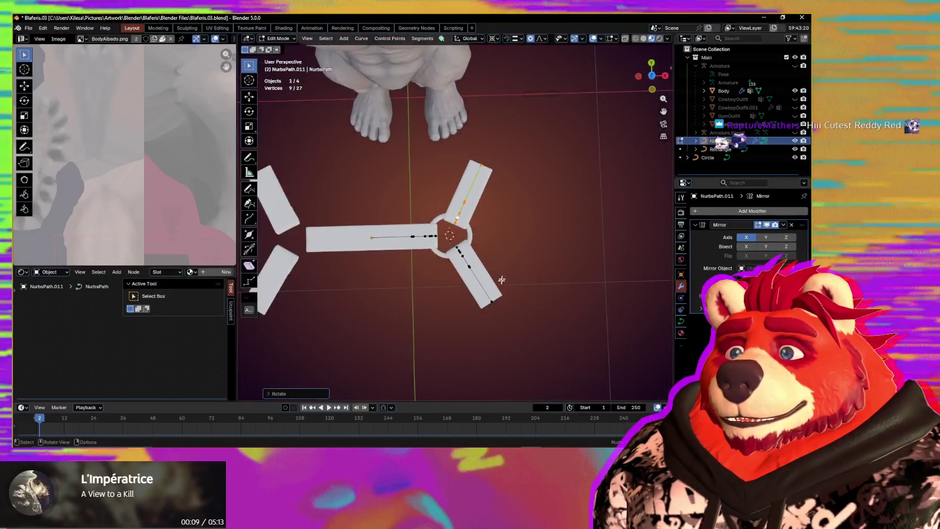
{"action": "scroll", "coordinate": [502, 286], "scroll_direction": "up", "scroll_amount": 2}
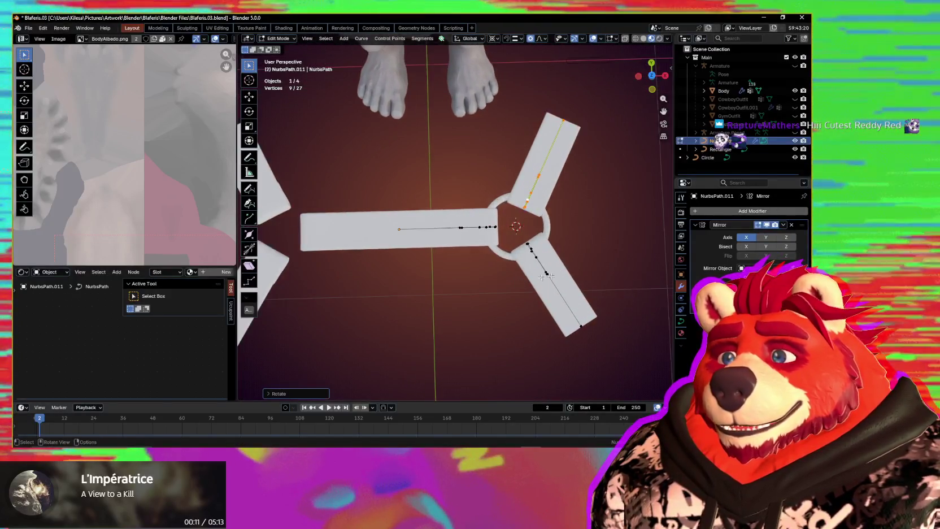
{"action": "left_click", "coordinate": [495, 268]}
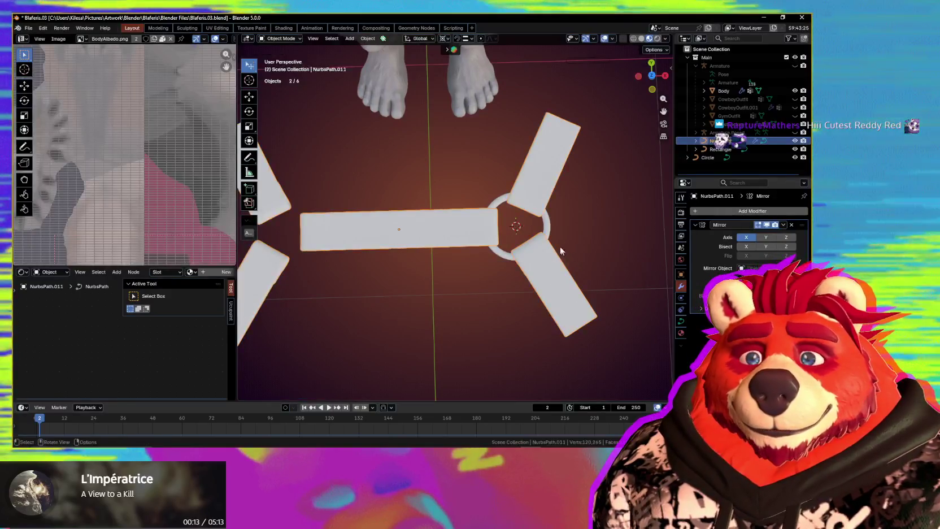
Step: Give the Circle ring a Mirror modifier with NurbsPath.011 as mirror object
{"action": "left_click", "coordinate": [707, 157]}
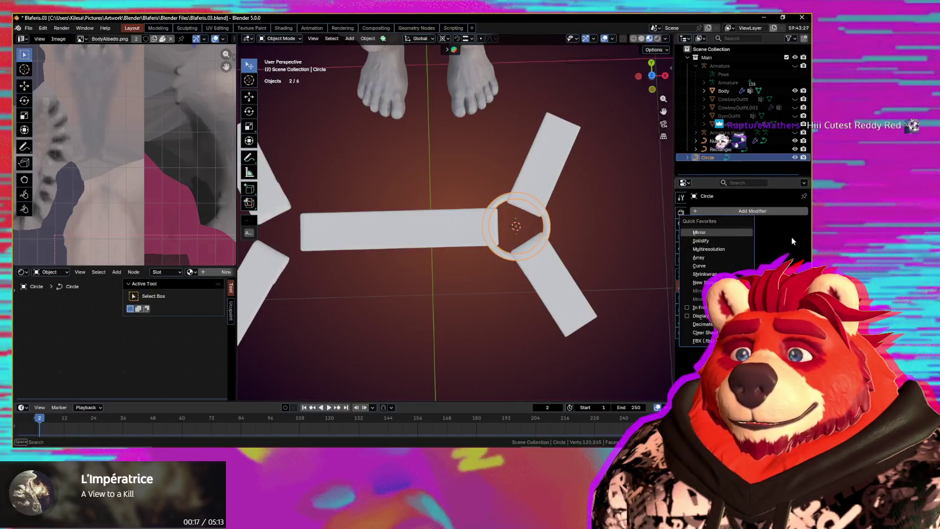
{"action": "left_click", "coordinate": [734, 233]}
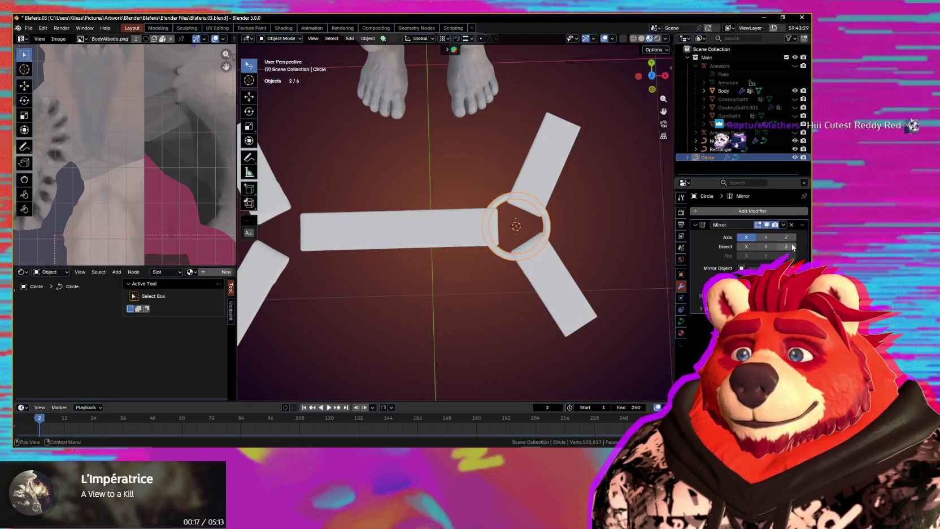
{"action": "left_click", "coordinate": [457, 237]}
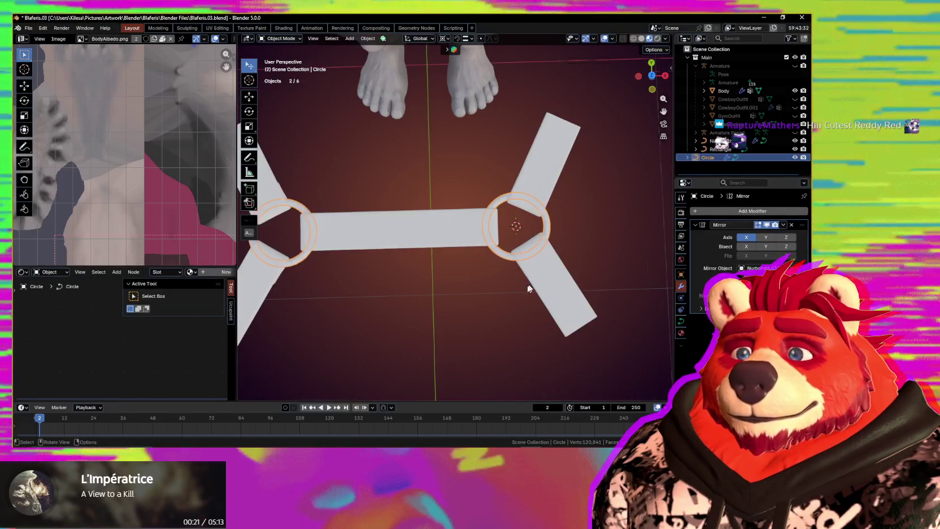
{"action": "scroll", "coordinate": [521, 295], "scroll_direction": "down", "scroll_amount": 5}
{"action": "left_click", "coordinate": [518, 284]}
Step: Orbit in perspective to check the mirrored rings, then reselect NurbsPath.011
{"action": "scroll", "coordinate": [518, 284], "scroll_direction": "down", "scroll_amount": 3}
{"action": "scroll", "coordinate": [510, 274], "scroll_direction": "up", "scroll_amount": 2}
{"action": "scroll", "coordinate": [510, 274], "scroll_direction": "up", "scroll_amount": 2}
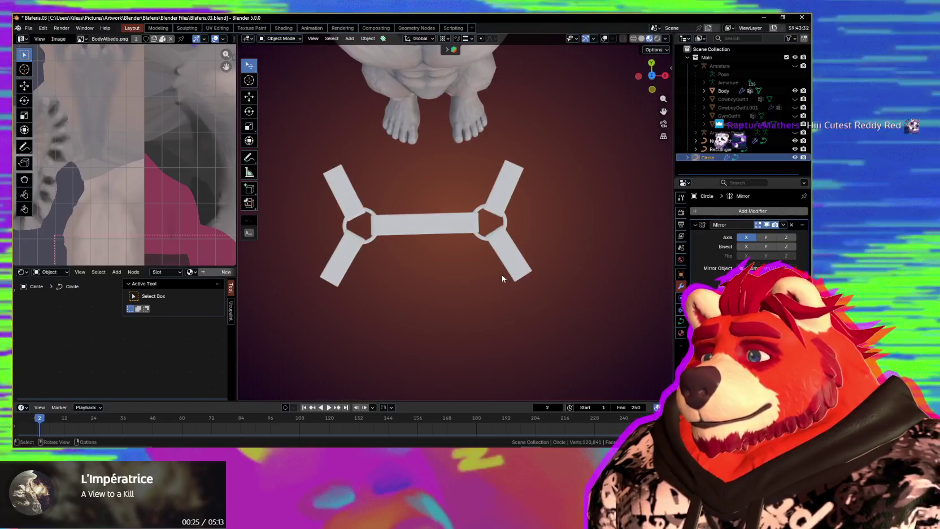
{"action": "scroll", "coordinate": [501, 277], "scroll_direction": "up", "scroll_amount": 1}
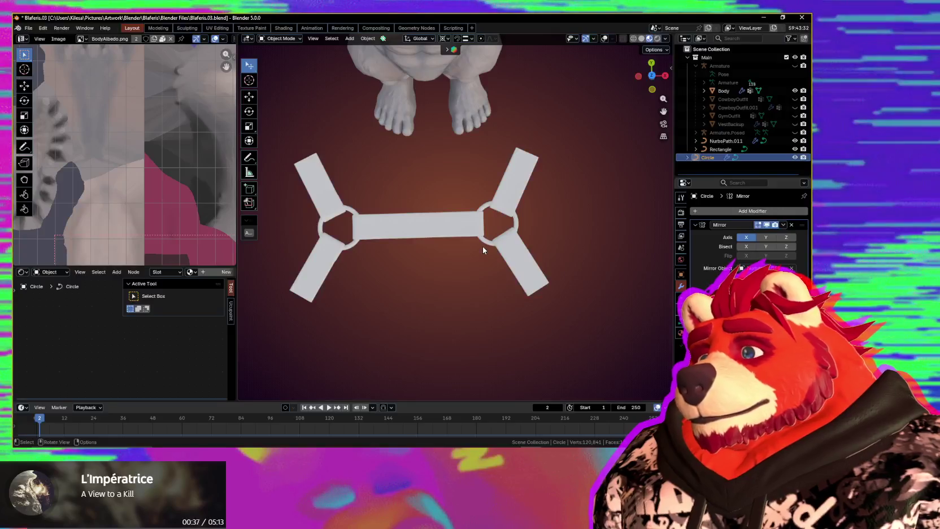
{"action": "key", "text": "shift+alt+z"}
{"action": "middle_click_drag", "start_coordinate": [483, 252], "coordinate": [492, 253]}
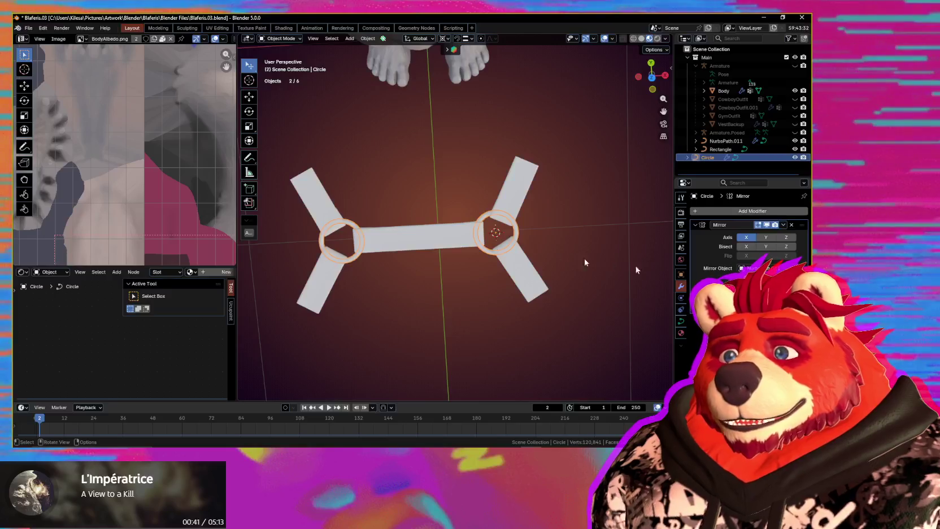
{"action": "key", "text": "ctrl+z"}
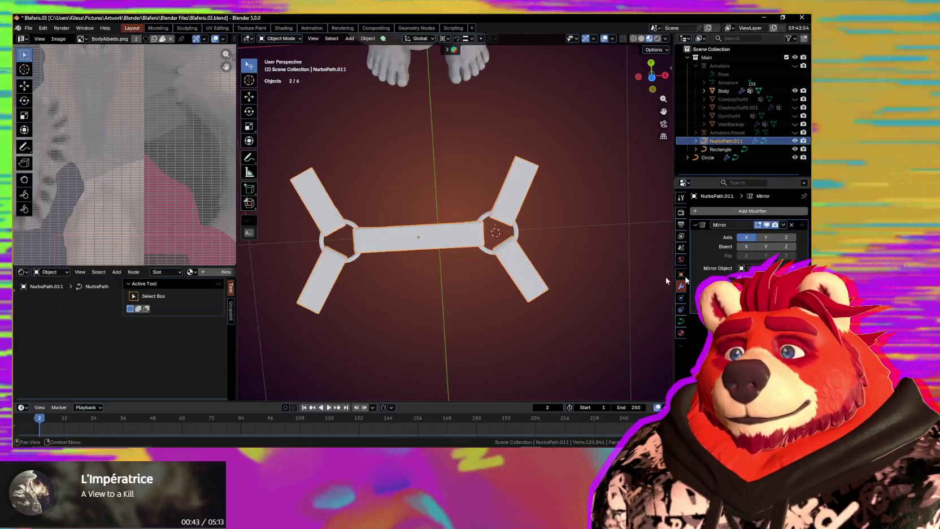
Step: Select the Circle ring and NurbsPath.011 and duplicate them about 0.18 m along Y
{"action": "middle_click_drag", "start_coordinate": [517, 273], "coordinate": [526, 225]}
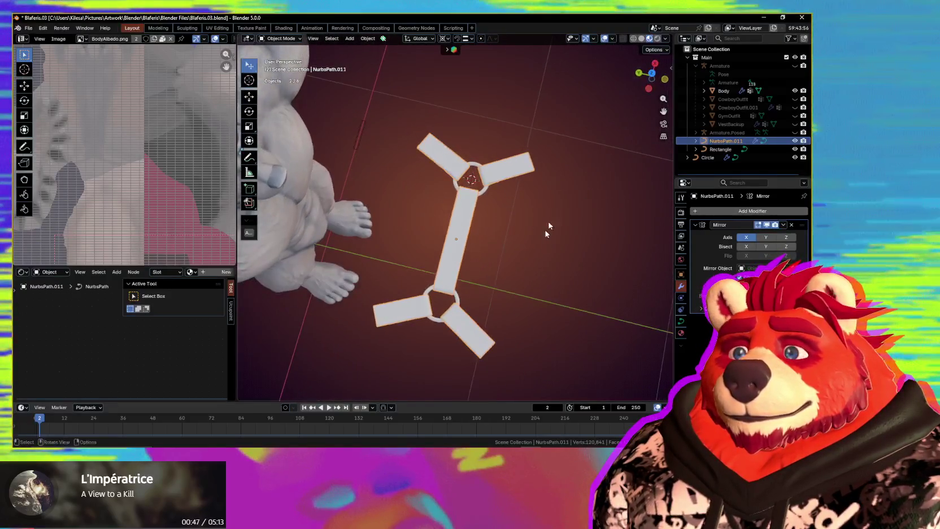
{"action": "middle_click_drag", "start_coordinate": [525, 225], "coordinate": [568, 157]}
{"action": "middle_click_drag", "start_coordinate": [520, 193], "coordinate": [537, 164]}
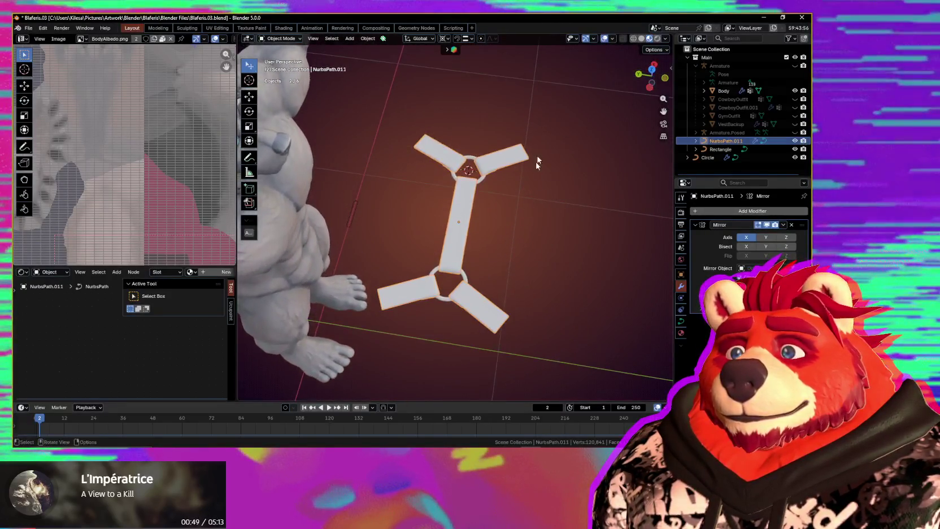
{"action": "left_click", "coordinate": [506, 226]}
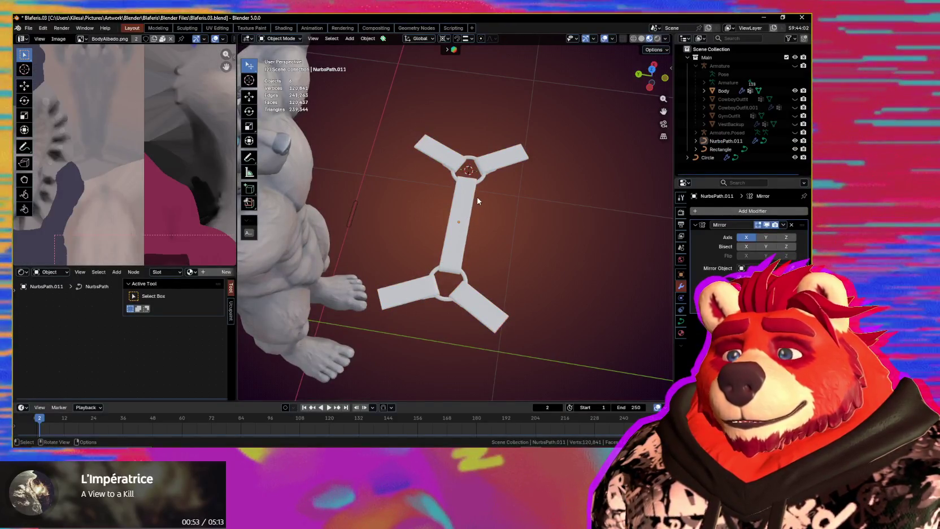
{"action": "left_click", "coordinate": [479, 182]}
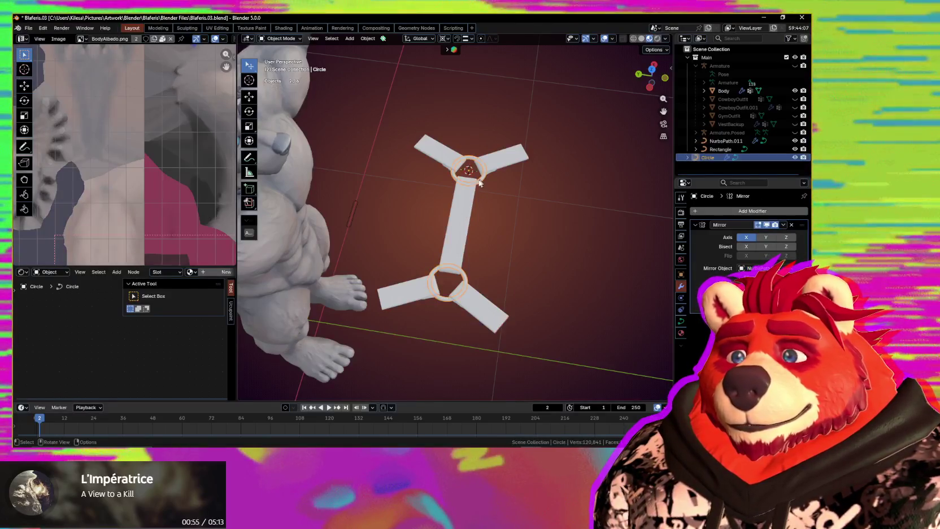
{"action": "left_click", "coordinate": [470, 206], "text": "shift"}
{"action": "mouse_move", "coordinate": [471, 206]}
{"action": "middle_mouse_down"}
{"action": "mouse_move", "coordinate": [521, 243]}
{"action": "mouse_move", "coordinate": [511, 238]}
{"action": "middle_mouse_up"}
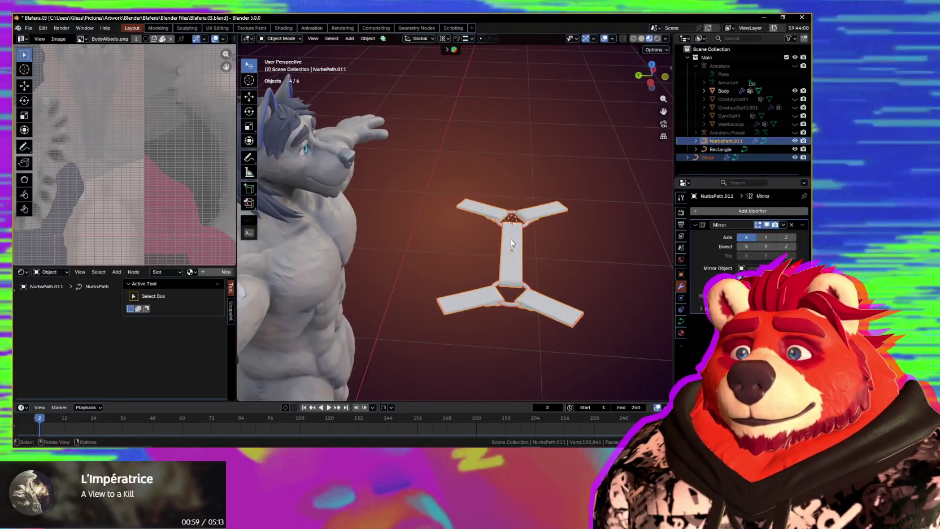
{"action": "key", "text": "shift+d"}
{"action": "key", "text": "y"}
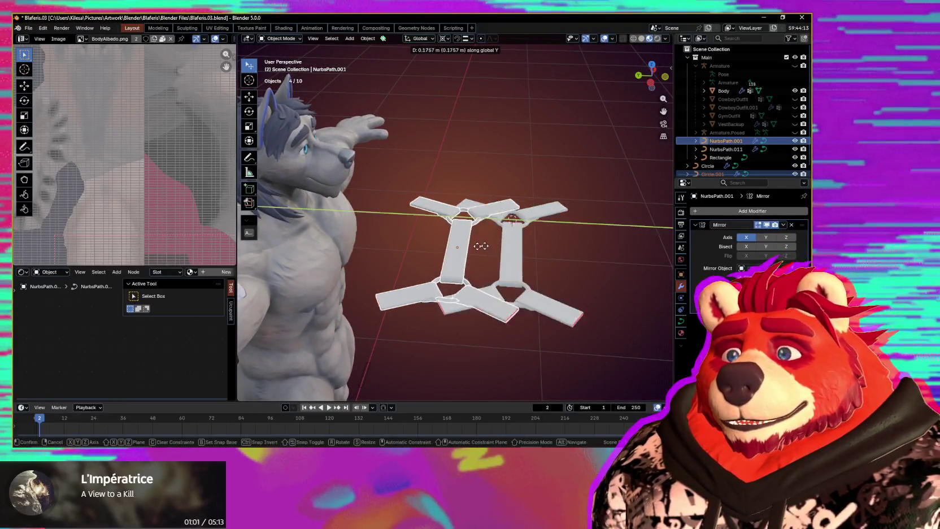
{"action": "left_click", "coordinate": [587, 228]}
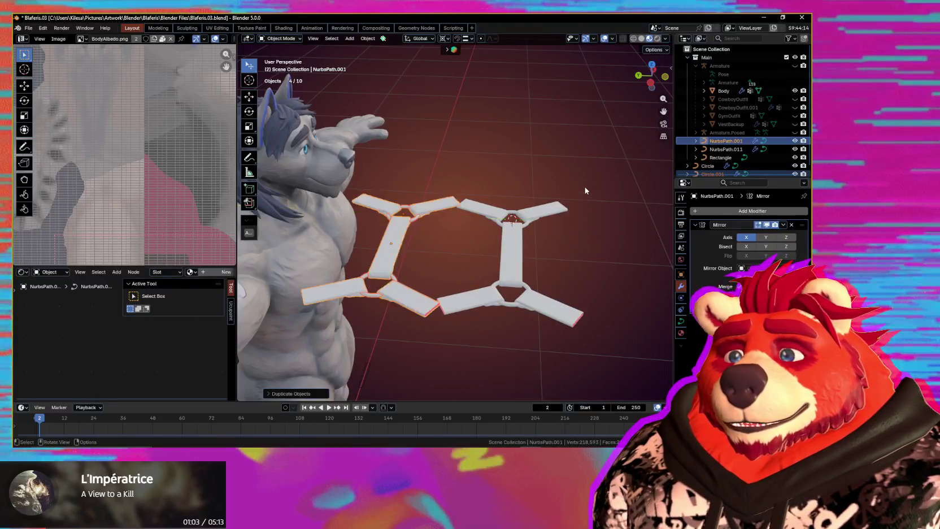
Step: Box-select the right-hand harness piece's strap and rings
{"action": "left_click", "coordinate": [540, 252]}
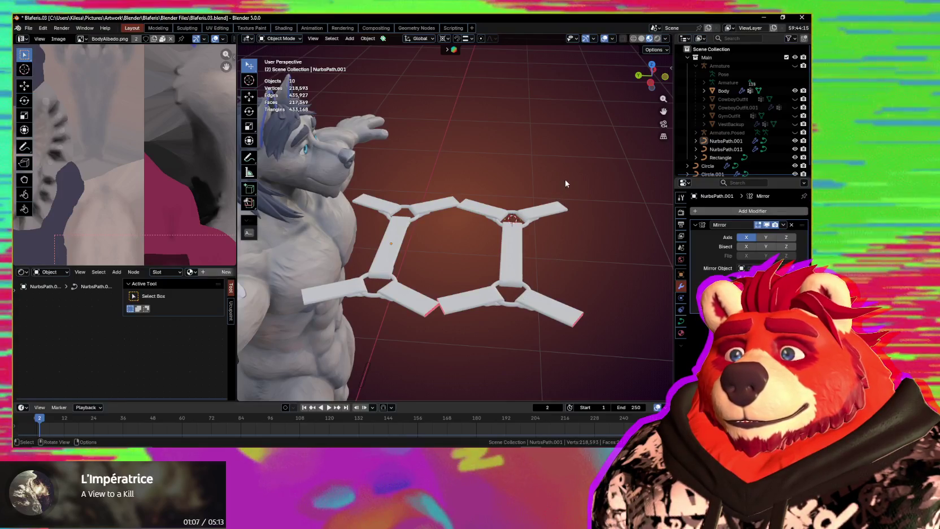
{"action": "middle_click_drag", "start_coordinate": [573, 250], "coordinate": [567, 242]}
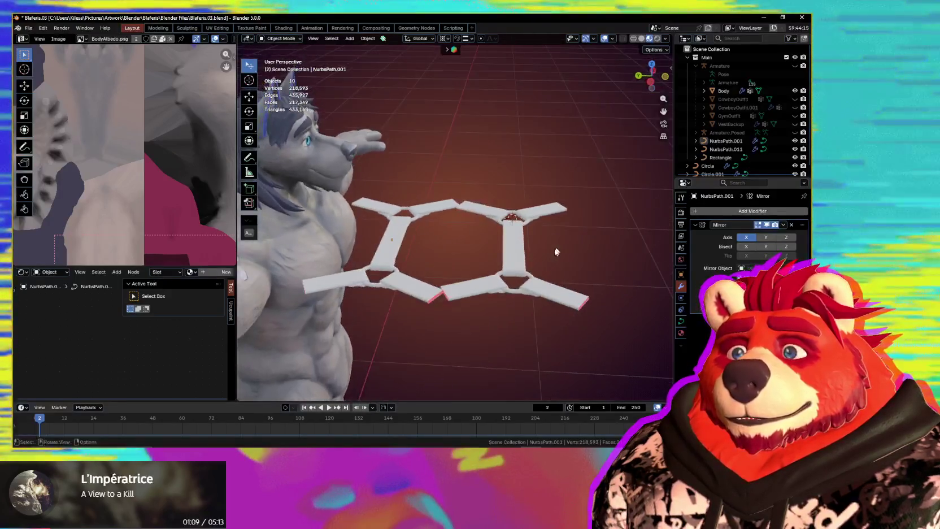
{"action": "left_click_drag", "start_coordinate": [577, 178], "coordinate": [477, 326]}
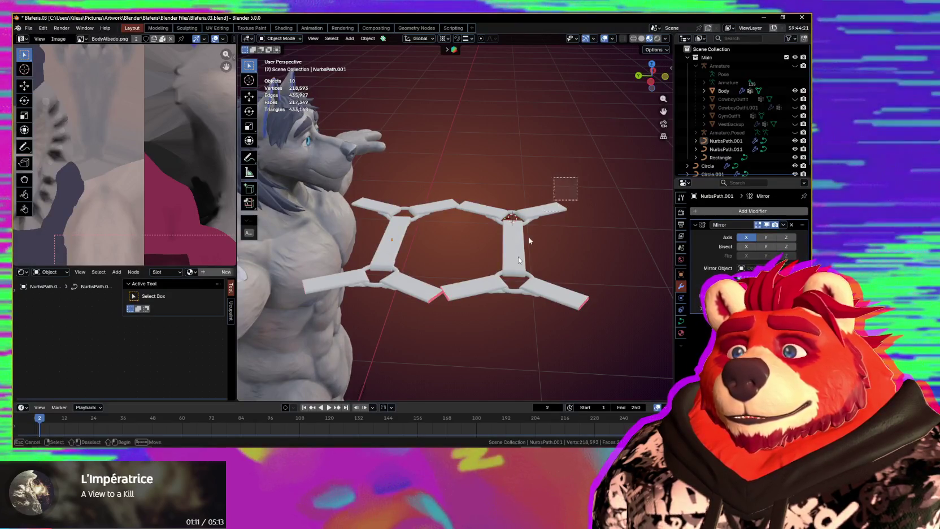
{"action": "left_click_drag", "start_coordinate": [521, 298], "coordinate": [514, 235]}
{"action": "middle_click_drag", "start_coordinate": [513, 235], "coordinate": [573, 275]}
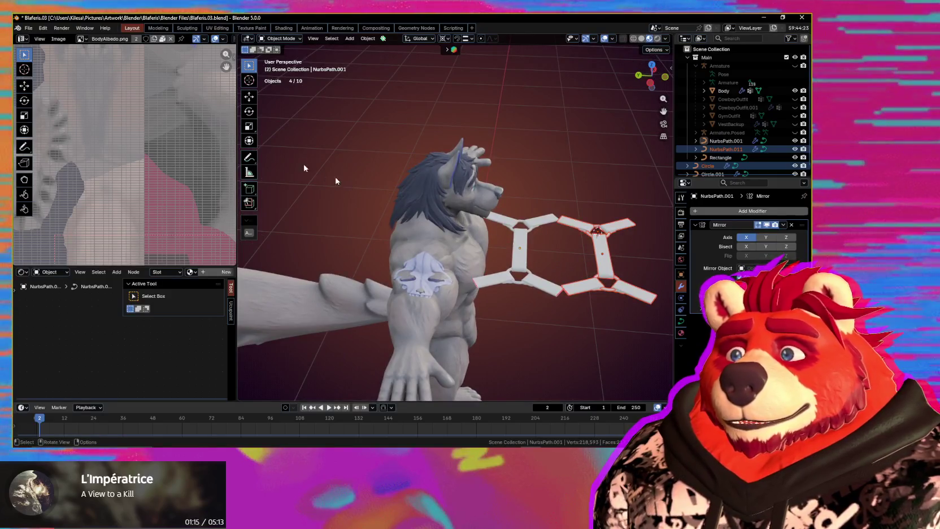
Step: Change the Display Graphics Backend in System preferences from Vulkan to OpenGL
{"action": "left_click", "coordinate": [43, 28]}
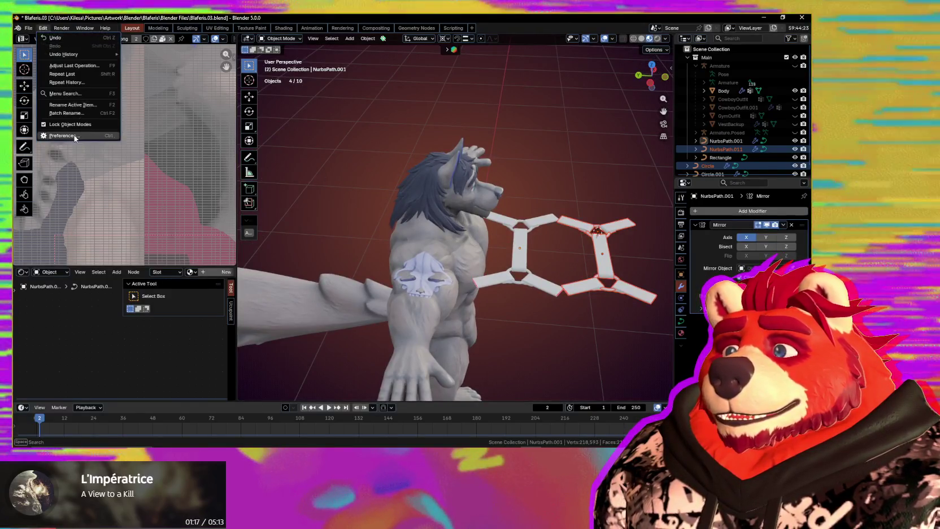
{"action": "left_click", "coordinate": [71, 134]}
{"action": "left_click", "coordinate": [64, 190]}
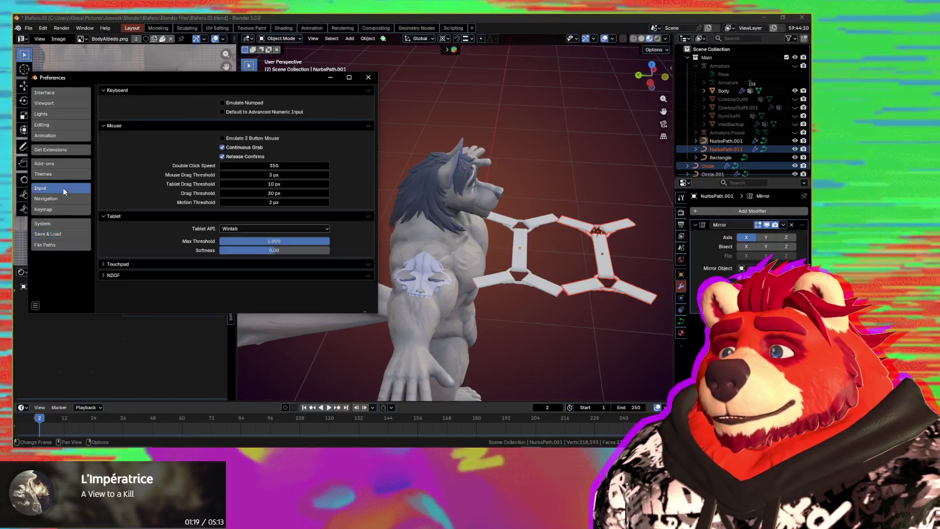
{"action": "left_click", "coordinate": [80, 198]}
{"action": "left_click", "coordinate": [57, 223]}
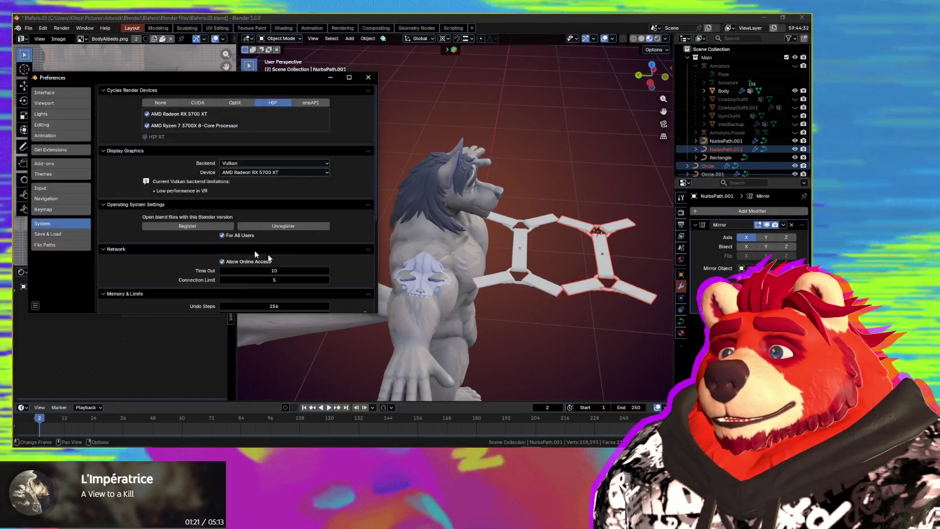
{"action": "left_click", "coordinate": [251, 164]}
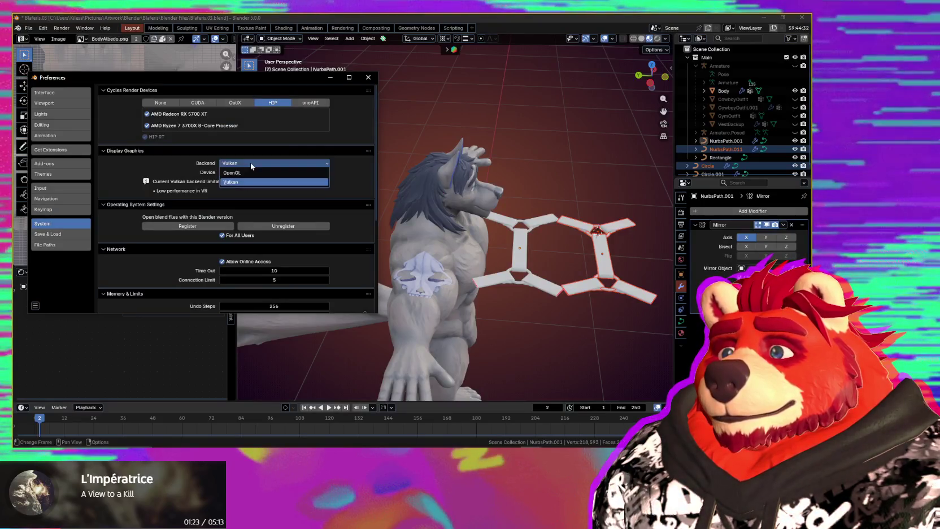
{"action": "left_click", "coordinate": [252, 173]}
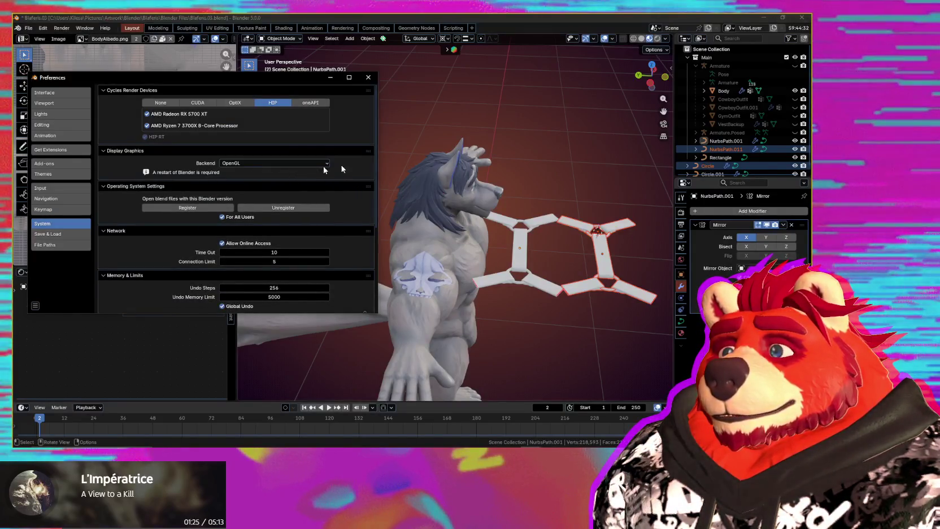
{"action": "left_click", "coordinate": [368, 78]}
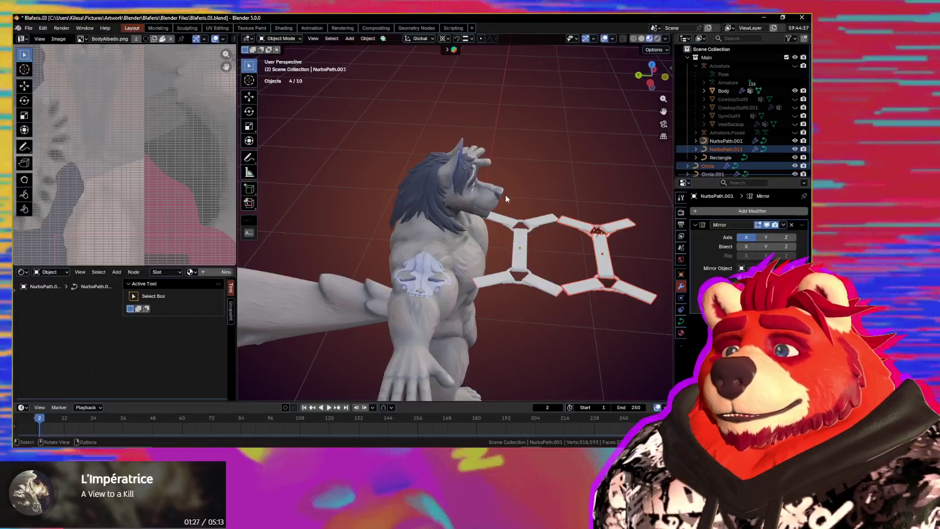
Step: Place the duplicated straps, hide the extra strap shapes and select the harness pieces
{"action": "mouse_move", "coordinate": [506, 199]}
{"action": "middle_mouse_down"}
{"action": "mouse_move", "coordinate": [537, 247]}
{"action": "mouse_move", "coordinate": [464, 205]}
{"action": "mouse_move", "coordinate": [576, 246]}
{"action": "middle_mouse_up"}
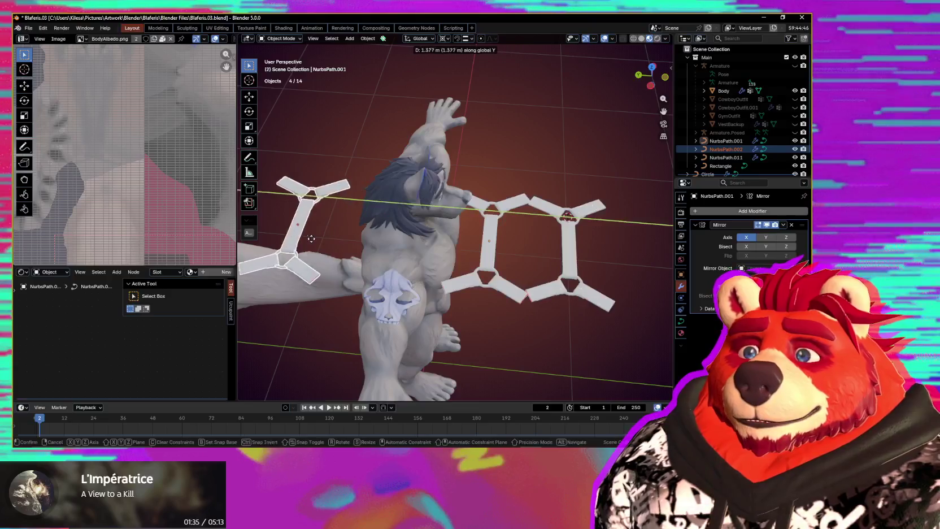
{"action": "left_click", "coordinate": [609, 196]}
{"action": "mouse_move", "coordinate": [613, 186]}
{"action": "left_mouse_down"}
{"action": "mouse_move", "coordinate": [556, 286]}
{"action": "mouse_move", "coordinate": [558, 306]}
{"action": "left_mouse_up"}
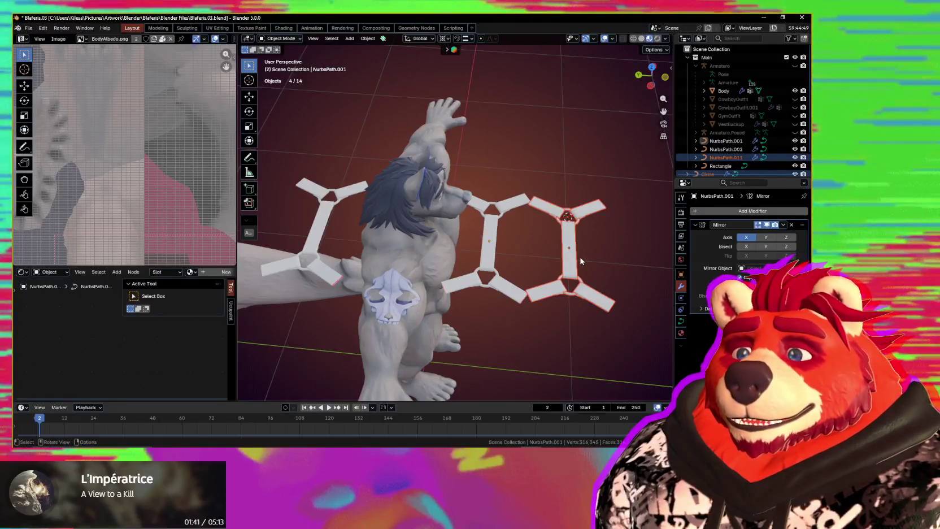
{"action": "key", "text": "h"}
{"action": "mouse_move", "coordinate": [558, 275]}
{"action": "middle_mouse_down"}
{"action": "mouse_move", "coordinate": [504, 272]}
{"action": "mouse_move", "coordinate": [589, 255]}
{"action": "mouse_move", "coordinate": [571, 254]}
{"action": "middle_mouse_up"}
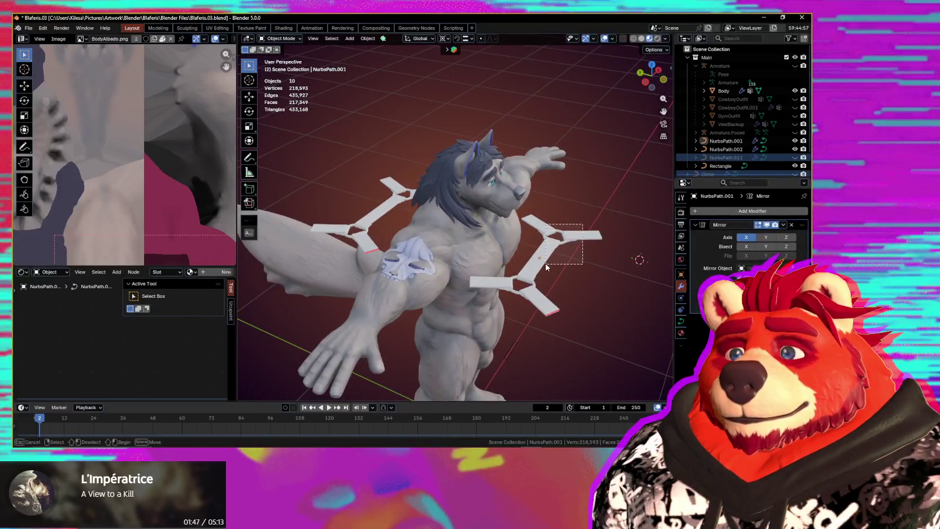
{"action": "left_click_drag", "start_coordinate": [568, 256], "coordinate": [573, 252]}
{"action": "scroll", "coordinate": [558, 262], "scroll_direction": "up", "scroll_amount": 3}
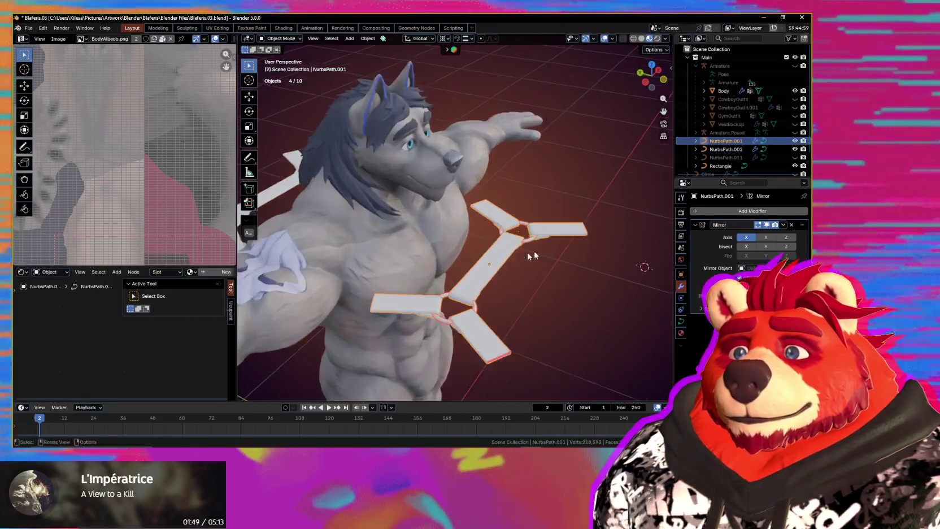
{"action": "middle_click_drag", "start_coordinate": [531, 256], "coordinate": [545, 248]}
Step: Rotate the strap harness 90° about X around the chosen pivot point
{"action": "key", "text": "r"}
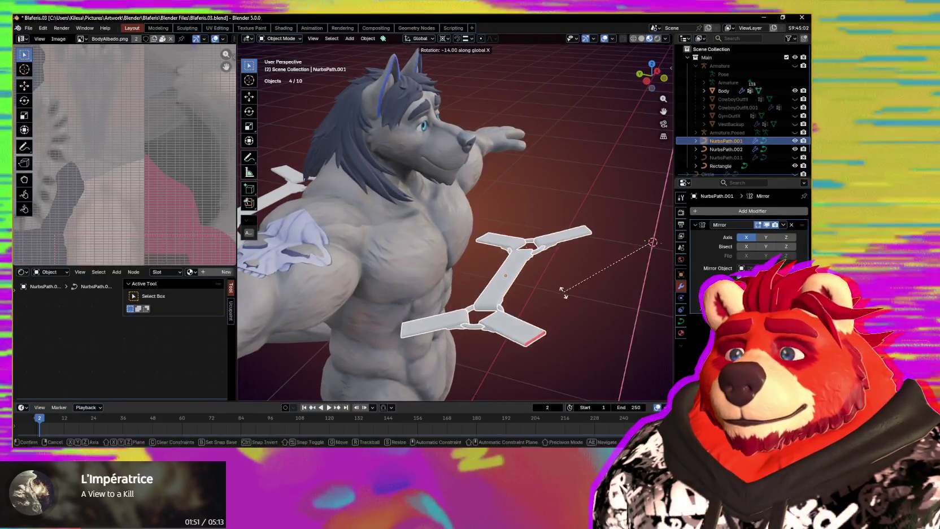
{"action": "key", "text": "Escape"}
{"action": "key", "text": "period"}
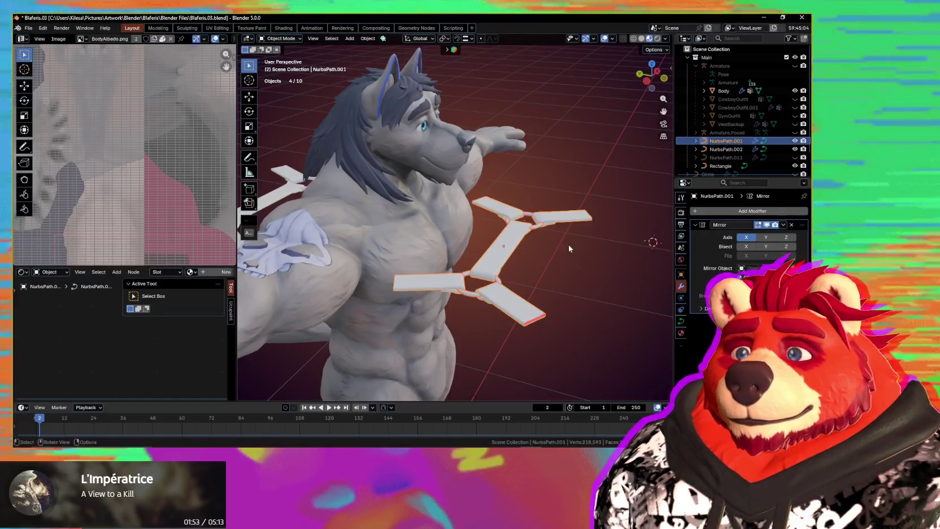
{"action": "type", "text": "rx"}
{"action": "type", "text": "9"}
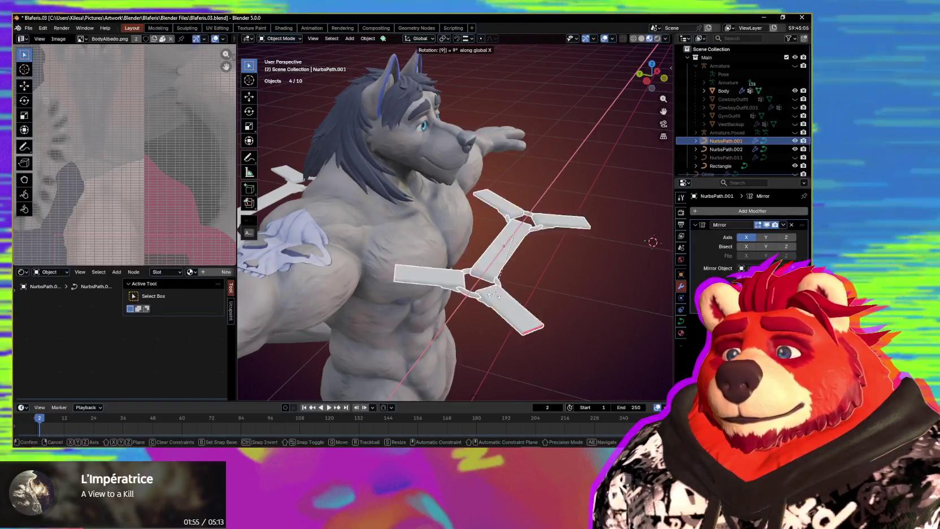
{"action": "type", "text": "0"}
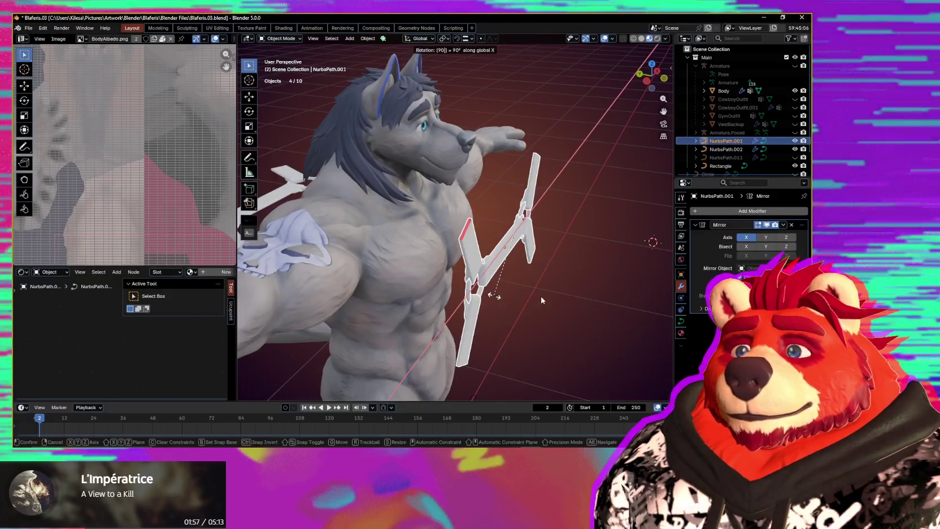
{"action": "key", "text": "Return"}
Step: Slide the harness along global Y flat against the wolf's chest and enter its curve editing
{"action": "mouse_move", "coordinate": [541, 300]}
{"action": "middle_mouse_down"}
{"action": "mouse_move", "coordinate": [458, 291]}
{"action": "mouse_move", "coordinate": [555, 307]}
{"action": "middle_mouse_up"}
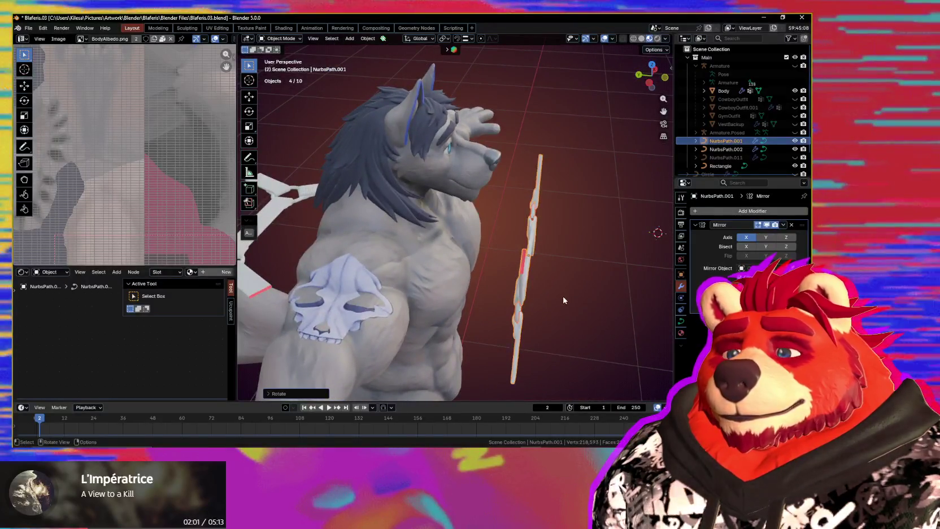
{"action": "key", "text": "g"}
{"action": "key", "text": "y"}
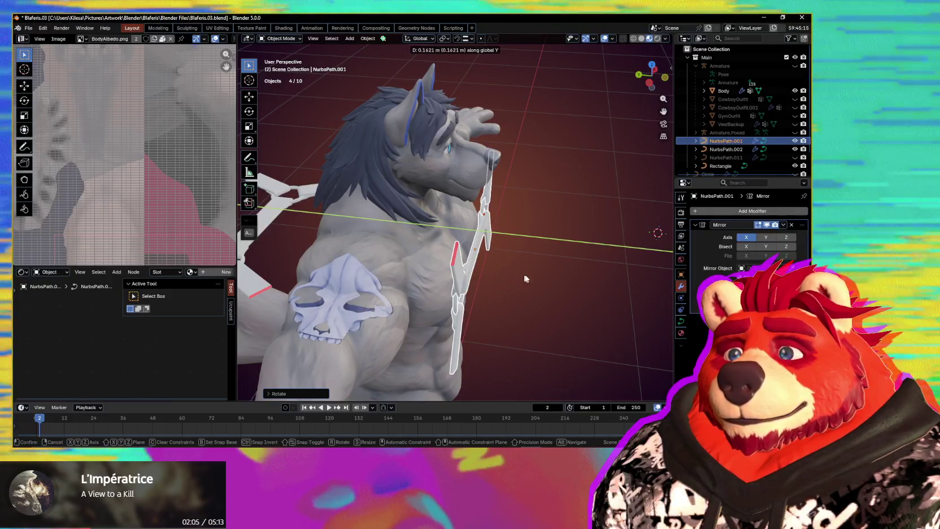
{"action": "left_click", "coordinate": [525, 279]}
{"action": "middle_click_drag", "start_coordinate": [525, 279], "coordinate": [472, 272]}
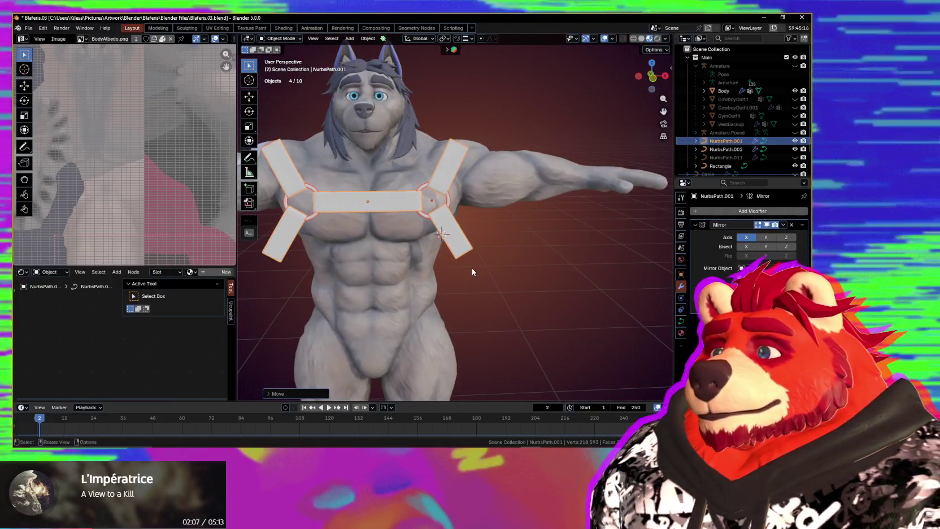
{"action": "scroll", "coordinate": [472, 272], "scroll_direction": "up", "scroll_amount": 3}
{"action": "middle_click_drag", "start_coordinate": [509, 271], "coordinate": [536, 299], "text": "shift"}
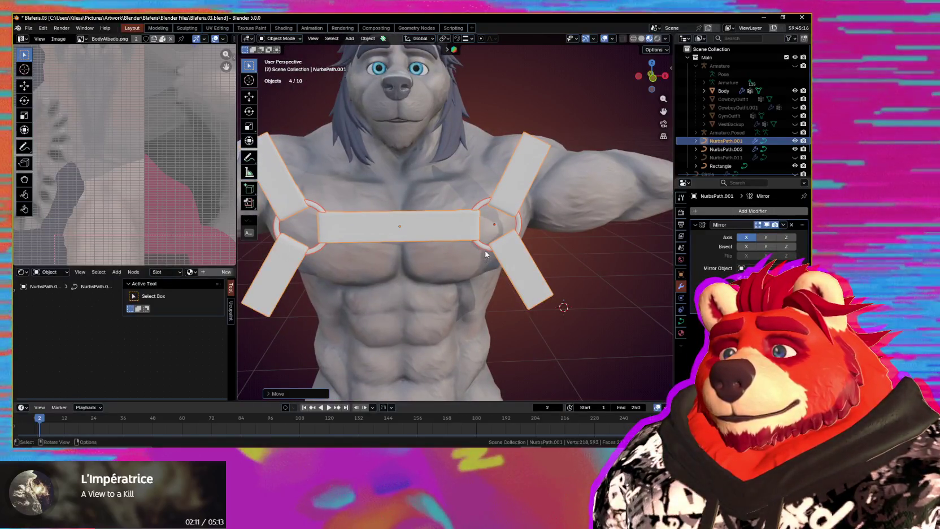
{"action": "middle_click_drag", "start_coordinate": [520, 259], "coordinate": [525, 247]}
{"action": "key", "text": "Tab"}
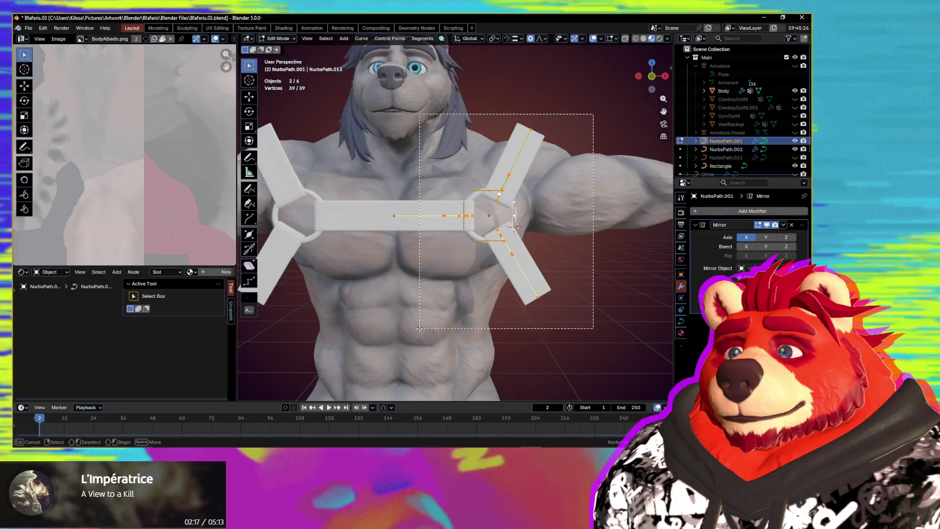
Step: Move the right junction's control points inward along X, then return to Object Mode
{"action": "left_click_drag", "start_coordinate": [594, 113], "coordinate": [575, 291], "text": "ctrl"}
{"action": "key", "text": "x"}
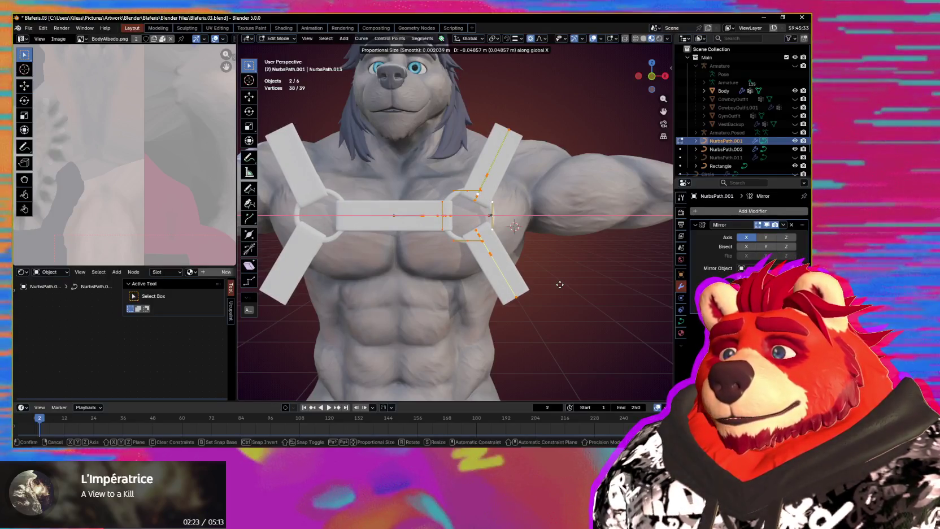
{"action": "left_click", "coordinate": [560, 285]}
{"action": "mouse_move", "coordinate": [559, 285]}
{"action": "middle_mouse_down"}
{"action": "mouse_move", "coordinate": [492, 291]}
{"action": "mouse_move", "coordinate": [492, 281]}
{"action": "mouse_move", "coordinate": [429, 275]}
{"action": "middle_mouse_up"}
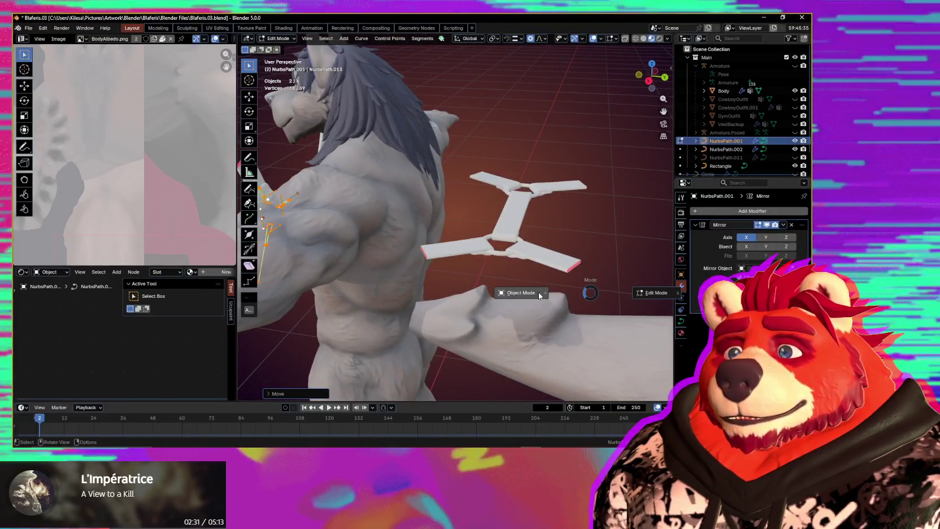
{"action": "left_click", "coordinate": [503, 292]}
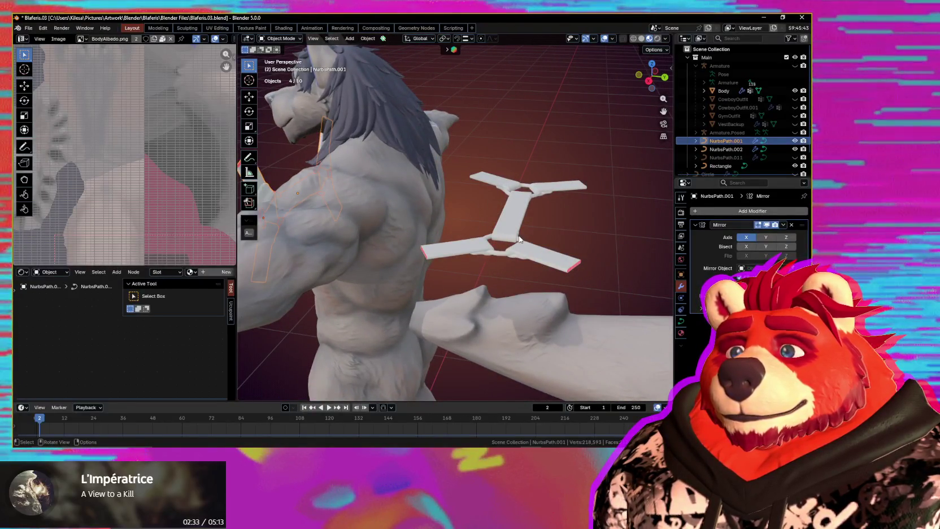
Step: Select the ring junction and NurbsPath.002, and rotate the harness 90° about X
{"action": "left_click", "coordinate": [535, 234]}
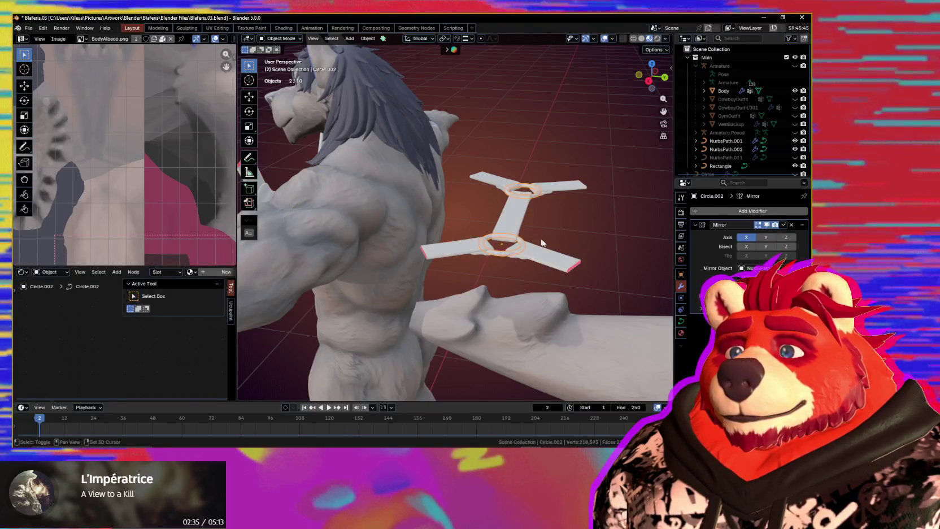
{"action": "left_click", "coordinate": [525, 246]}
{"action": "middle_click_drag", "start_coordinate": [525, 246], "coordinate": [533, 262]}
{"action": "key", "text": "Tab"}
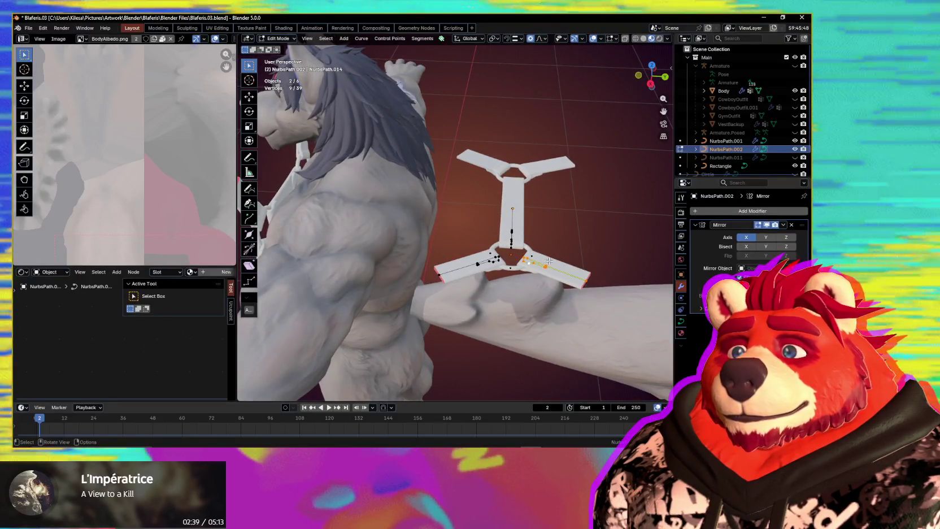
{"action": "key", "text": "Tab"}
{"action": "type", "text": "rx"}
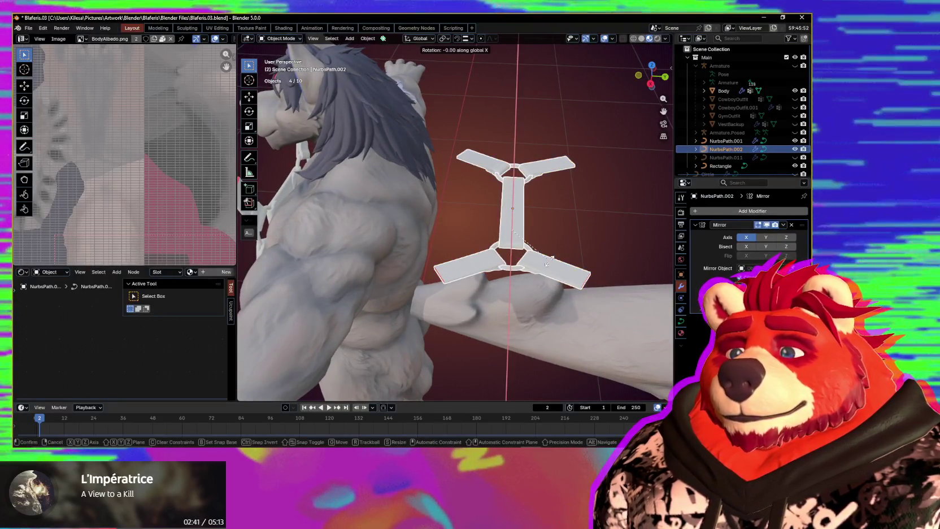
{"action": "type", "text": "90"}
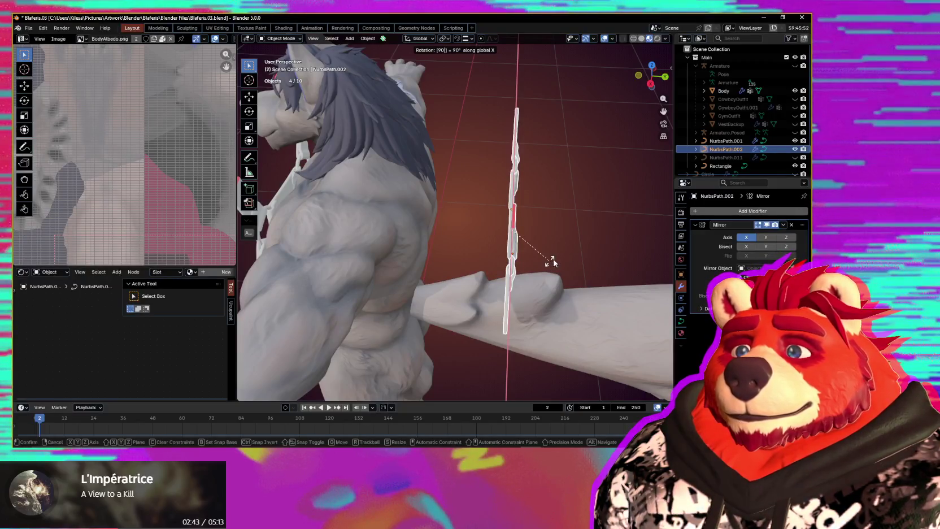
{"action": "key", "text": "Return"}
Step: Flip the back harness 180° about X and move it along Y against the wolf's back
{"action": "middle_click_drag", "start_coordinate": [552, 261], "coordinate": [504, 252]}
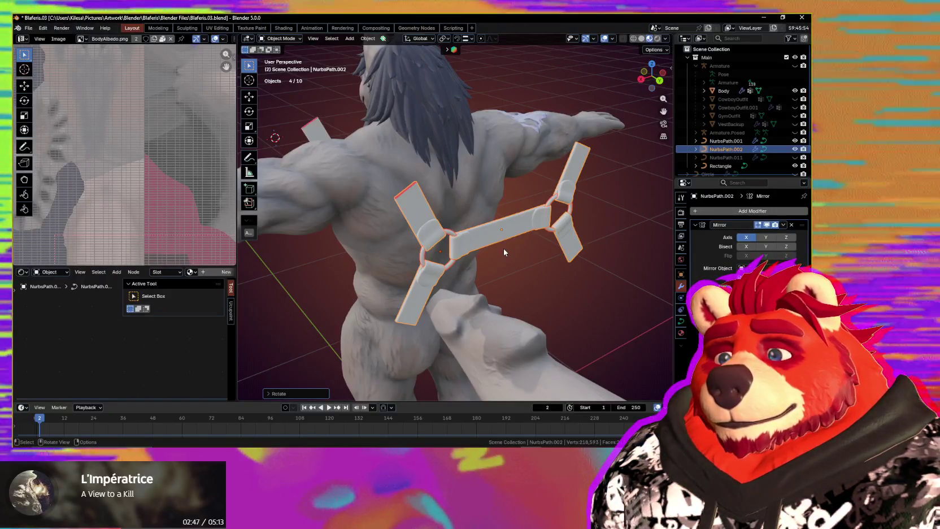
{"action": "key", "text": "r"}
{"action": "key", "text": "x"}
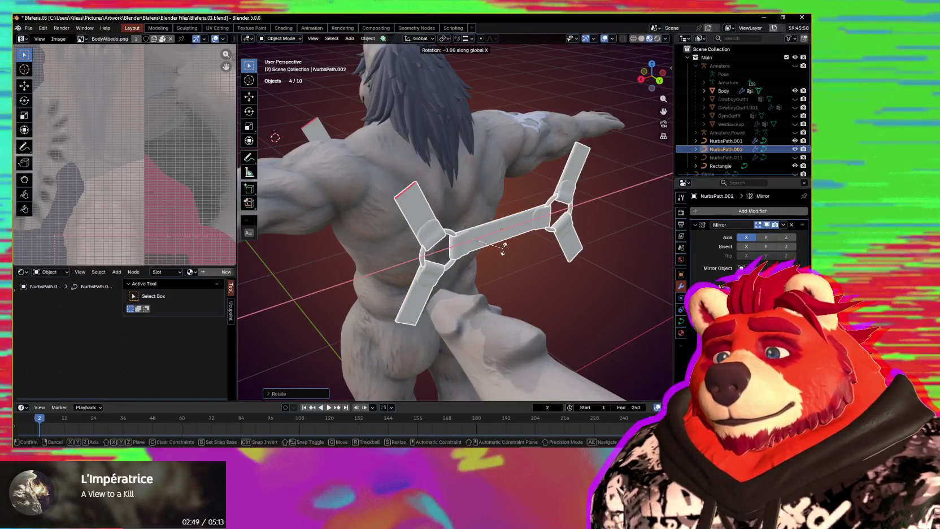
{"action": "type", "text": "180"}
{"action": "key", "text": "Return"}
{"action": "mouse_move", "coordinate": [504, 252]}
{"action": "middle_mouse_down"}
{"action": "mouse_move", "coordinate": [497, 247]}
{"action": "mouse_move", "coordinate": [526, 246]}
{"action": "middle_mouse_up"}
{"action": "key", "text": "y"}
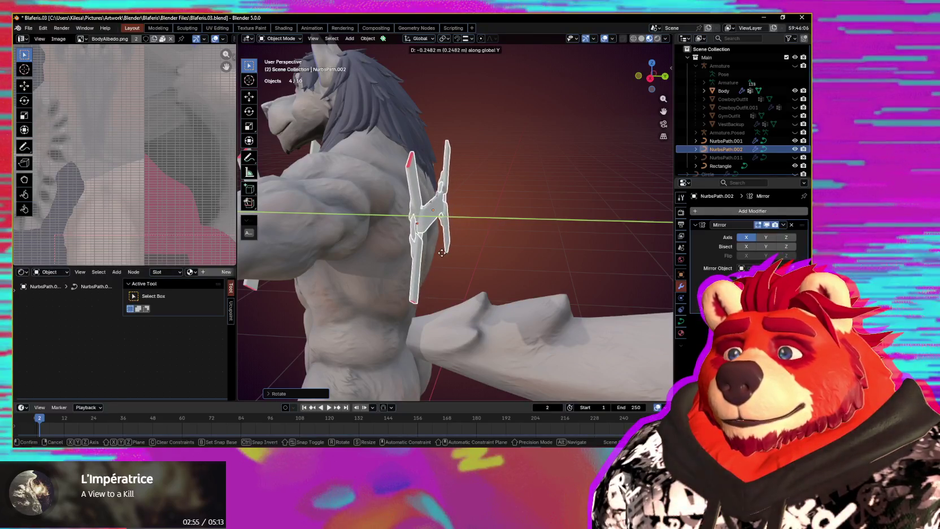
{"action": "left_click", "coordinate": [398, 252]}
{"action": "middle_click_drag", "start_coordinate": [399, 251], "coordinate": [421, 238]}
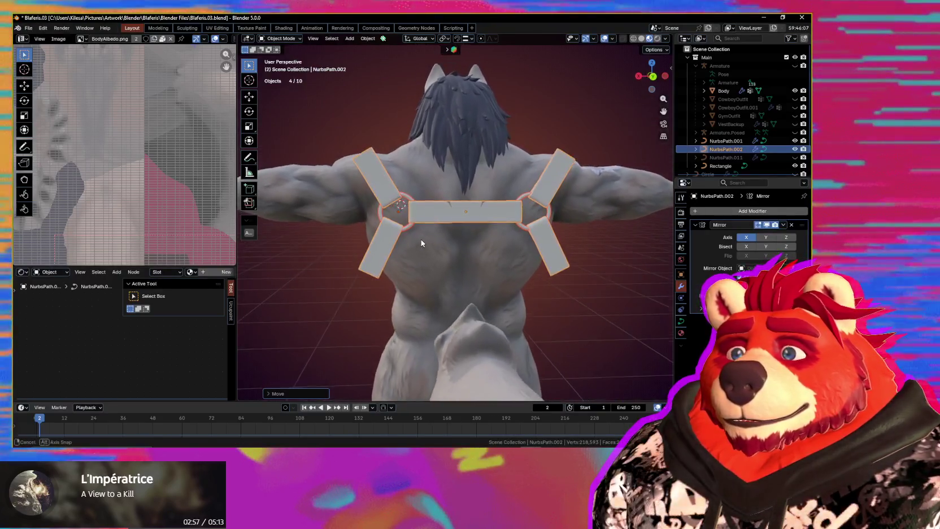
Step: Try two global-Y nudges of the back harness, cancelling both while checking from the side
{"action": "key", "text": "g"}
{"action": "key", "text": "y"}
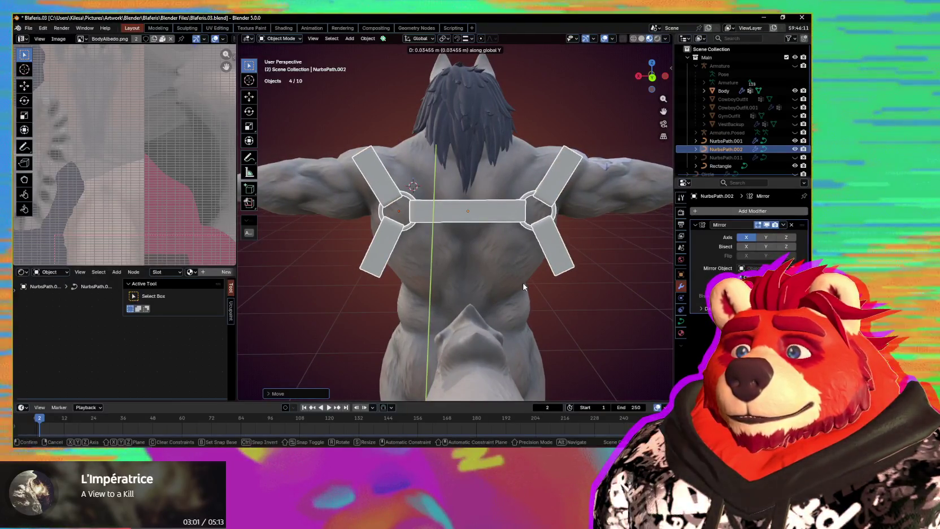
{"action": "right_click", "coordinate": [523, 287]}
{"action": "middle_click_drag", "start_coordinate": [475, 255], "coordinate": [528, 276]}
{"action": "key", "text": "g"}
{"action": "key", "text": "y"}
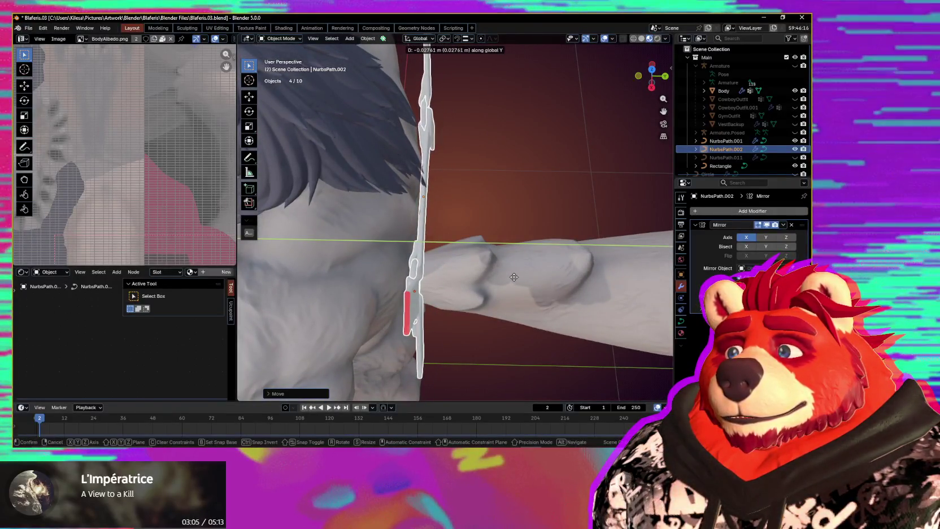
{"action": "right_click", "coordinate": [520, 274]}
{"action": "mouse_move", "coordinate": [520, 273]}
{"action": "middle_mouse_down"}
{"action": "mouse_move", "coordinate": [483, 239]}
{"action": "mouse_move", "coordinate": [308, 299]}
{"action": "middle_mouse_up"}
Step: Select the left strap's linked points and slide them sideways along X
{"action": "key", "text": "Tab"}
{"action": "key", "text": "ctrl+l"}
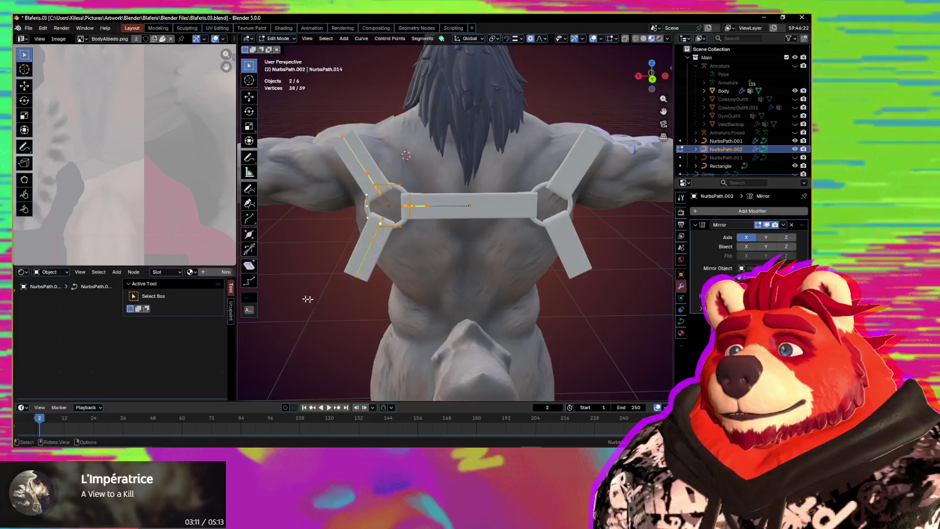
{"action": "key", "text": "x"}
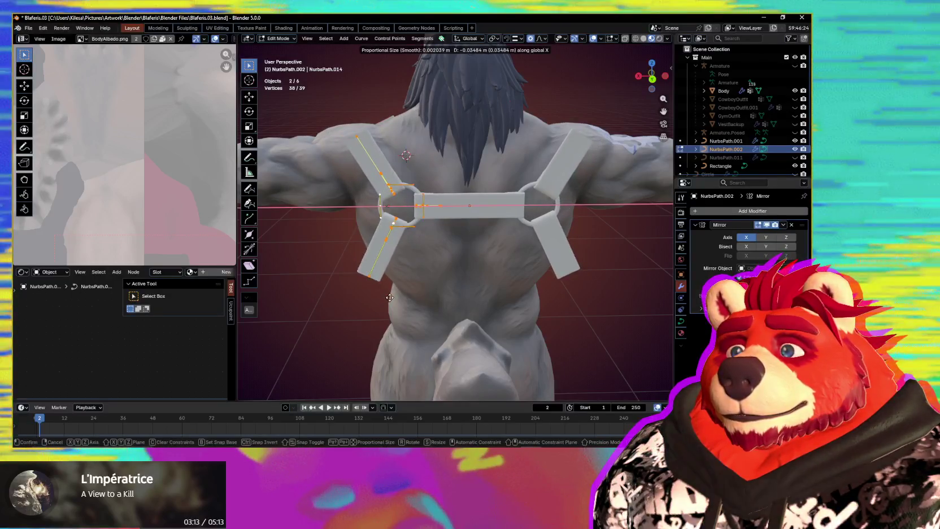
{"action": "left_click", "coordinate": [389, 298]}
{"action": "mouse_move", "coordinate": [390, 297]}
{"action": "middle_mouse_down"}
{"action": "mouse_move", "coordinate": [494, 301]}
{"action": "mouse_move", "coordinate": [410, 284]}
{"action": "mouse_move", "coordinate": [596, 282]}
{"action": "mouse_move", "coordinate": [549, 296]}
{"action": "mouse_move", "coordinate": [541, 263]}
{"action": "mouse_move", "coordinate": [521, 289]}
{"action": "middle_mouse_up"}
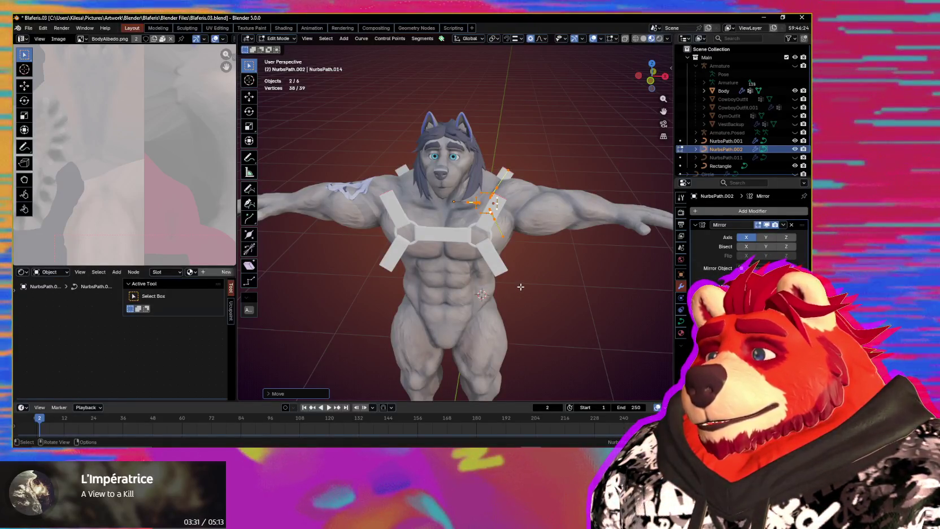
Step: Orbit and zoom around the chest to check the harness fit from the front
{"action": "mouse_move", "coordinate": [525, 285]}
{"action": "middle_mouse_down"}
{"action": "mouse_move", "coordinate": [540, 246]}
{"action": "mouse_move", "coordinate": [529, 244]}
{"action": "middle_mouse_up"}
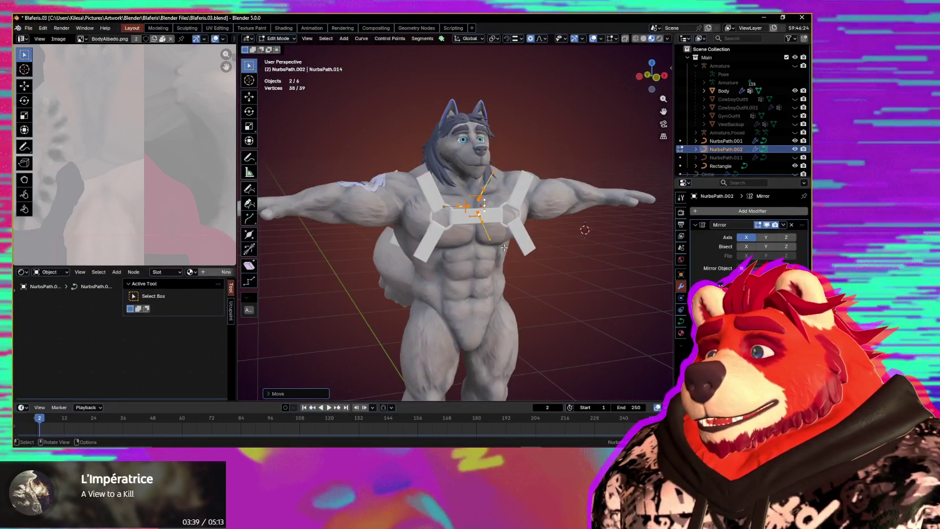
{"action": "middle_click_drag", "start_coordinate": [506, 251], "coordinate": [495, 252]}
{"action": "scroll", "coordinate": [497, 253], "scroll_direction": "up", "scroll_amount": 2}
{"action": "scroll", "coordinate": [494, 255], "scroll_direction": "up", "scroll_amount": 2}
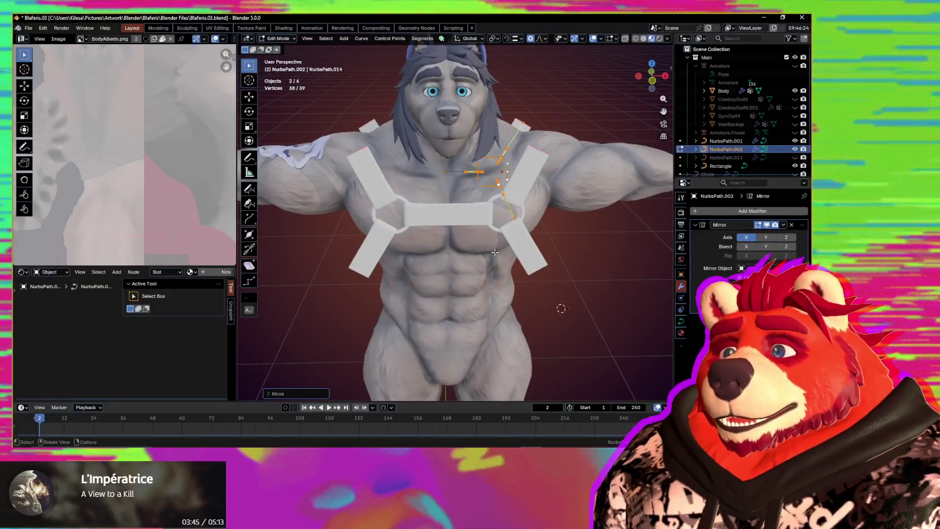
{"action": "middle_click_drag", "start_coordinate": [529, 257], "coordinate": [508, 262]}
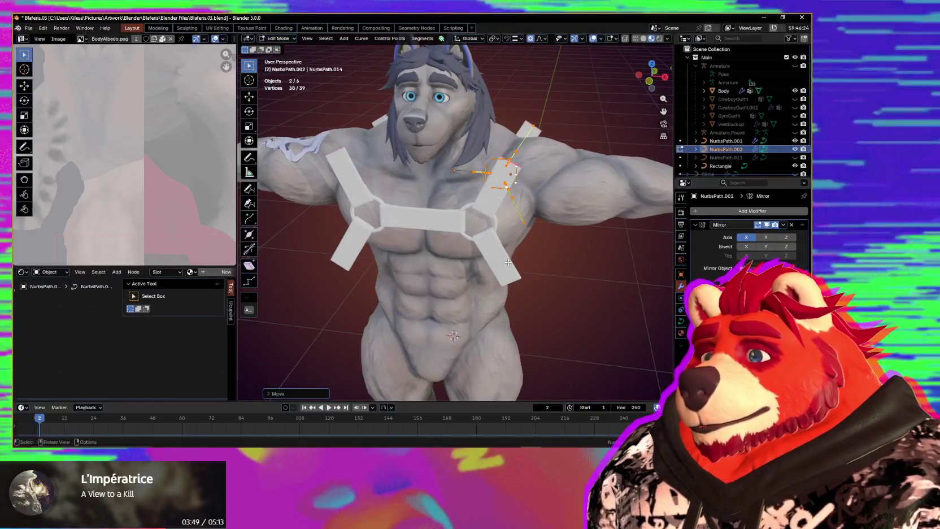
{"action": "middle_click_drag", "start_coordinate": [510, 262], "coordinate": [521, 263]}
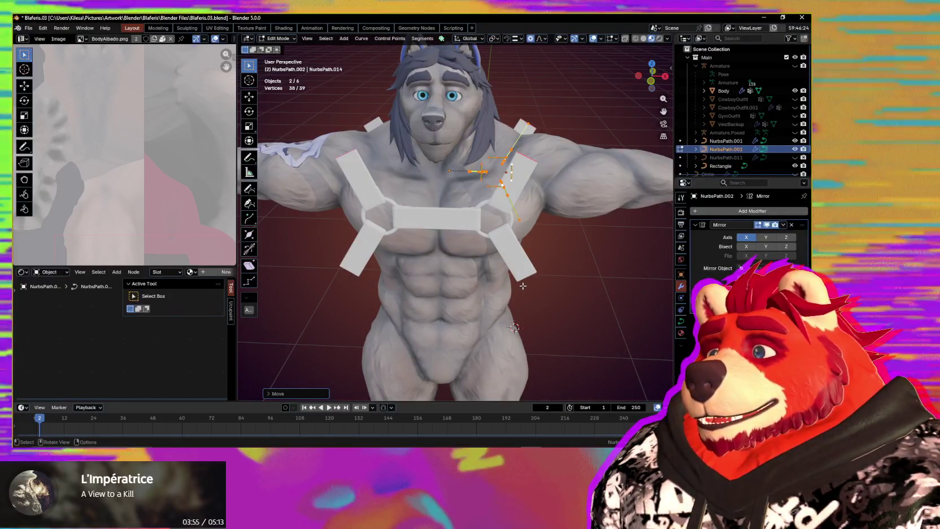
{"action": "mouse_move", "coordinate": [519, 292]}
{"action": "middle_mouse_down"}
{"action": "mouse_move", "coordinate": [509, 274]}
{"action": "mouse_move", "coordinate": [457, 274]}
{"action": "mouse_move", "coordinate": [566, 288]}
{"action": "middle_mouse_up"}
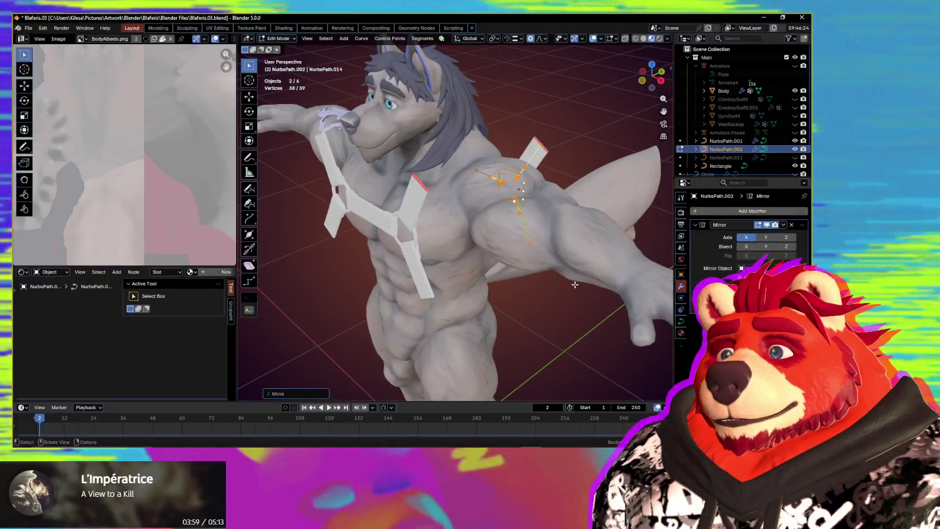
{"action": "key", "text": "ctrl+Tab"}
Step: Apply rotation to both strap curves in Object Mode, then undo it
{"action": "left_click", "coordinate": [516, 274]}
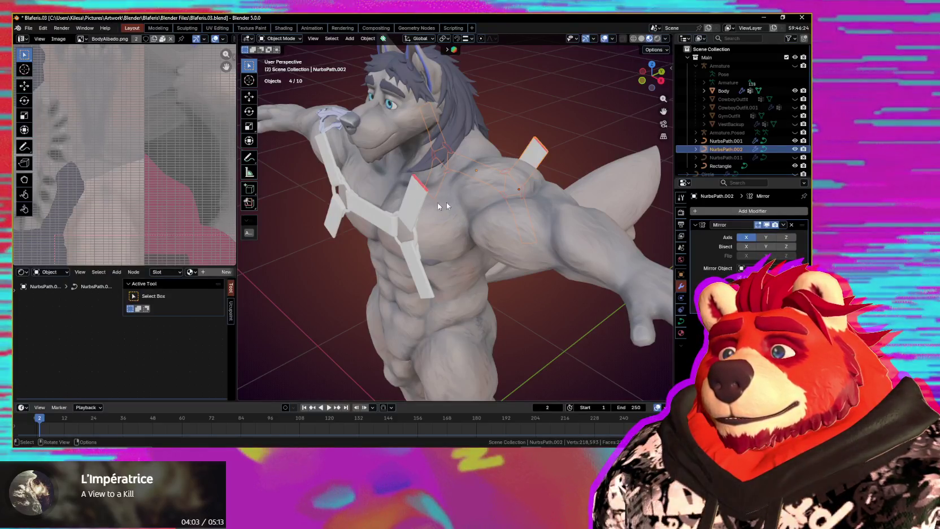
{"action": "left_click", "coordinate": [535, 151], "text": "shift"}
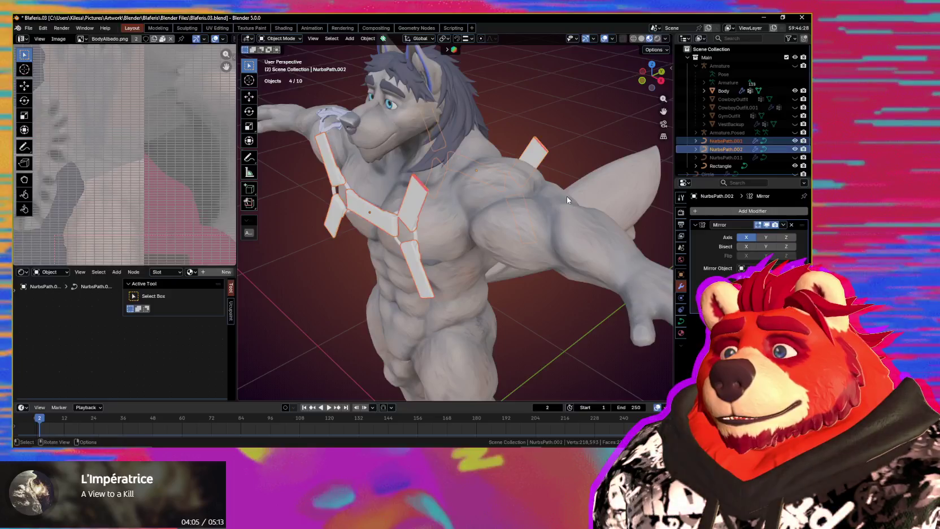
{"action": "key", "text": "ctrl+a"}
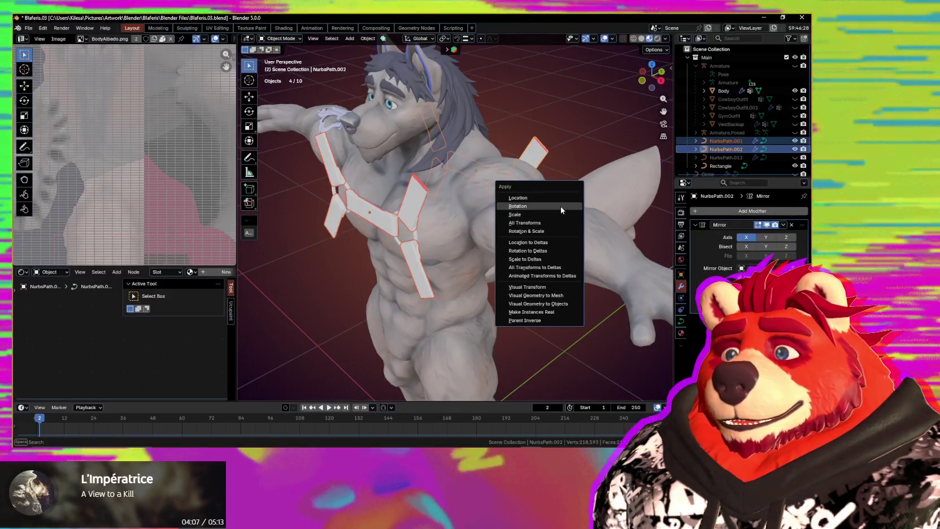
{"action": "left_click", "coordinate": [560, 206]}
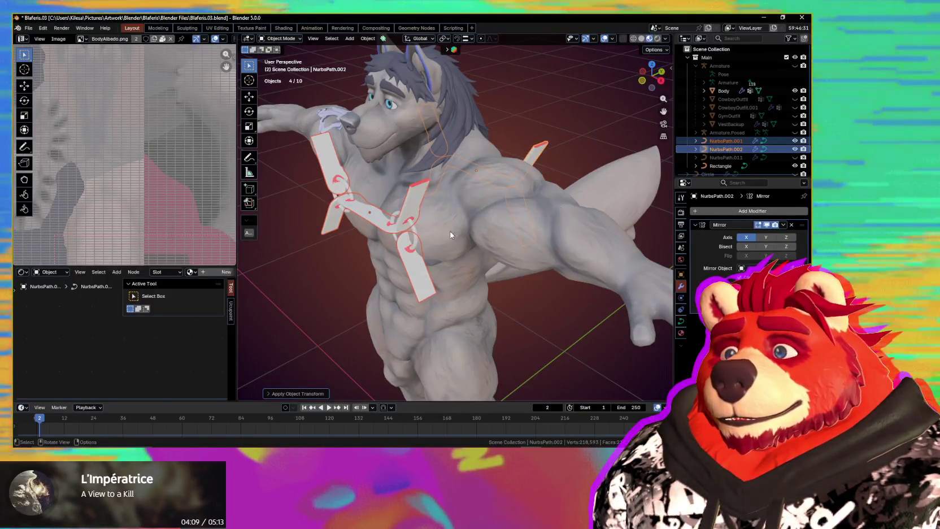
{"action": "middle_click_drag", "start_coordinate": [561, 206], "coordinate": [504, 222]}
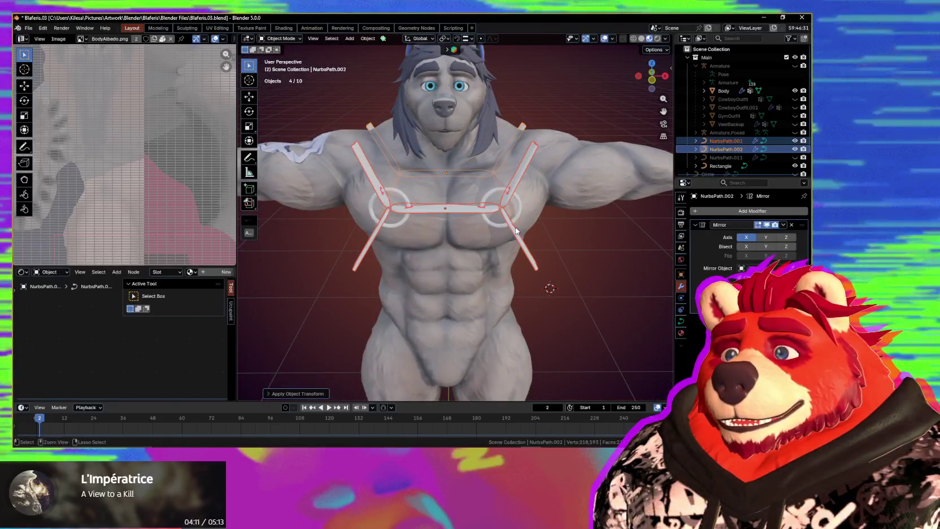
{"action": "key", "text": "ctrl+z"}
{"action": "mouse_move", "coordinate": [516, 231]}
{"action": "middle_mouse_down"}
{"action": "mouse_move", "coordinate": [451, 230]}
{"action": "mouse_move", "coordinate": [501, 200]}
{"action": "middle_mouse_up"}
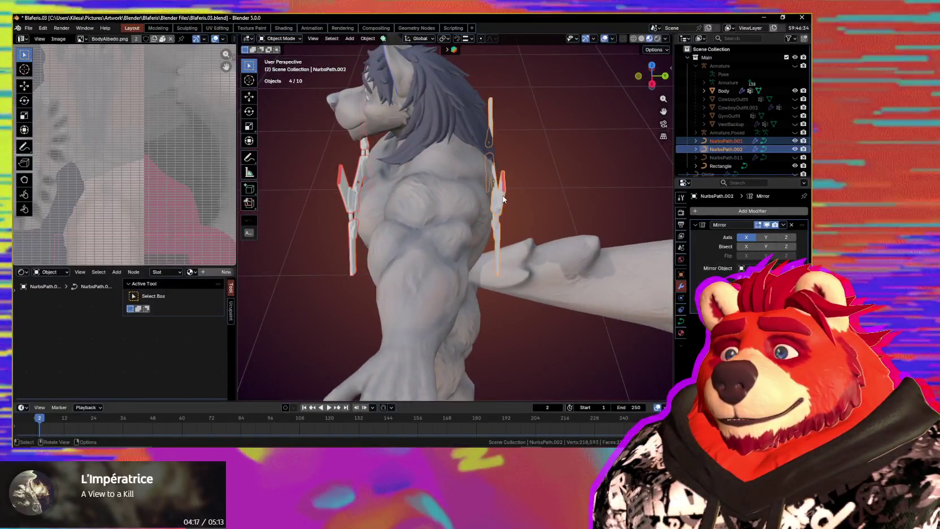
Step: Make the left strap curve active and step back and forward through the undo history
{"action": "left_click", "coordinate": [342, 190], "text": "shift"}
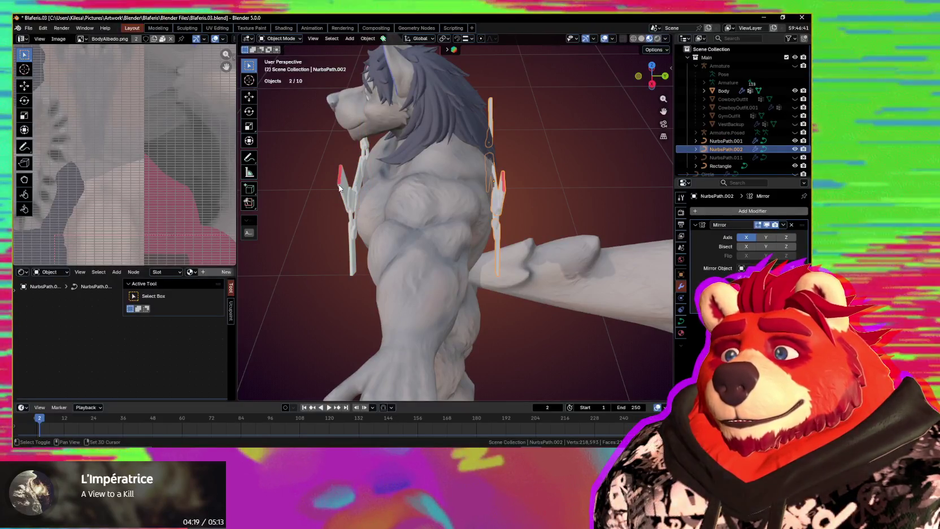
{"action": "mouse_move", "coordinate": [342, 190]}
{"action": "middle_mouse_down"}
{"action": "mouse_move", "coordinate": [362, 193]}
{"action": "mouse_move", "coordinate": [377, 277]}
{"action": "middle_mouse_up"}
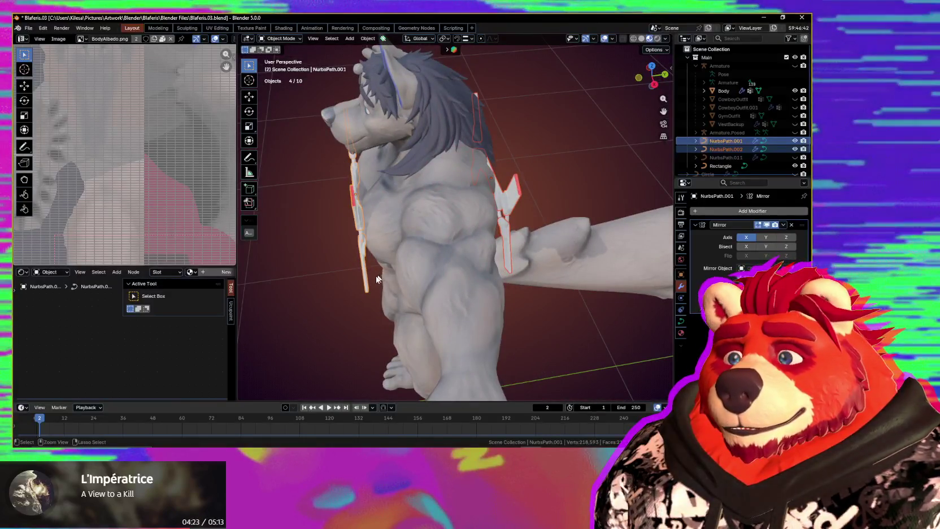
{"action": "mouse_move", "coordinate": [403, 281]}
{"action": "middle_mouse_down"}
{"action": "mouse_move", "coordinate": [411, 267]}
{"action": "mouse_move", "coordinate": [400, 266]}
{"action": "middle_mouse_up"}
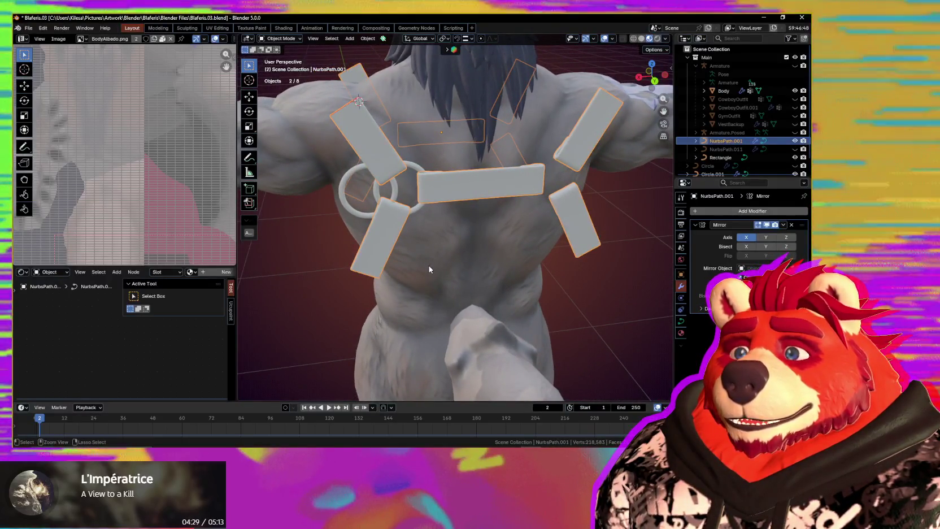
{"action": "key", "text": "ctrl+z"}
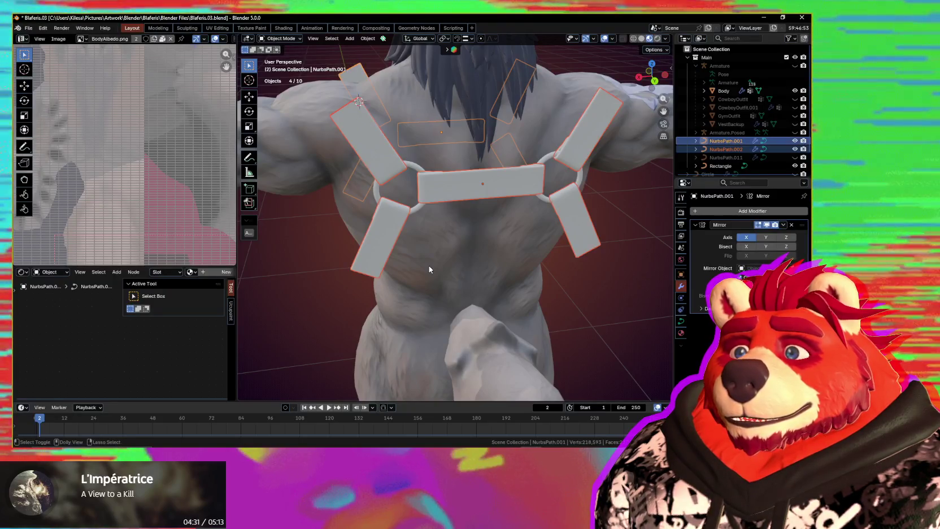
{"action": "key", "text": "ctrl+shift+z"}
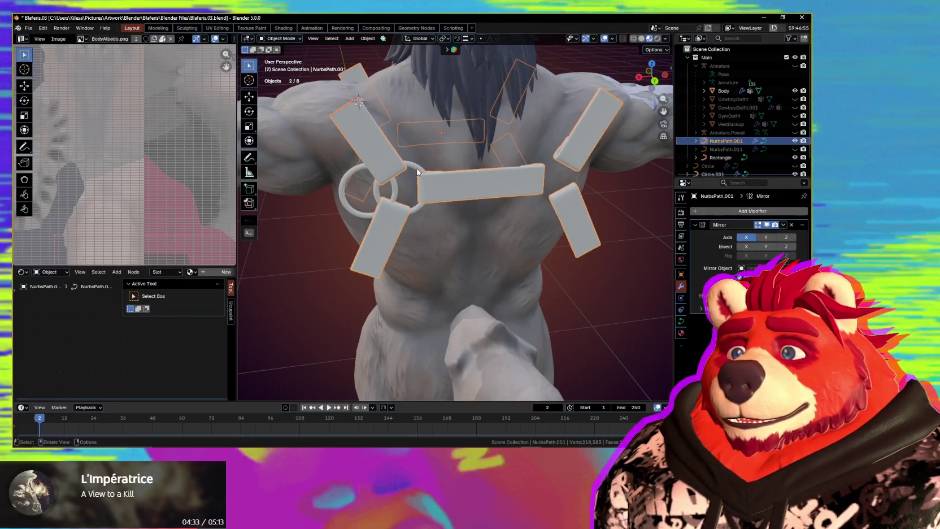
Step: Mirror the Circle.002 junction ring across NurbsPath.001, then edit NurbsPath.001's control points
{"action": "left_click", "coordinate": [422, 173]}
{"action": "mouse_move", "coordinate": [422, 173]}
{"action": "middle_mouse_down"}
{"action": "mouse_move", "coordinate": [585, 245]}
{"action": "mouse_move", "coordinate": [268, 269]}
{"action": "middle_mouse_up"}
{"action": "middle_click_drag", "start_coordinate": [346, 285], "coordinate": [496, 287]}
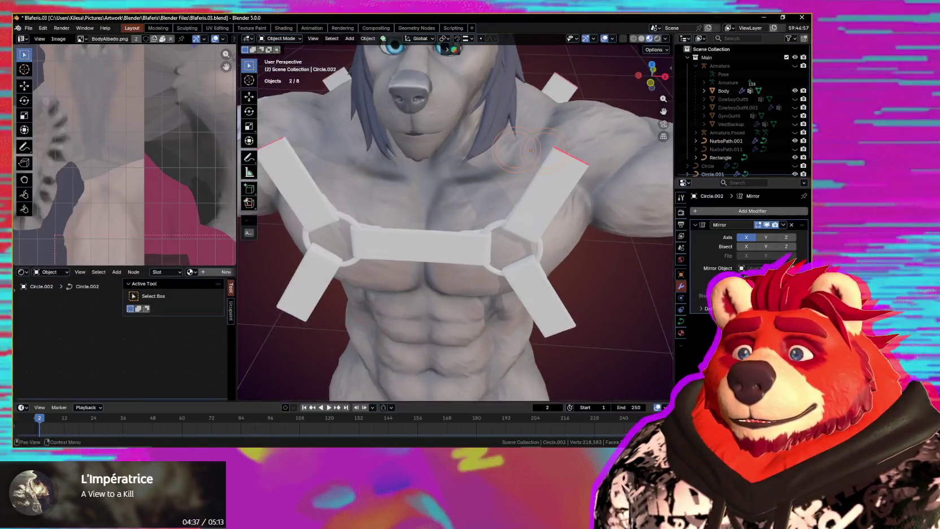
{"action": "left_click", "coordinate": [433, 241]}
{"action": "mouse_move", "coordinate": [590, 273]}
{"action": "middle_mouse_down"}
{"action": "mouse_move", "coordinate": [407, 264]}
{"action": "mouse_move", "coordinate": [482, 325]}
{"action": "middle_mouse_up"}
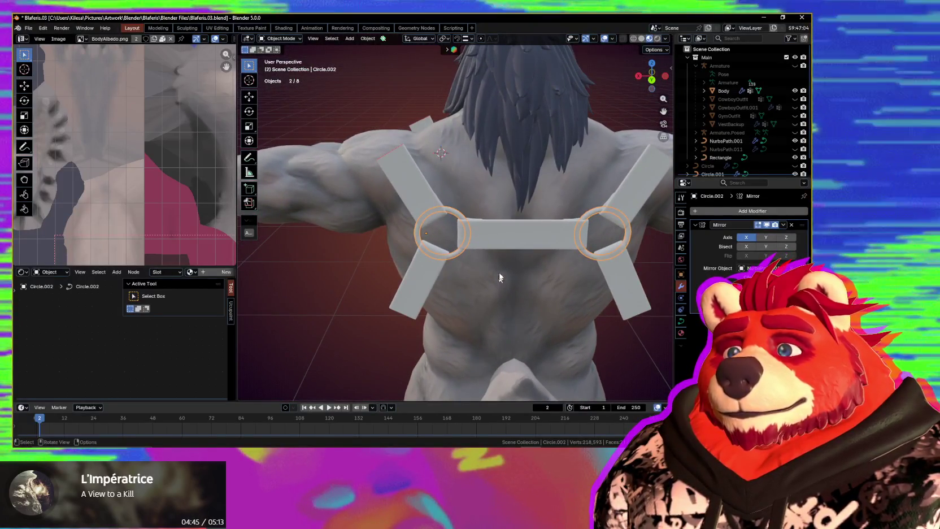
{"action": "left_click", "coordinate": [502, 238]}
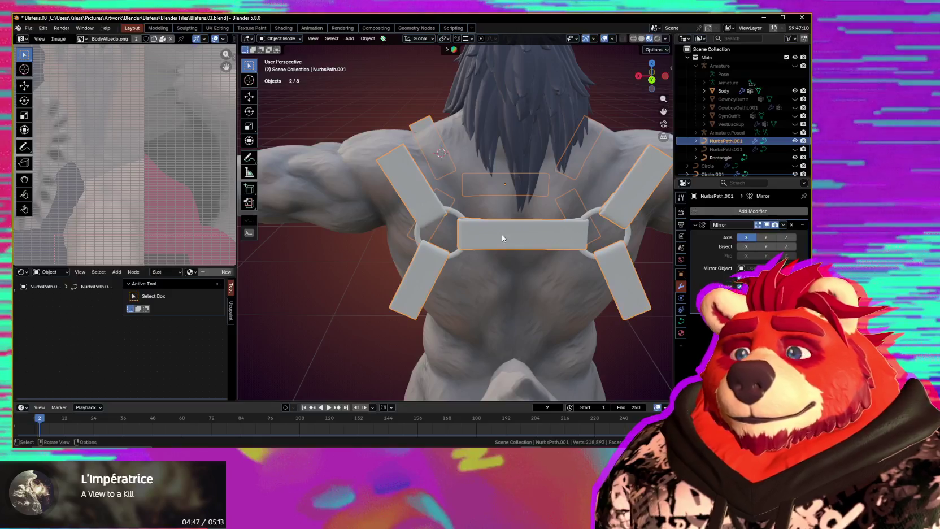
{"action": "key", "text": "Tab"}
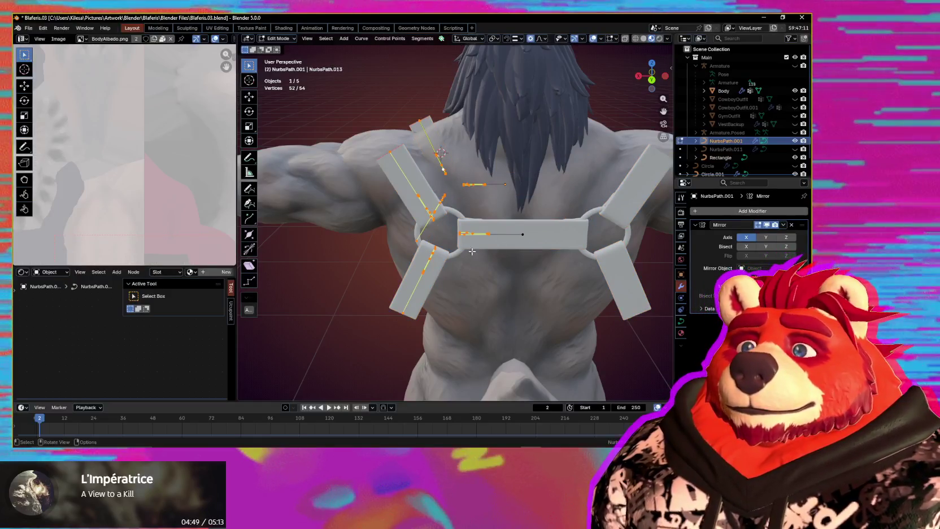
Step: Snap the 3D cursor to the centre of the Circle.002 junction ring
{"action": "mouse_move", "coordinate": [472, 249]}
{"action": "middle_mouse_down"}
{"action": "mouse_move", "coordinate": [448, 235]}
{"action": "mouse_move", "coordinate": [602, 260]}
{"action": "mouse_move", "coordinate": [625, 244]}
{"action": "mouse_move", "coordinate": [510, 265]}
{"action": "mouse_move", "coordinate": [451, 247]}
{"action": "mouse_move", "coordinate": [504, 249]}
{"action": "middle_mouse_up"}
{"action": "scroll", "coordinate": [448, 236], "scroll_direction": "up", "scroll_amount": 3}
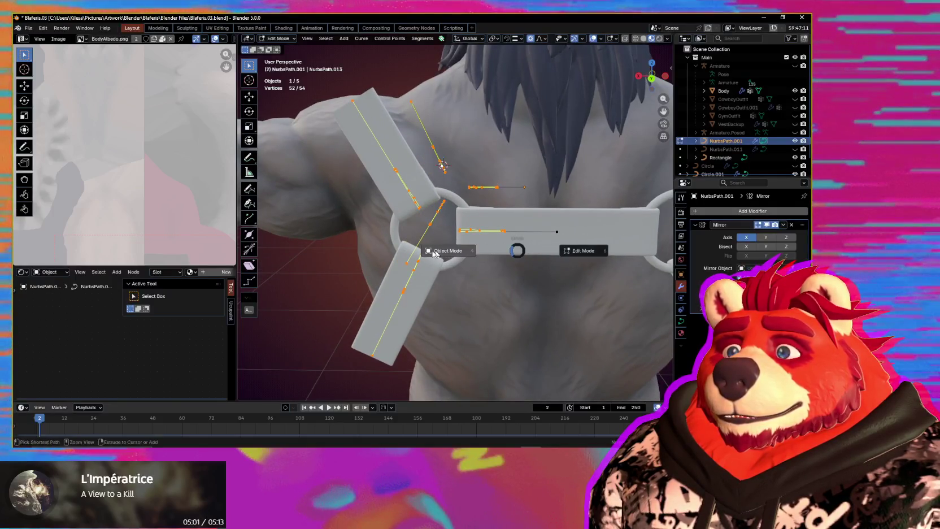
{"action": "key", "text": "Escape"}
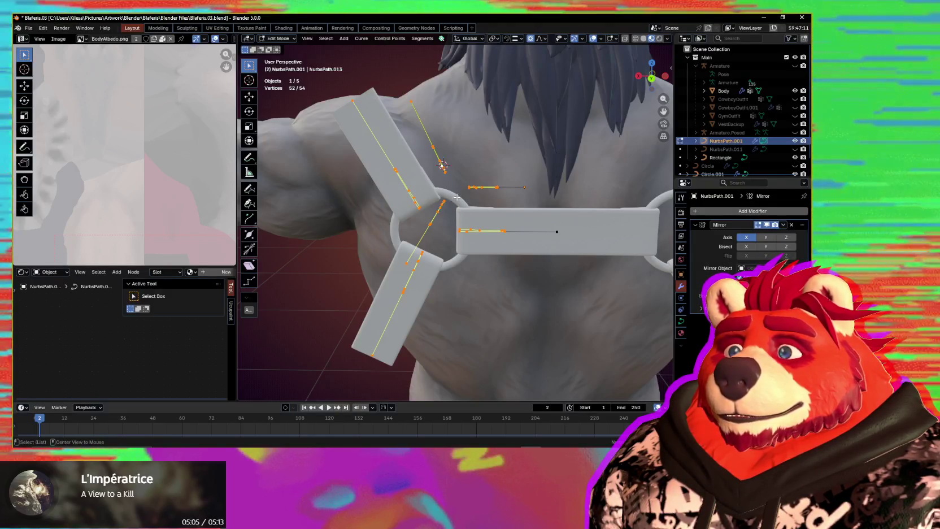
{"action": "left_click", "coordinate": [456, 197]}
{"action": "key", "text": "KP_Decimal"}
{"action": "key", "text": "shift+s"}
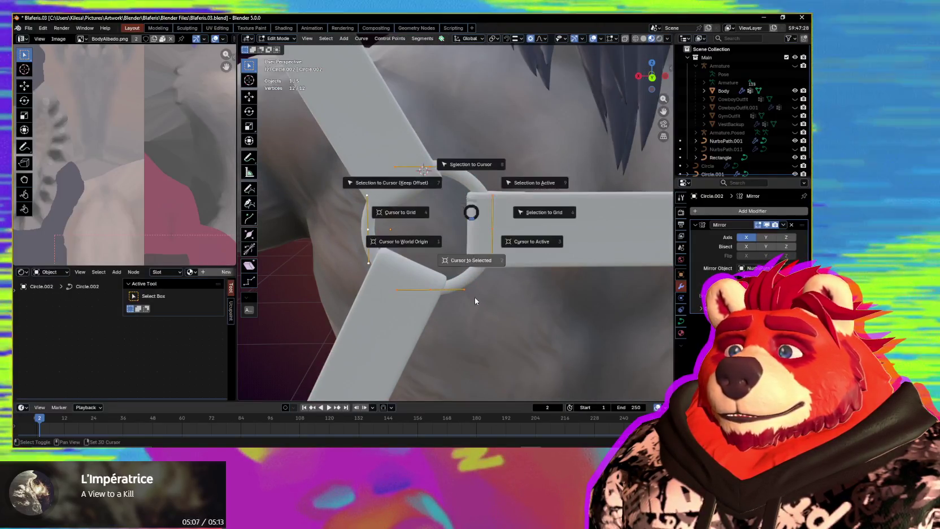
{"action": "left_click", "coordinate": [474, 301]}
{"action": "scroll", "coordinate": [461, 260], "scroll_direction": "down", "scroll_amount": 1}
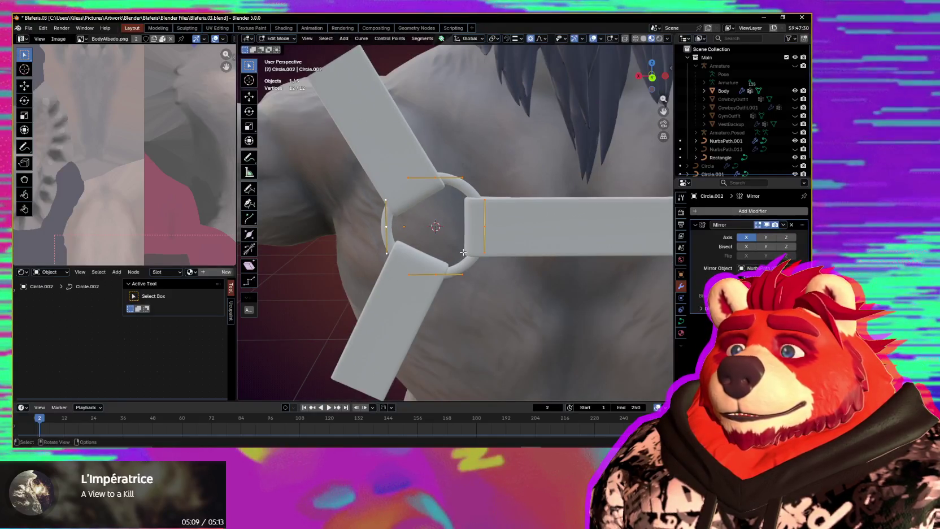
Step: Set the rotation pivot to the 3D cursor and return to the NurbsPath.001 strap points
{"action": "key", "text": "period"}
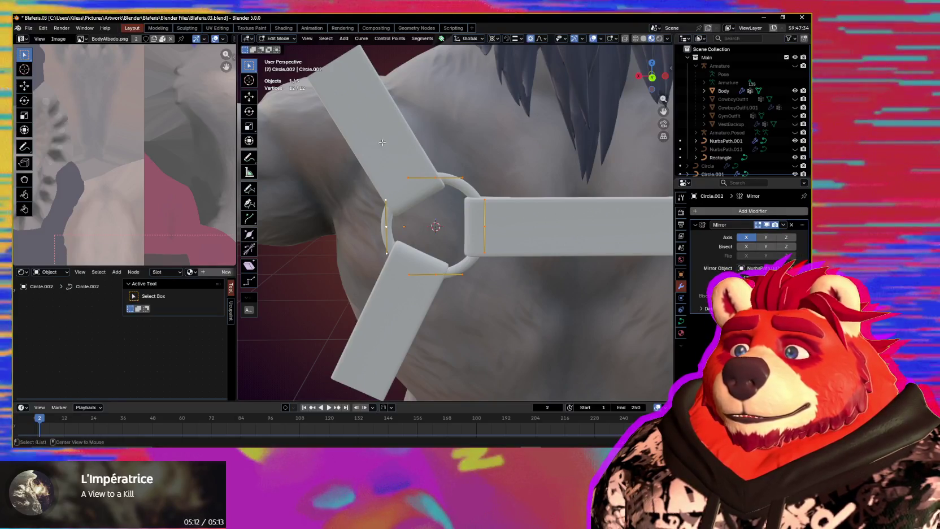
{"action": "key", "text": "alt+q"}
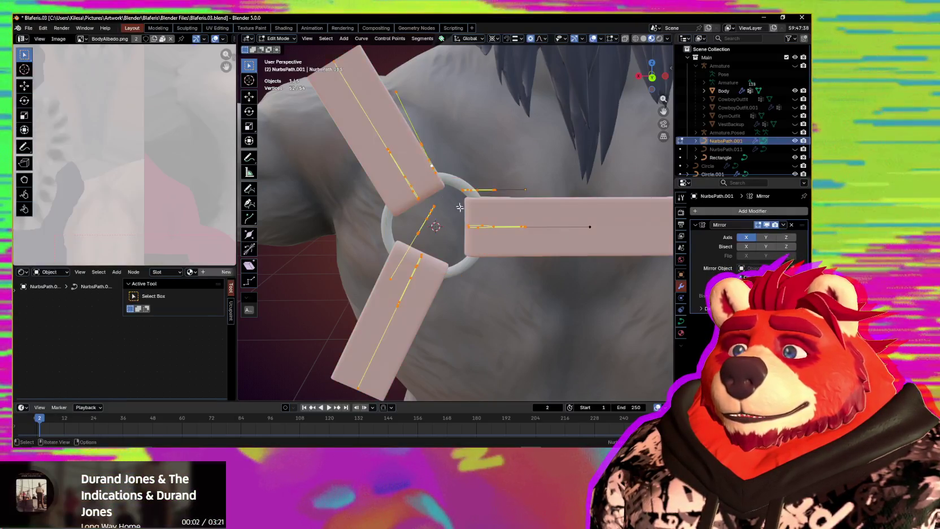
{"action": "mouse_move", "coordinate": [460, 207]}
{"action": "middle_mouse_down"}
{"action": "mouse_move", "coordinate": [430, 206]}
{"action": "mouse_move", "coordinate": [520, 194]}
{"action": "middle_mouse_up"}
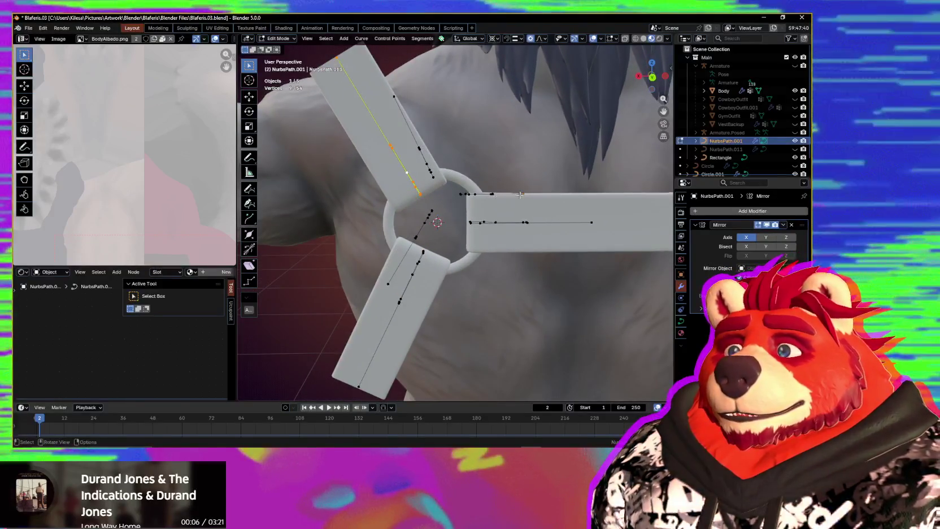
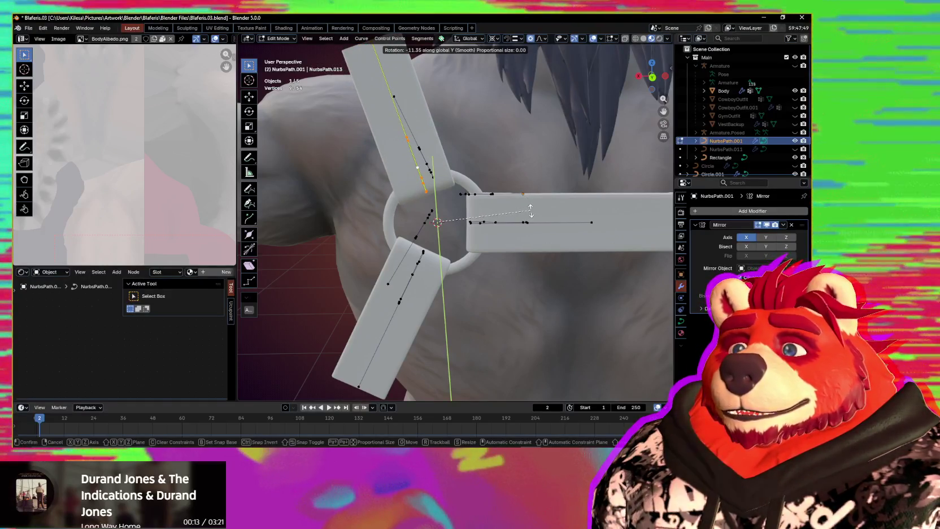
Step: Rotate the strap arms about global Y so they splay around the chest ring, then check the fit
{"action": "left_click", "coordinate": [531, 210]}
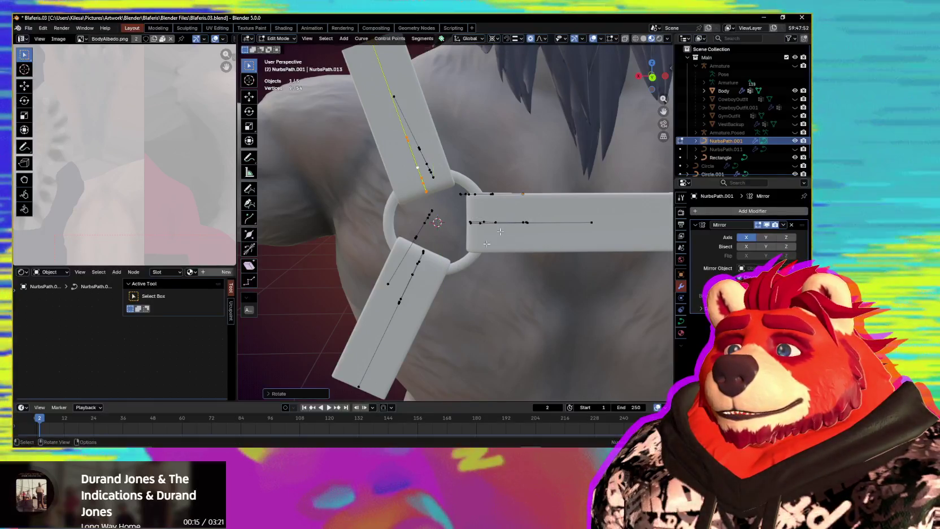
{"action": "key", "text": "r"}
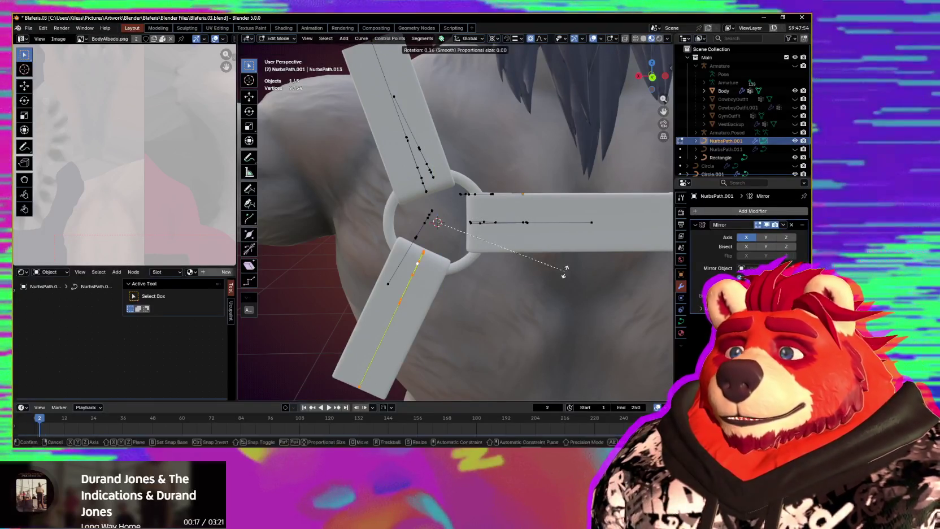
{"action": "key", "text": "y"}
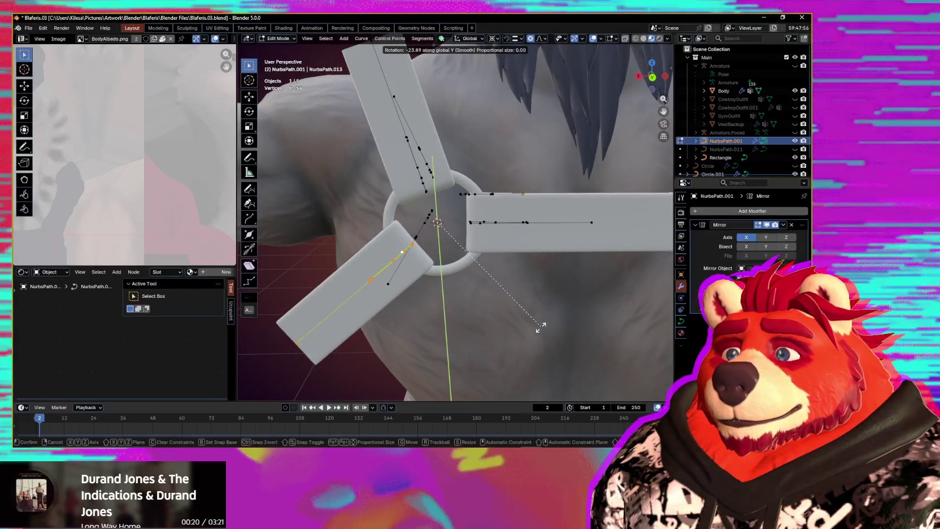
{"action": "left_click", "coordinate": [539, 326]}
{"action": "mouse_move", "coordinate": [539, 326]}
{"action": "middle_mouse_down"}
{"action": "mouse_move", "coordinate": [530, 293]}
{"action": "mouse_move", "coordinate": [503, 285]}
{"action": "mouse_move", "coordinate": [503, 294]}
{"action": "middle_mouse_up"}
{"action": "mouse_move", "coordinate": [489, 317]}
{"action": "middle_mouse_down"}
{"action": "mouse_move", "coordinate": [561, 299]}
{"action": "mouse_move", "coordinate": [597, 297]}
{"action": "mouse_move", "coordinate": [592, 306]}
{"action": "middle_mouse_up"}
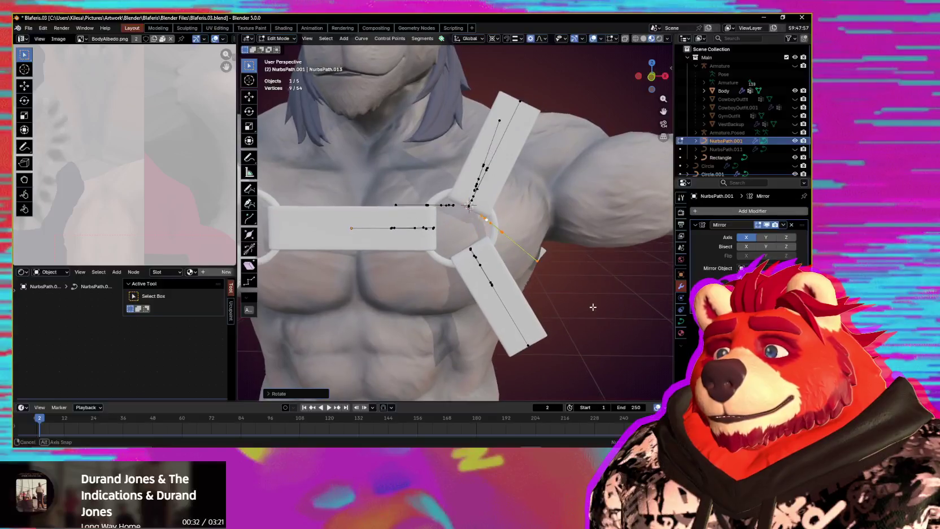
{"action": "middle_click_drag", "start_coordinate": [489, 232], "coordinate": [504, 235]}
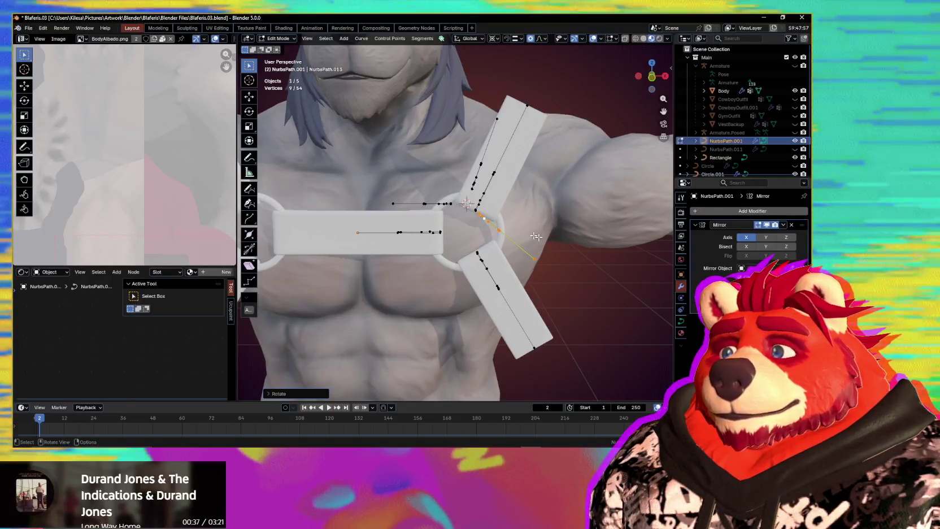
{"action": "mouse_move", "coordinate": [536, 243]}
{"action": "middle_mouse_down"}
{"action": "mouse_move", "coordinate": [513, 219]}
{"action": "mouse_move", "coordinate": [516, 205]}
{"action": "mouse_move", "coordinate": [549, 228]}
{"action": "middle_mouse_up"}
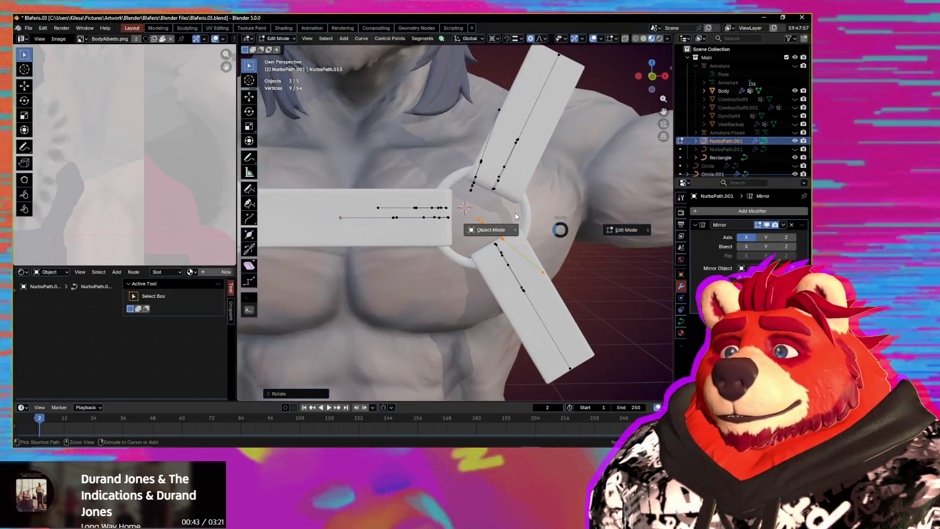
Step: Return to Object Mode and select the rings Circle.001 and Circle.002
{"action": "left_click", "coordinate": [515, 216]}
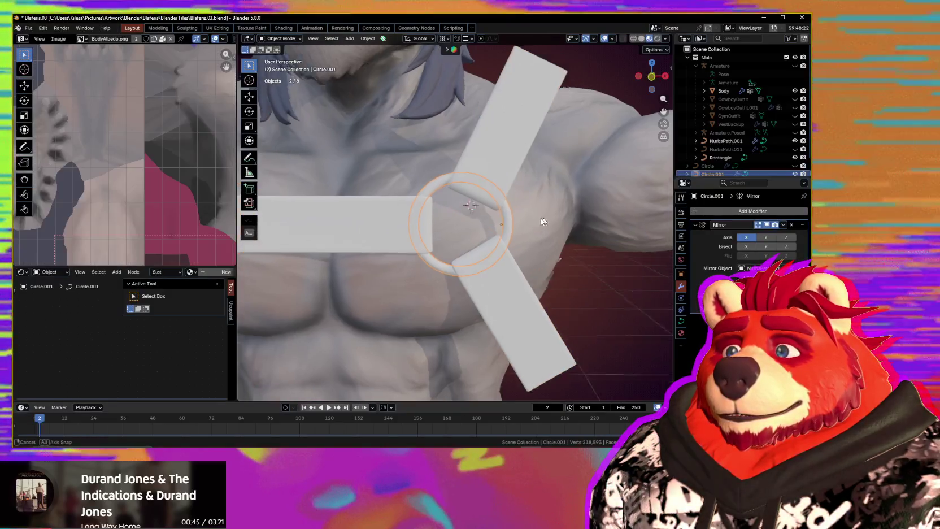
{"action": "middle_click_drag", "start_coordinate": [547, 218], "coordinate": [373, 235]}
{"action": "left_click", "coordinate": [490, 229]}
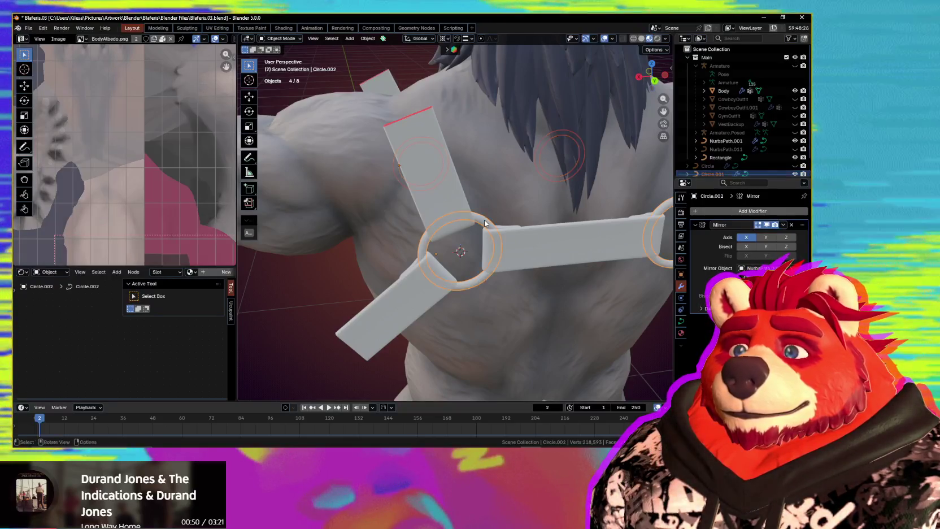
{"action": "left_click", "coordinate": [430, 289], "text": "shift"}
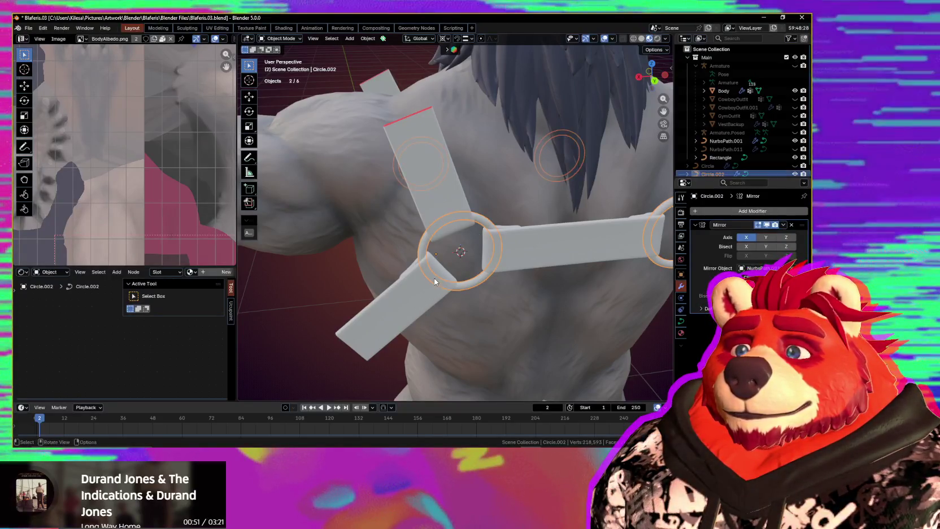
{"action": "middle_click_drag", "start_coordinate": [343, 258], "coordinate": [517, 251]}
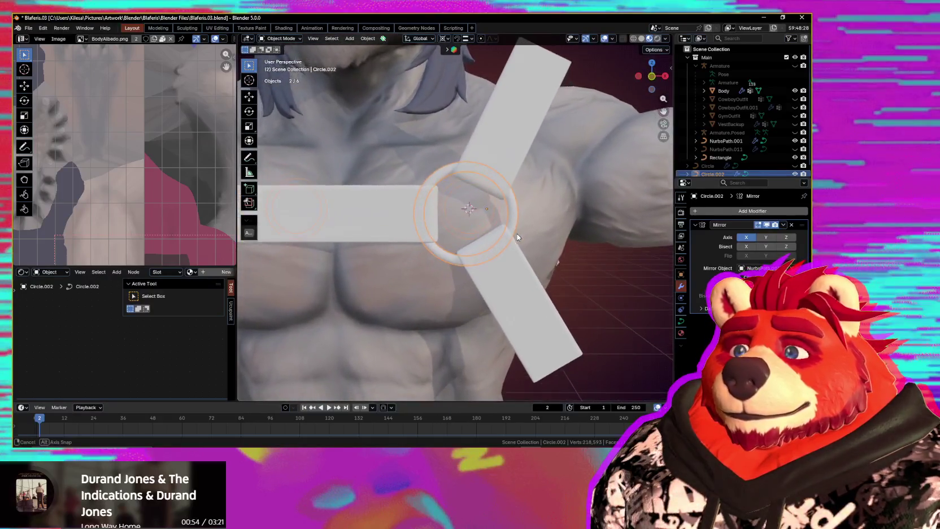
{"action": "scroll", "coordinate": [517, 248], "scroll_direction": "up", "scroll_amount": 2}
{"action": "scroll", "coordinate": [514, 257], "scroll_direction": "up", "scroll_amount": 3}
{"action": "scroll", "coordinate": [505, 266], "scroll_direction": "up", "scroll_amount": 1}
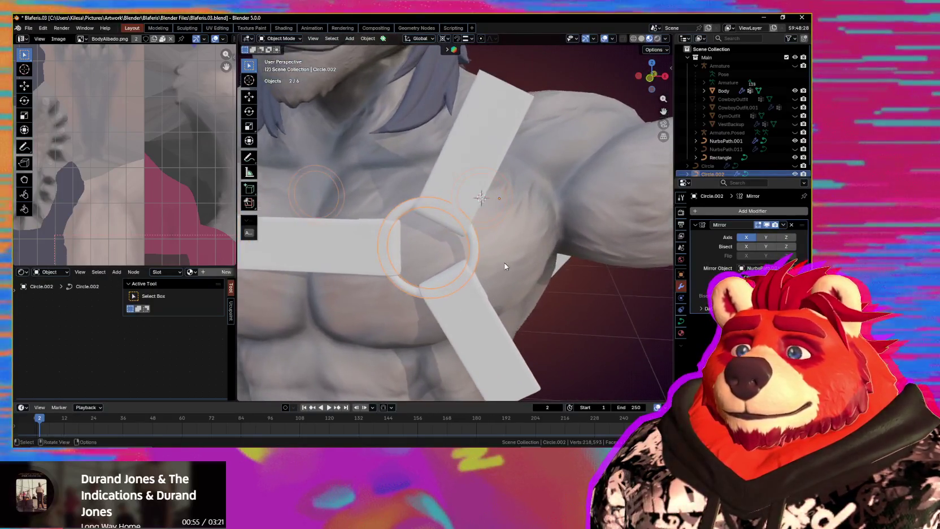
Step: Briefly edit the ring points, then return to Object Mode and add strap NurbsPath.001 to the selection
{"action": "key", "text": "Tab"}
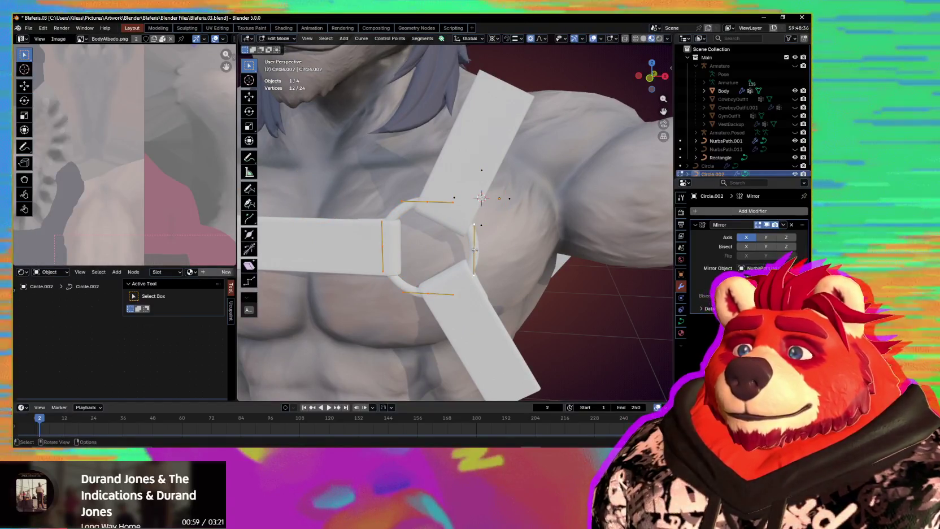
{"action": "middle_click_drag", "start_coordinate": [486, 282], "coordinate": [483, 322]}
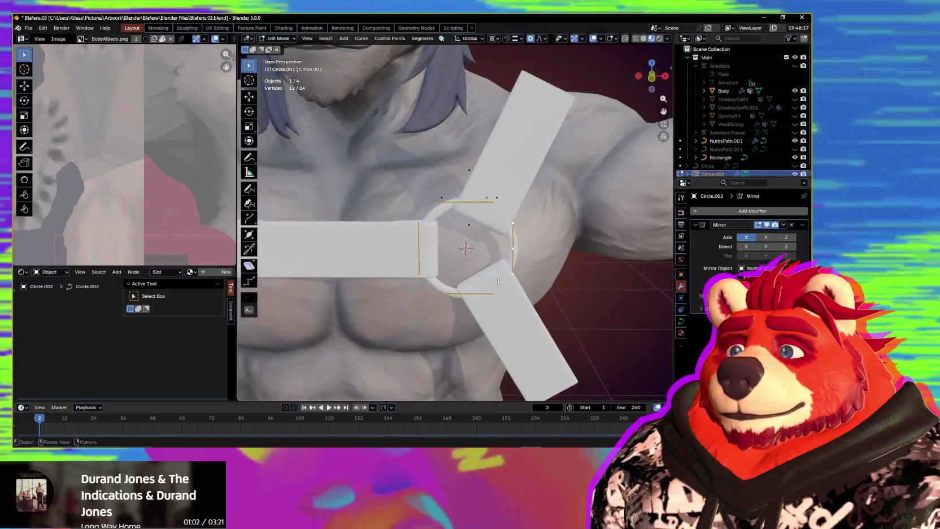
{"action": "key", "text": "ctrl+Tab"}
{"action": "left_click", "coordinate": [516, 325]}
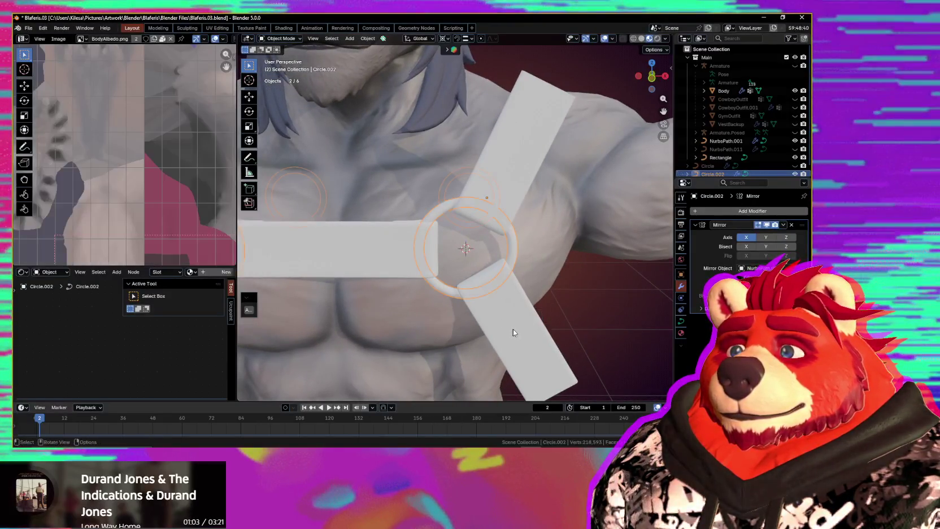
{"action": "left_click", "coordinate": [511, 331], "text": "shift"}
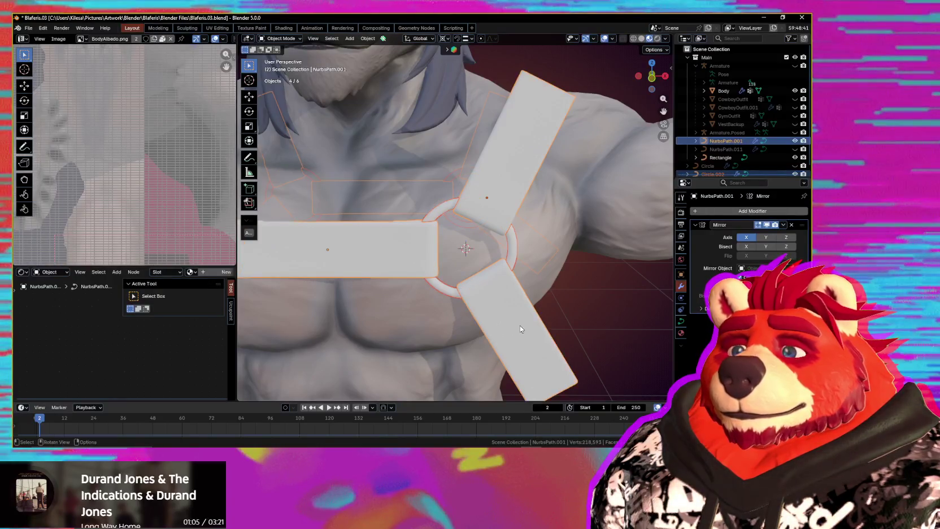
{"action": "key", "text": "Tab"}
Step: Rotate a lower-arm control point about global Y so the arm angles toward the side
{"action": "middle_click_drag", "start_coordinate": [512, 319], "coordinate": [501, 273]}
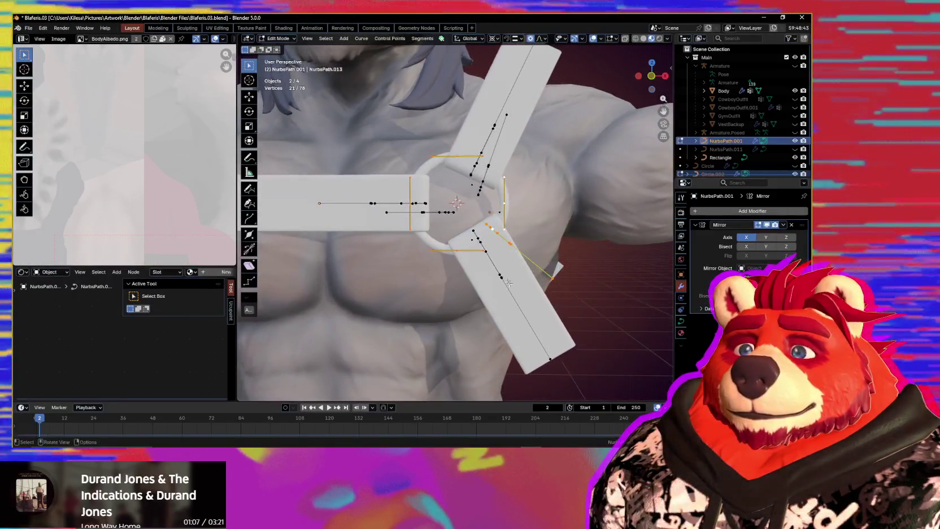
{"action": "left_click", "coordinate": [501, 276]}
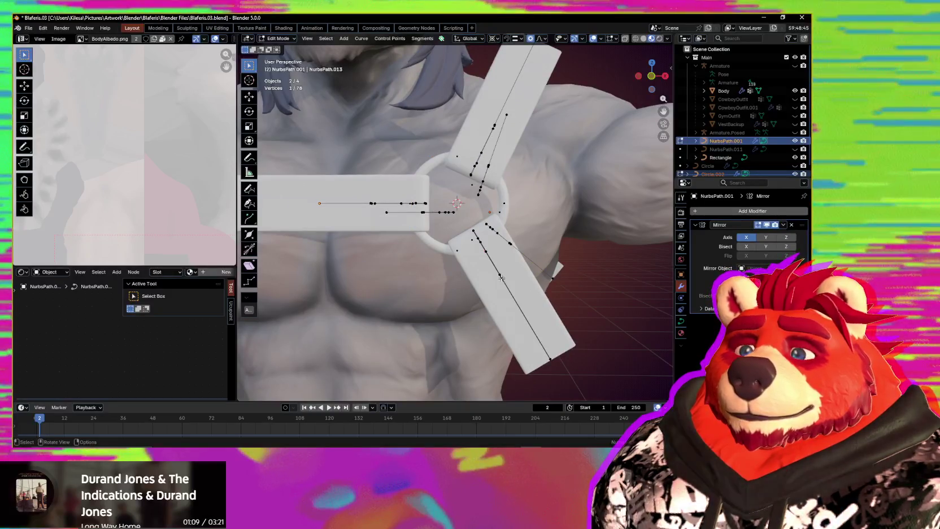
{"action": "middle_click_drag", "start_coordinate": [533, 282], "coordinate": [535, 286]}
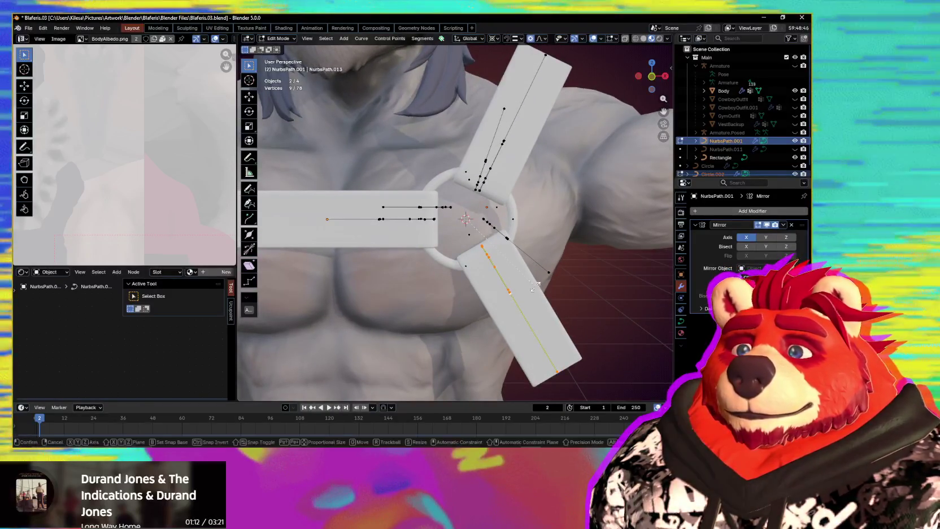
{"action": "key", "text": "y"}
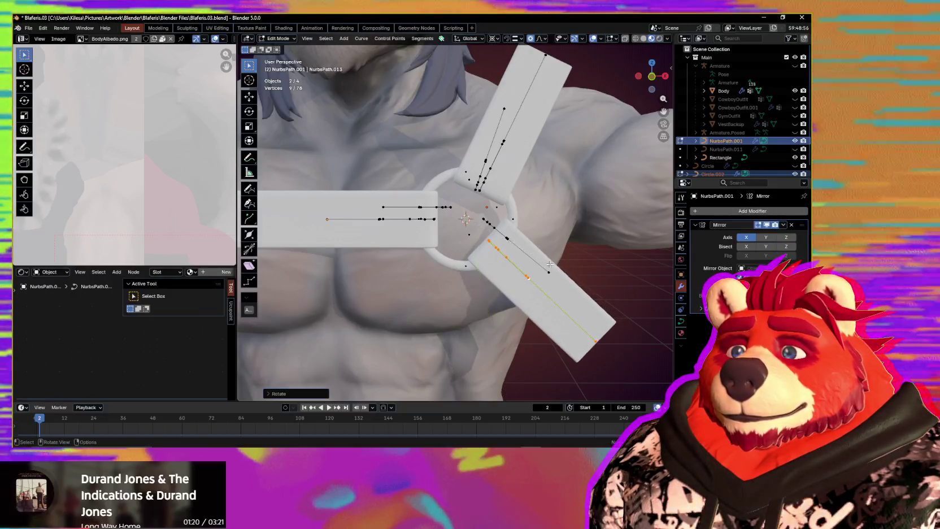
{"action": "left_click", "coordinate": [551, 261]}
{"action": "mouse_move", "coordinate": [551, 261]}
{"action": "middle_mouse_down"}
{"action": "mouse_move", "coordinate": [537, 276]}
{"action": "mouse_move", "coordinate": [606, 277]}
{"action": "mouse_move", "coordinate": [531, 279]}
{"action": "mouse_move", "coordinate": [528, 263]}
{"action": "mouse_move", "coordinate": [539, 270]}
{"action": "middle_mouse_up"}
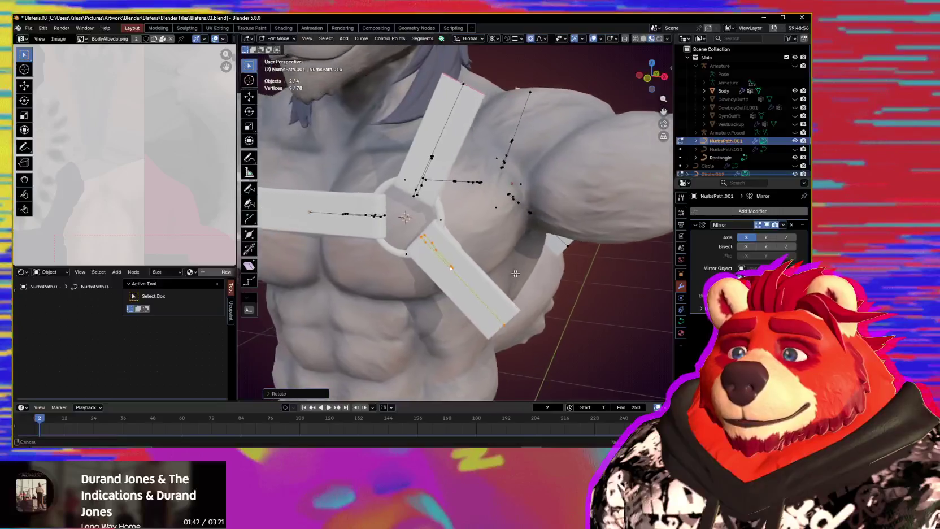
{"action": "scroll", "coordinate": [516, 273], "scroll_direction": "up", "scroll_amount": 1}
{"action": "scroll", "coordinate": [481, 237], "scroll_direction": "up", "scroll_amount": 1}
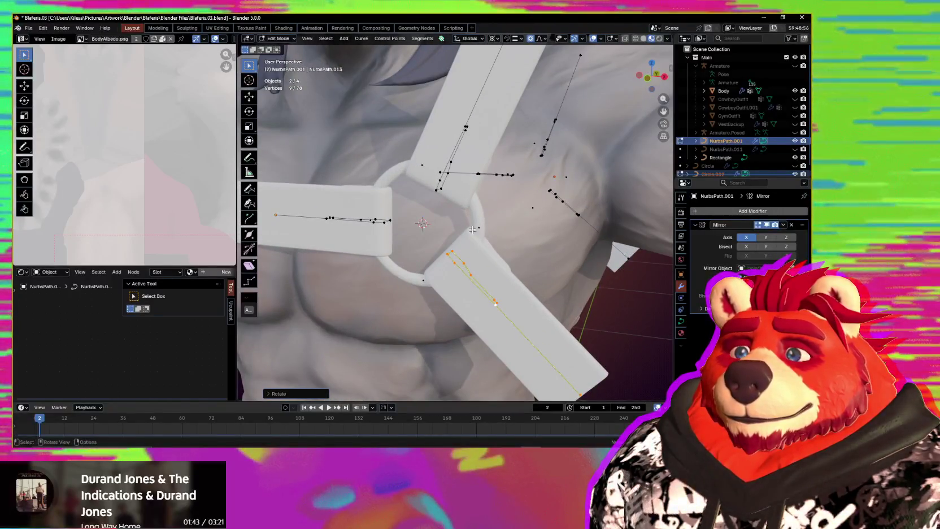
{"action": "mouse_move", "coordinate": [472, 239]}
{"action": "middle_mouse_down"}
{"action": "mouse_move", "coordinate": [419, 225]}
{"action": "mouse_move", "coordinate": [438, 249]}
{"action": "mouse_move", "coordinate": [424, 259]}
{"action": "middle_mouse_up"}
{"action": "scroll", "coordinate": [429, 240], "scroll_direction": "down", "scroll_amount": 3}
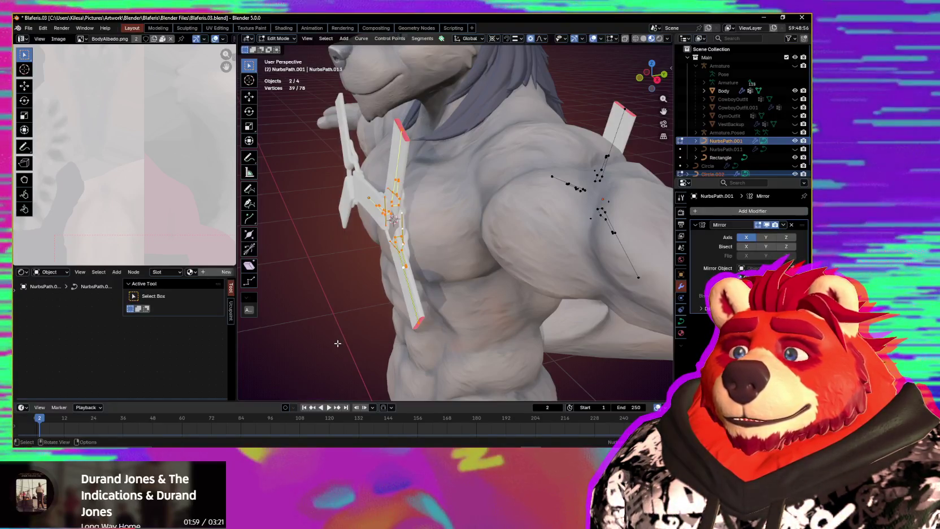
{"action": "middle_click_drag", "start_coordinate": [424, 332], "coordinate": [439, 331]}
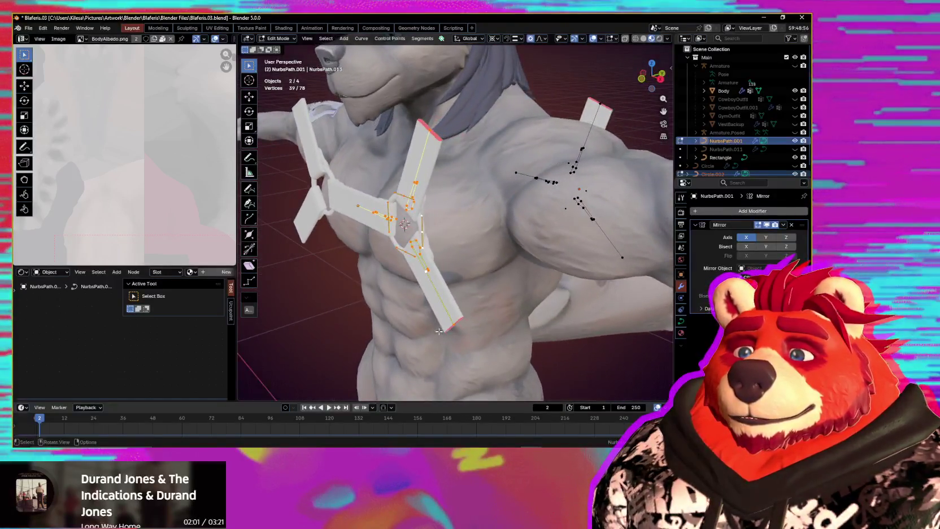
Step: Separate the selected points into NurbsPath.002 and tilt it with ring Circle.001 about X
{"action": "key", "text": "p"}
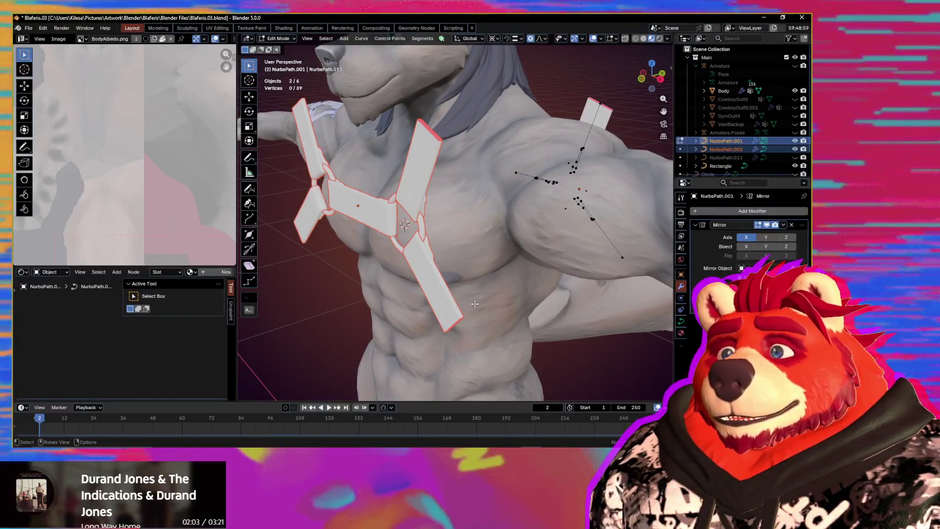
{"action": "key", "text": "Tab"}
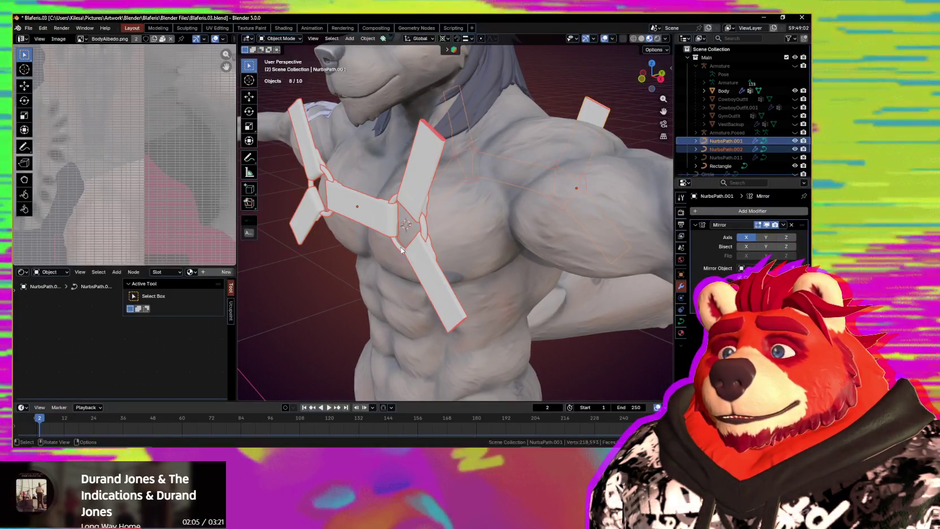
{"action": "left_click", "coordinate": [422, 223]}
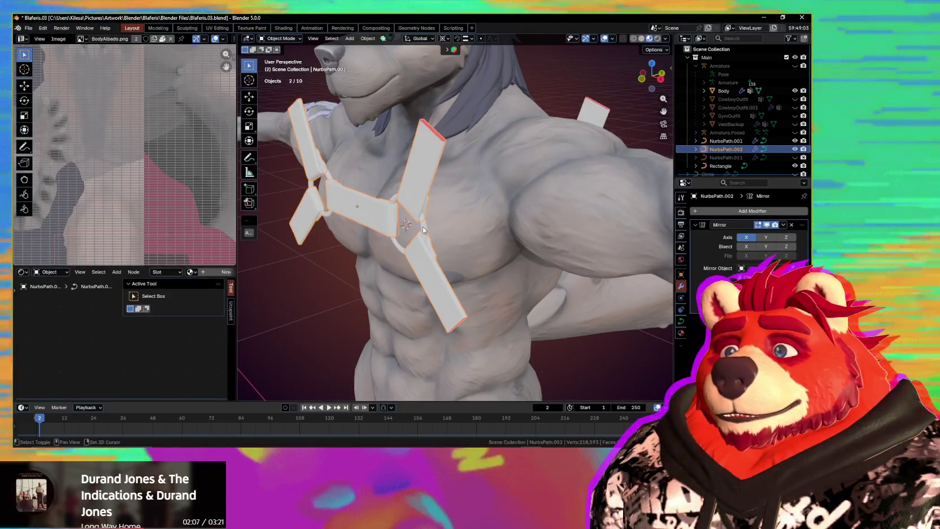
{"action": "left_click", "coordinate": [423, 219], "text": "shift"}
{"action": "mouse_move", "coordinate": [423, 219]}
{"action": "middle_mouse_down"}
{"action": "mouse_move", "coordinate": [403, 226]}
{"action": "mouse_move", "coordinate": [436, 226]}
{"action": "middle_mouse_up"}
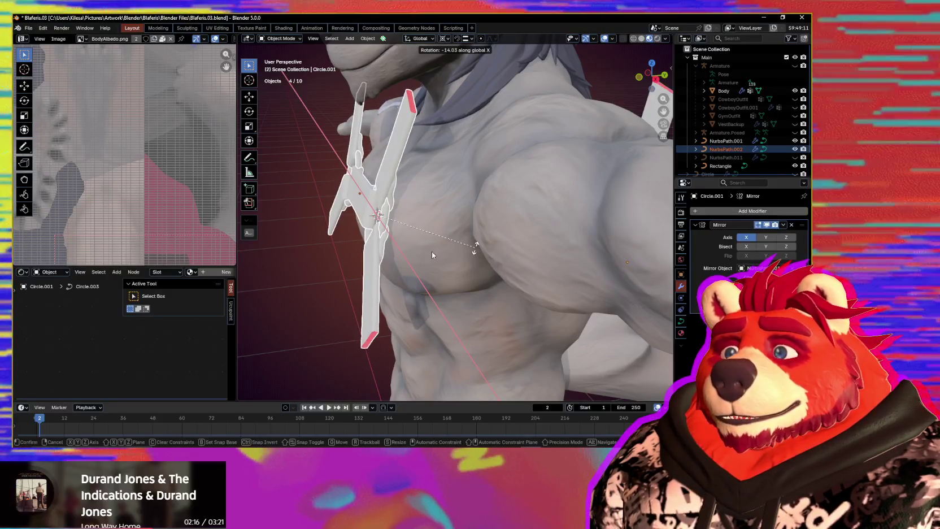
{"action": "left_click", "coordinate": [475, 247]}
Step: Try a further rotation of the strap and ring, cancel it, and select strap NurbsPath.001
{"action": "mouse_move", "coordinate": [473, 250]}
{"action": "middle_mouse_down"}
{"action": "mouse_move", "coordinate": [459, 255]}
{"action": "mouse_move", "coordinate": [533, 258]}
{"action": "mouse_move", "coordinate": [558, 206]}
{"action": "mouse_move", "coordinate": [544, 191]}
{"action": "mouse_move", "coordinate": [516, 201]}
{"action": "mouse_move", "coordinate": [555, 279]}
{"action": "mouse_move", "coordinate": [572, 279]}
{"action": "mouse_move", "coordinate": [487, 270]}
{"action": "mouse_move", "coordinate": [483, 287]}
{"action": "mouse_move", "coordinate": [452, 261]}
{"action": "mouse_move", "coordinate": [422, 272]}
{"action": "mouse_move", "coordinate": [403, 267]}
{"action": "mouse_move", "coordinate": [410, 257]}
{"action": "middle_mouse_up"}
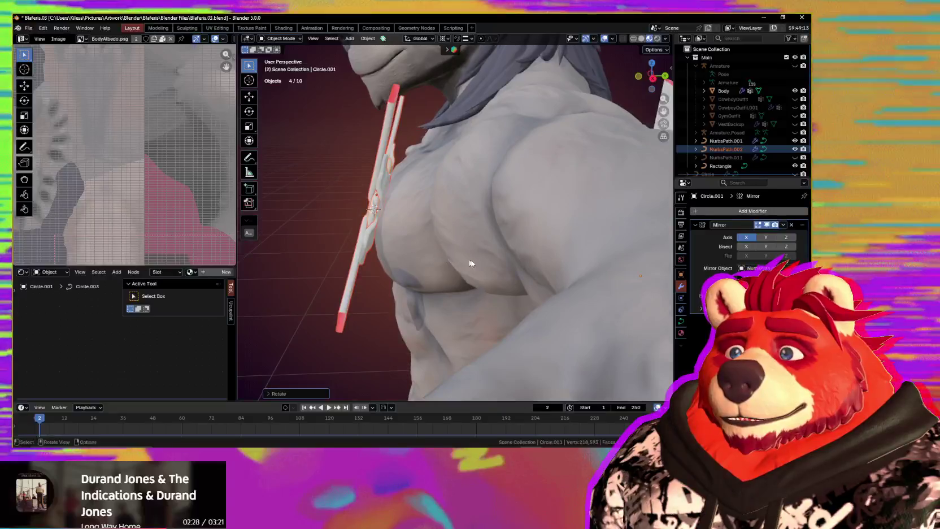
{"action": "middle_click_drag", "start_coordinate": [471, 262], "coordinate": [497, 262]}
{"action": "key", "text": "r"}
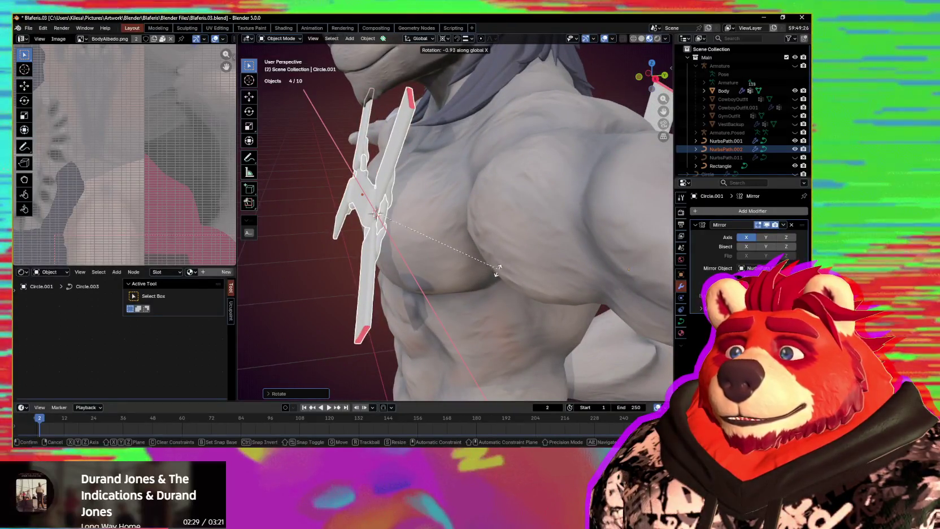
{"action": "right_click", "coordinate": [504, 268]}
{"action": "mouse_move", "coordinate": [504, 267]}
{"action": "middle_mouse_down"}
{"action": "mouse_move", "coordinate": [486, 272]}
{"action": "mouse_move", "coordinate": [547, 276]}
{"action": "mouse_move", "coordinate": [398, 273]}
{"action": "mouse_move", "coordinate": [398, 291]}
{"action": "mouse_move", "coordinate": [425, 288]}
{"action": "mouse_move", "coordinate": [419, 302]}
{"action": "mouse_move", "coordinate": [477, 292]}
{"action": "mouse_move", "coordinate": [388, 211]}
{"action": "middle_mouse_up"}
{"action": "left_click", "coordinate": [453, 262]}
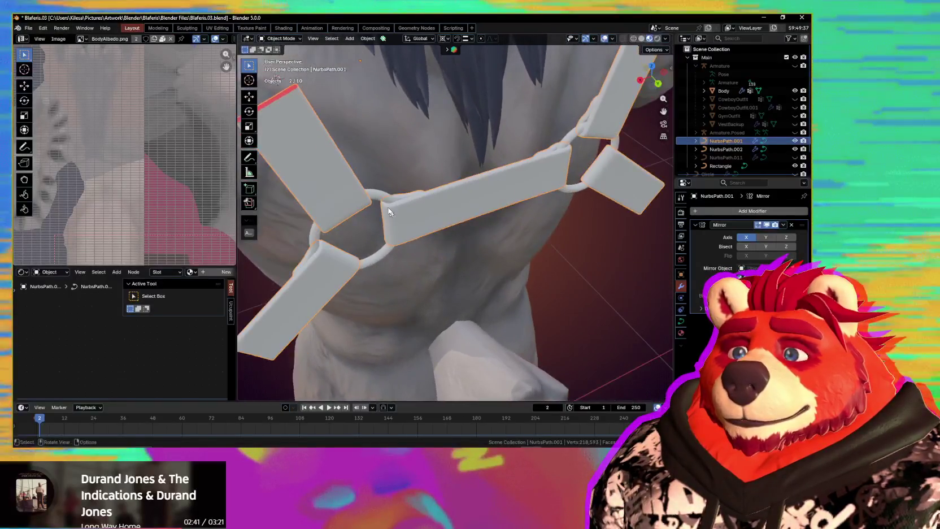
Step: Resize the points of the back ring Circle.002
{"action": "left_click", "coordinate": [379, 200]}
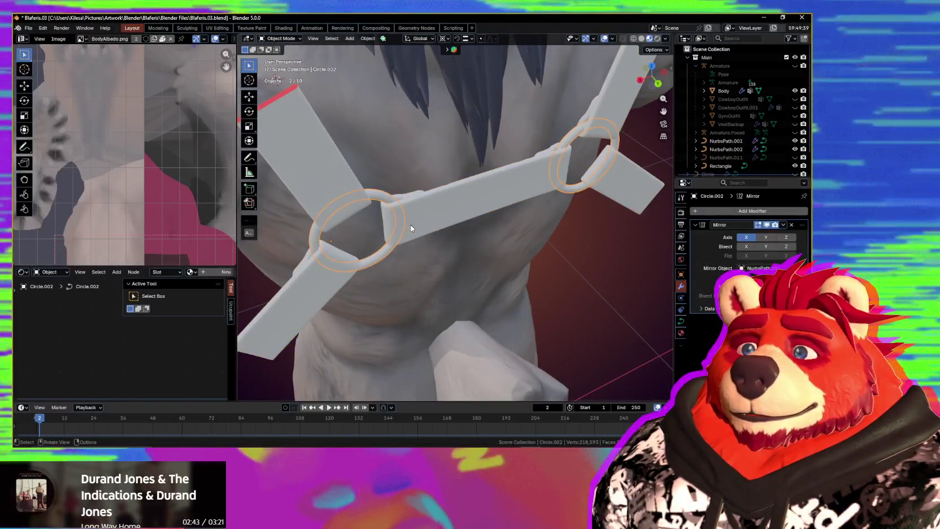
{"action": "key", "text": "Tab"}
{"action": "scroll", "coordinate": [403, 223], "scroll_direction": "up", "scroll_amount": 2}
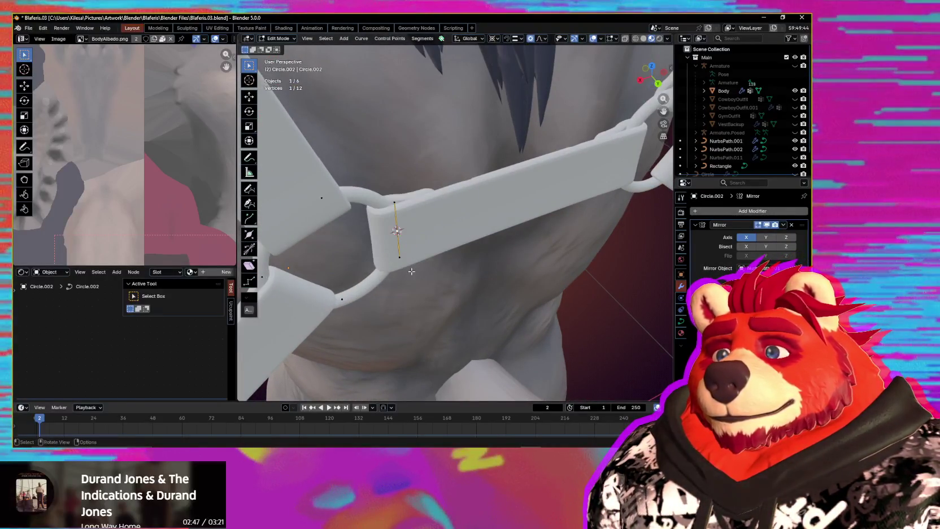
{"action": "mouse_move", "coordinate": [410, 265]}
{"action": "middle_mouse_down"}
{"action": "mouse_move", "coordinate": [473, 231]}
{"action": "mouse_move", "coordinate": [543, 250]}
{"action": "middle_mouse_up"}
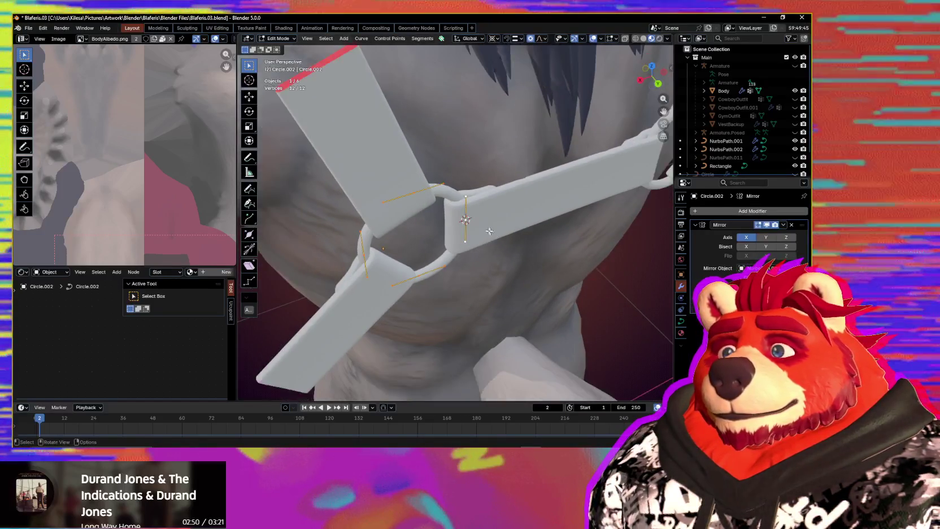
{"action": "key", "text": "s"}
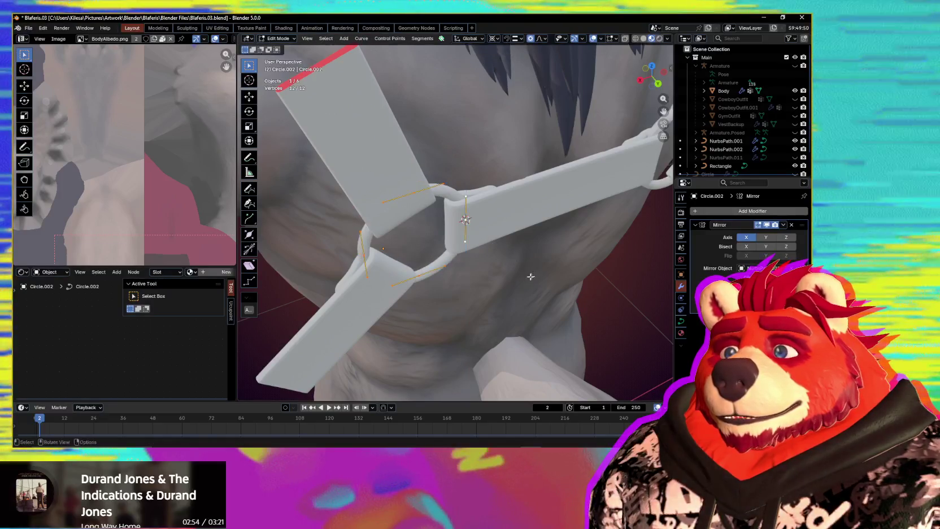
{"action": "middle_click_drag", "start_coordinate": [531, 276], "coordinate": [555, 287]}
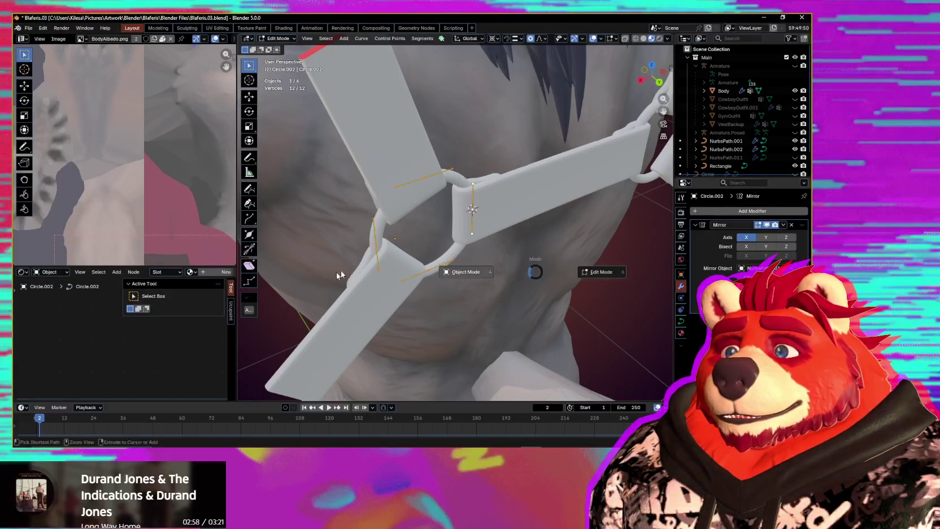
Step: Try rotating strap NurbsPath.001's points about global Z, then cancel and deselect them
{"action": "left_click", "coordinate": [411, 163]}
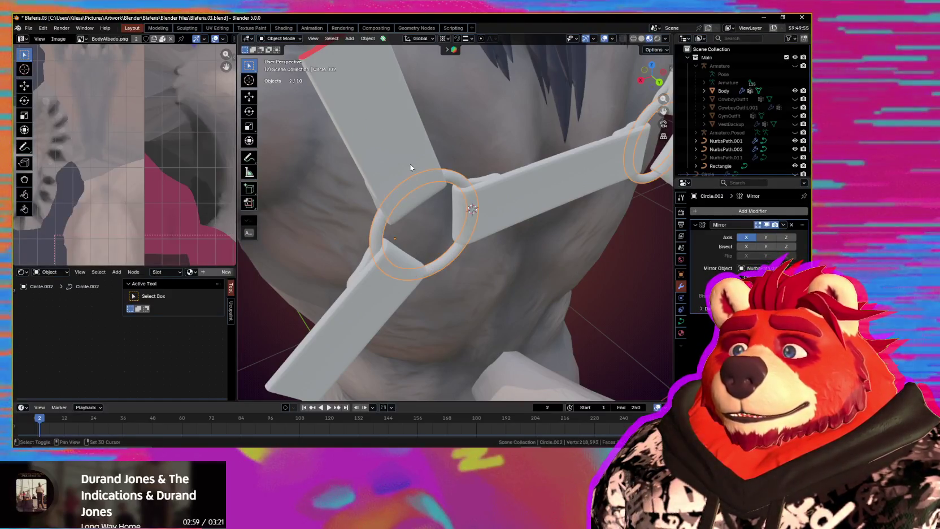
{"action": "left_click", "coordinate": [410, 167]}
{"action": "key", "text": "Tab"}
{"action": "mouse_move", "coordinate": [424, 237]}
{"action": "middle_mouse_down"}
{"action": "mouse_move", "coordinate": [444, 251]}
{"action": "mouse_move", "coordinate": [375, 167]}
{"action": "middle_mouse_up"}
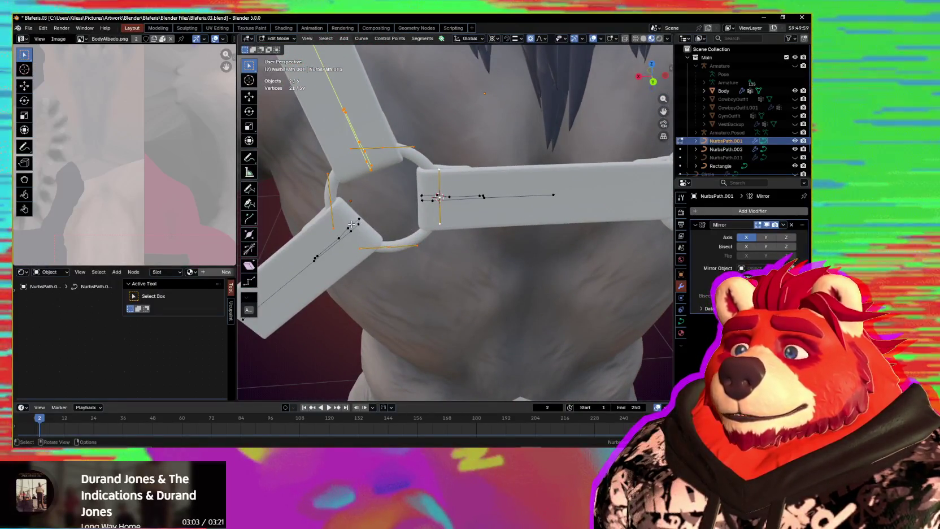
{"action": "middle_click_drag", "start_coordinate": [350, 232], "coordinate": [512, 257]}
{"action": "key", "text": "r"}
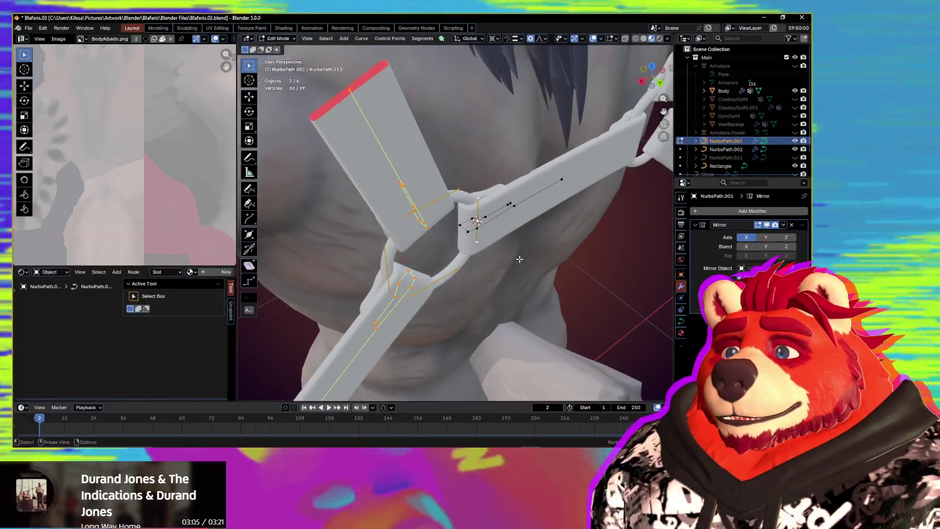
{"action": "key", "text": "z"}
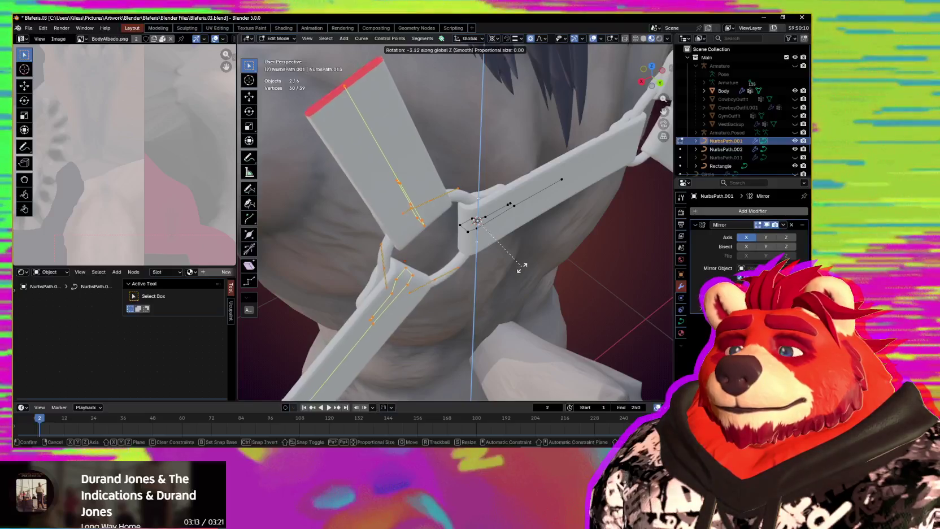
{"action": "right_click", "coordinate": [520, 277]}
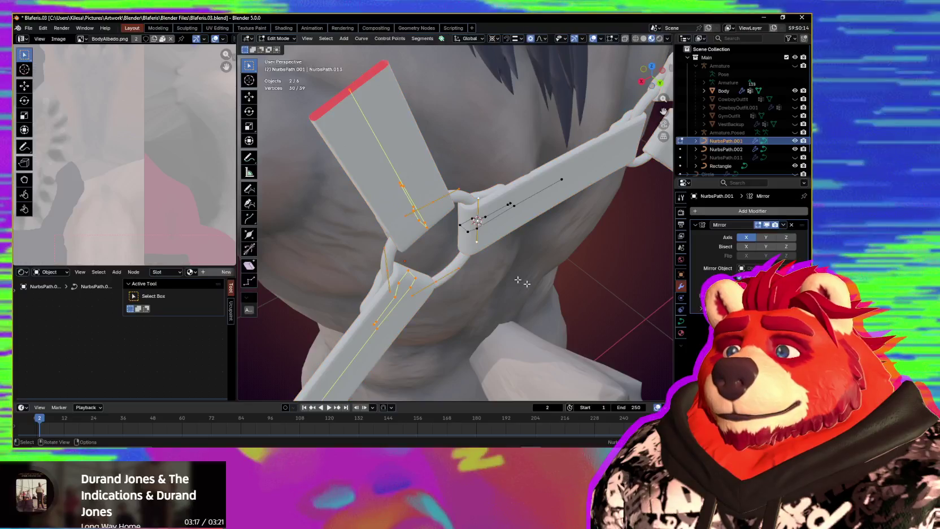
{"action": "left_click", "coordinate": [413, 283]}
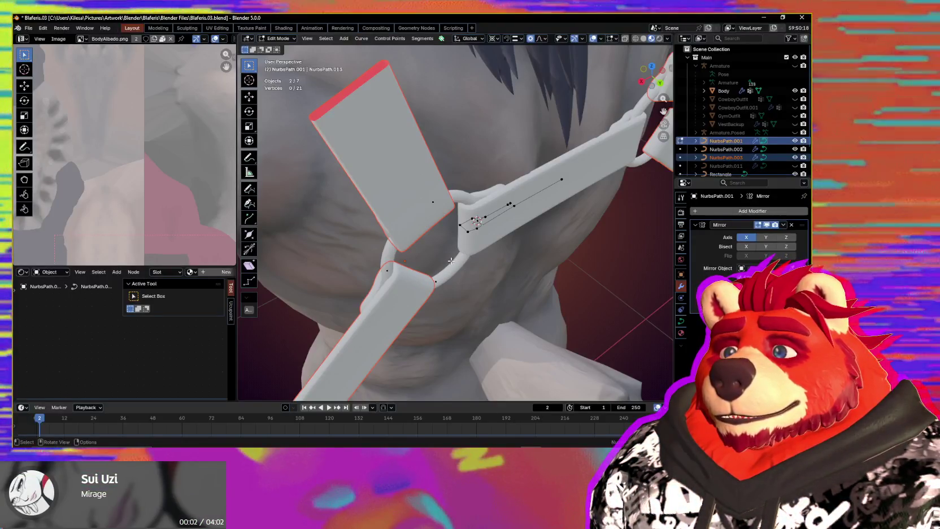
Step: Rotate the left back strap NurbsPath.003 about global Z so its ends meet the rings
{"action": "middle_click_drag", "start_coordinate": [489, 279], "coordinate": [481, 285]}
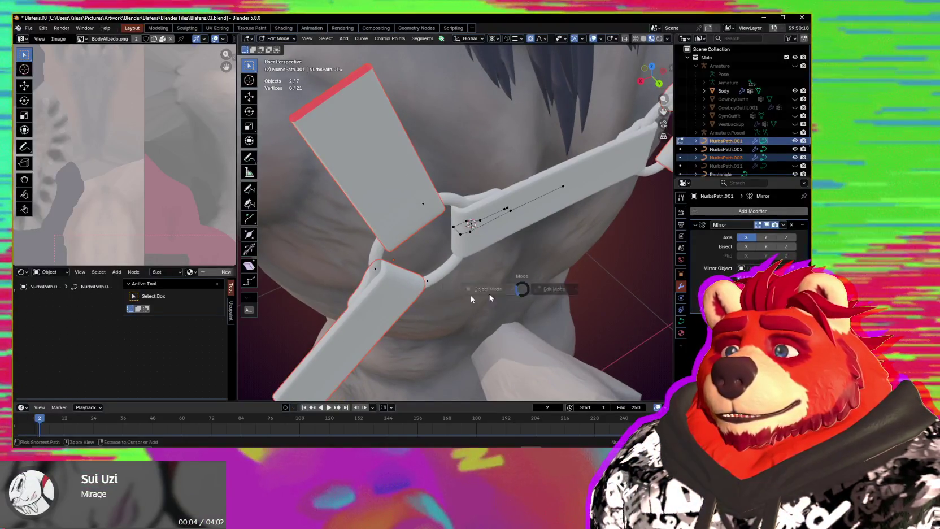
{"action": "left_click", "coordinate": [497, 247]}
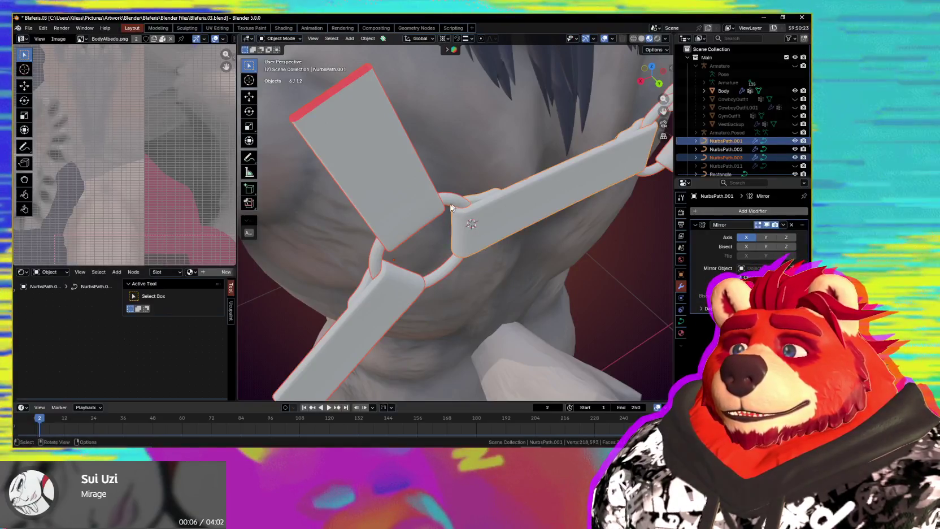
{"action": "left_click", "coordinate": [423, 215]}
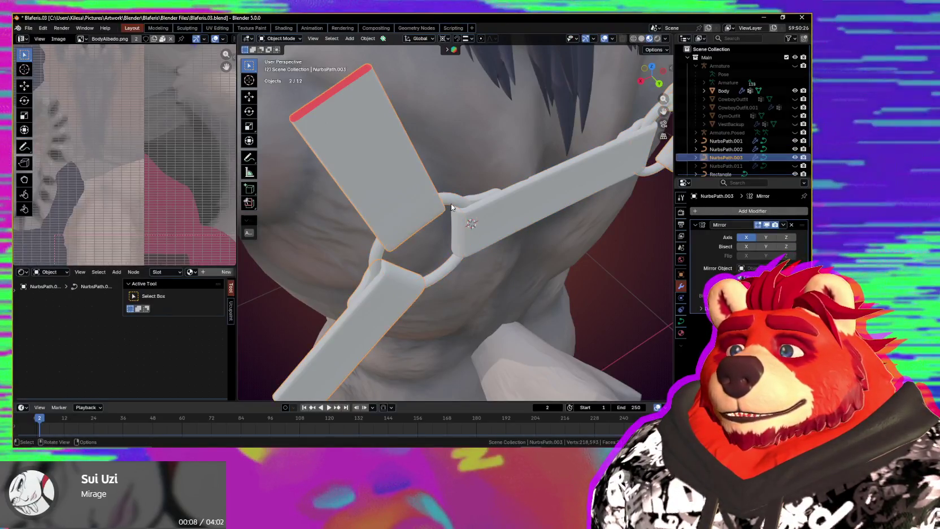
{"action": "mouse_move", "coordinate": [498, 228]}
{"action": "middle_mouse_down"}
{"action": "mouse_move", "coordinate": [516, 243]}
{"action": "mouse_move", "coordinate": [522, 267]}
{"action": "mouse_move", "coordinate": [556, 271]}
{"action": "middle_mouse_up"}
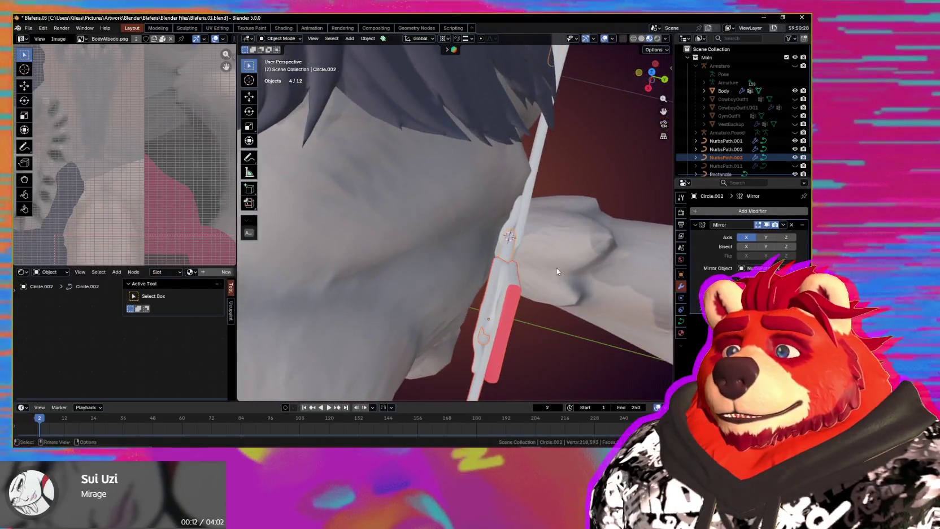
{"action": "left_click", "coordinate": [556, 274]}
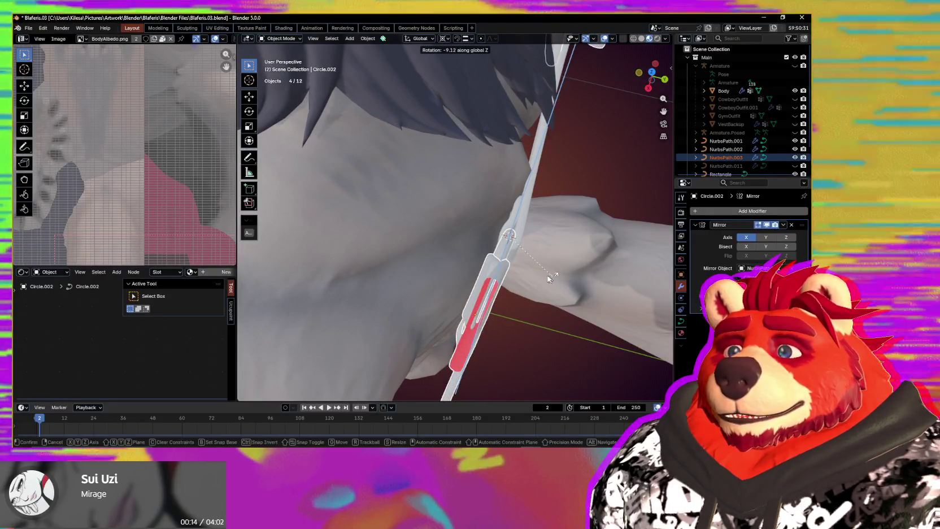
{"action": "mouse_move", "coordinate": [517, 253]}
{"action": "middle_mouse_down"}
{"action": "mouse_move", "coordinate": [532, 266]}
{"action": "mouse_move", "coordinate": [529, 206]}
{"action": "mouse_move", "coordinate": [582, 215]}
{"action": "mouse_move", "coordinate": [587, 259]}
{"action": "mouse_move", "coordinate": [536, 286]}
{"action": "mouse_move", "coordinate": [507, 286]}
{"action": "mouse_move", "coordinate": [512, 316]}
{"action": "mouse_move", "coordinate": [496, 274]}
{"action": "mouse_move", "coordinate": [487, 273]}
{"action": "mouse_move", "coordinate": [485, 292]}
{"action": "middle_mouse_up"}
{"action": "key", "text": "r"}
{"action": "key", "text": "z"}
{"action": "left_click", "coordinate": [590, 255]}
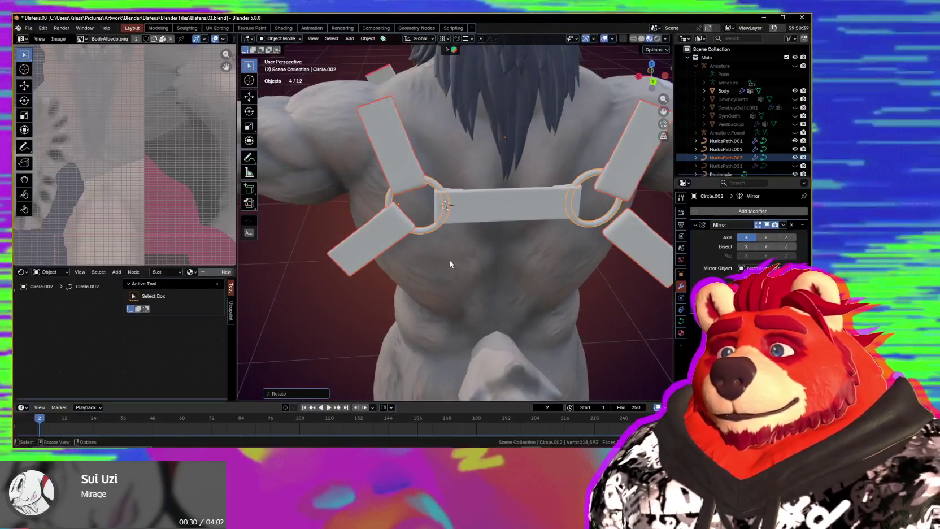
Step: Set the Mirror modifier's Mirror Object to NurbsPath
{"action": "mouse_move", "coordinate": [450, 260]}
{"action": "middle_mouse_down"}
{"action": "mouse_move", "coordinate": [591, 282]}
{"action": "mouse_move", "coordinate": [629, 268]}
{"action": "mouse_move", "coordinate": [478, 285]}
{"action": "middle_mouse_up"}
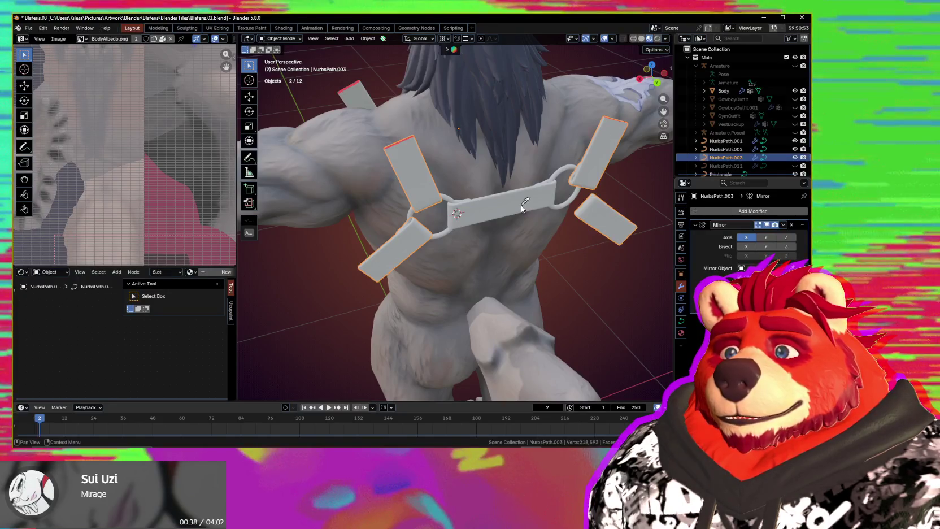
{"action": "left_click", "coordinate": [636, 272]}
{"action": "mouse_move", "coordinate": [465, 260]}
{"action": "middle_mouse_down"}
{"action": "mouse_move", "coordinate": [526, 263]}
{"action": "mouse_move", "coordinate": [587, 248]}
{"action": "mouse_move", "coordinate": [570, 220]}
{"action": "mouse_move", "coordinate": [497, 227]}
{"action": "mouse_move", "coordinate": [568, 252]}
{"action": "mouse_move", "coordinate": [490, 261]}
{"action": "mouse_move", "coordinate": [582, 235]}
{"action": "mouse_move", "coordinate": [521, 248]}
{"action": "middle_mouse_up"}
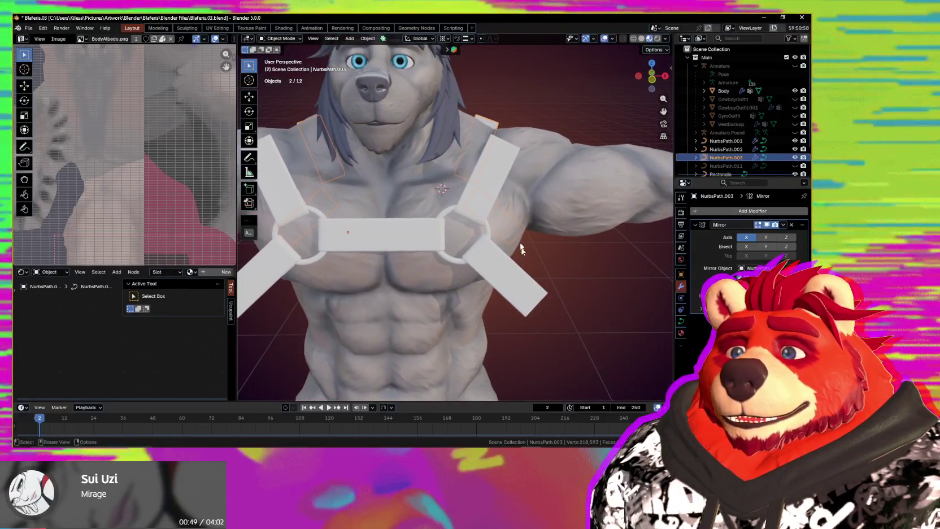
Step: Snap the cursor to NurbsPath.002's end points and rotate them around it against the ring
{"action": "left_click", "coordinate": [483, 198]}
{"action": "key", "text": "Tab"}
{"action": "scroll", "coordinate": [500, 243], "scroll_direction": "up", "scroll_amount": 3}
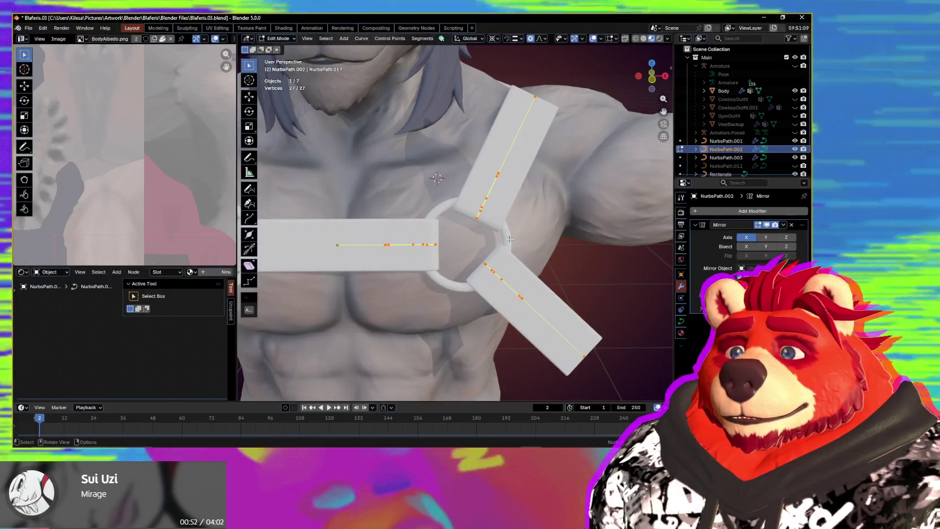
{"action": "key", "text": "Tab"}
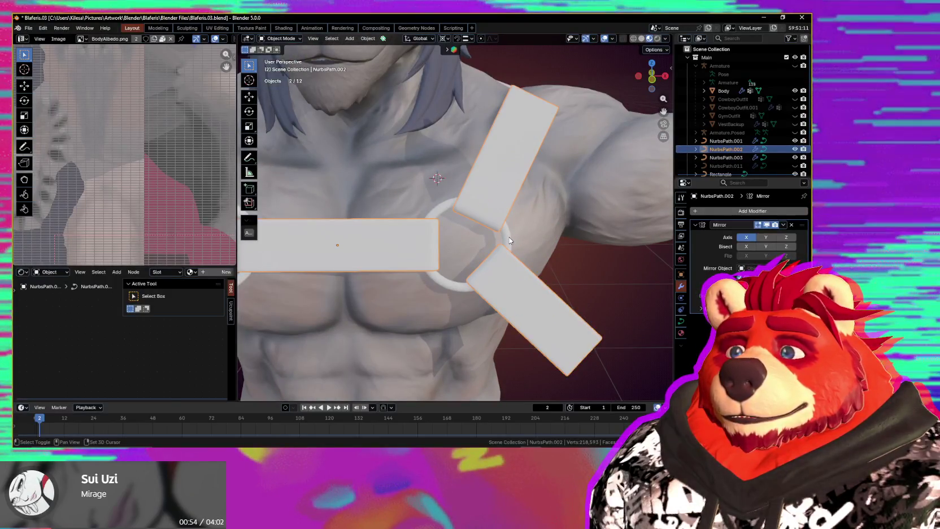
{"action": "key", "text": "Tab"}
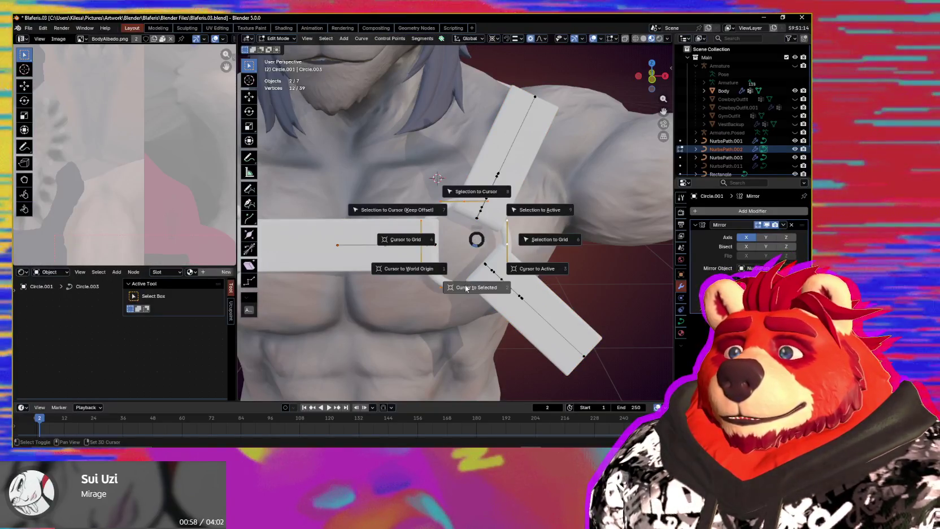
{"action": "left_click", "coordinate": [467, 289]}
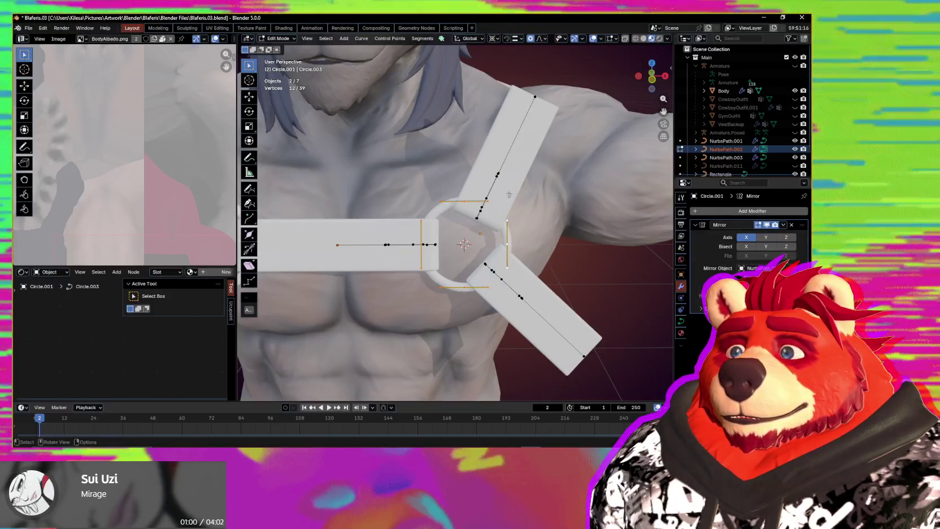
{"action": "mouse_move", "coordinate": [495, 181]}
{"action": "middle_mouse_down"}
{"action": "mouse_move", "coordinate": [506, 222]}
{"action": "mouse_move", "coordinate": [500, 261]}
{"action": "mouse_move", "coordinate": [582, 295]}
{"action": "middle_mouse_up"}
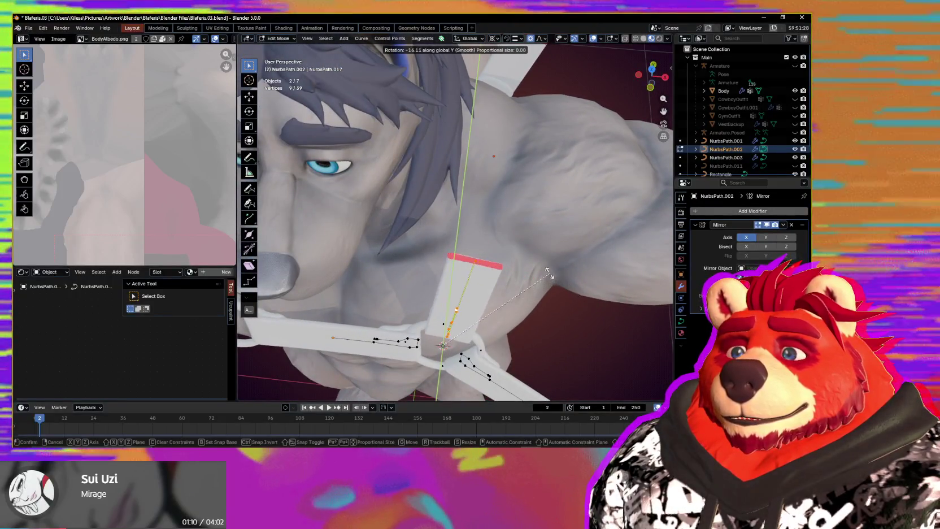
{"action": "left_click", "coordinate": [532, 280]}
Step: Select ring segments Circle.001 and Circle.003 and try creating a custom transform orientation from them
{"action": "mouse_move", "coordinate": [532, 280]}
{"action": "middle_mouse_down"}
{"action": "mouse_move", "coordinate": [478, 228]}
{"action": "mouse_move", "coordinate": [489, 245]}
{"action": "middle_mouse_up"}
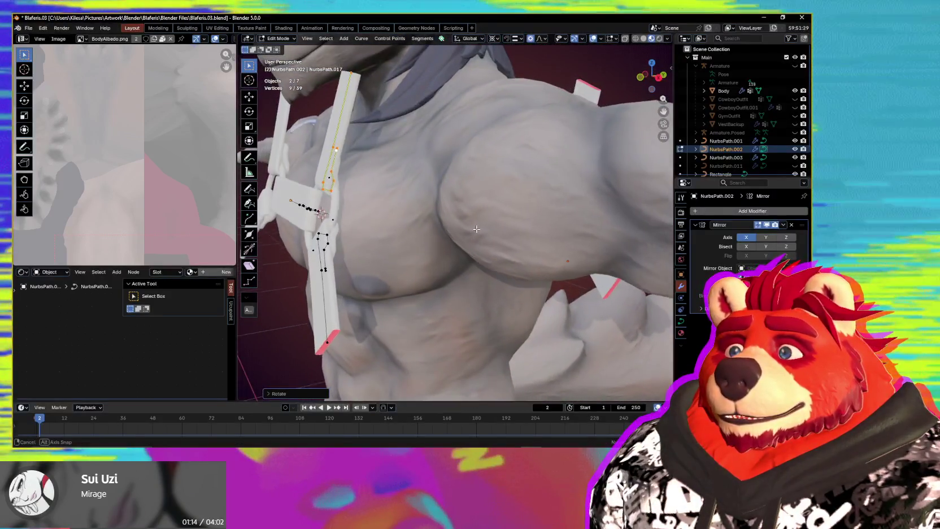
{"action": "scroll", "coordinate": [489, 245], "scroll_direction": "up", "scroll_amount": 5}
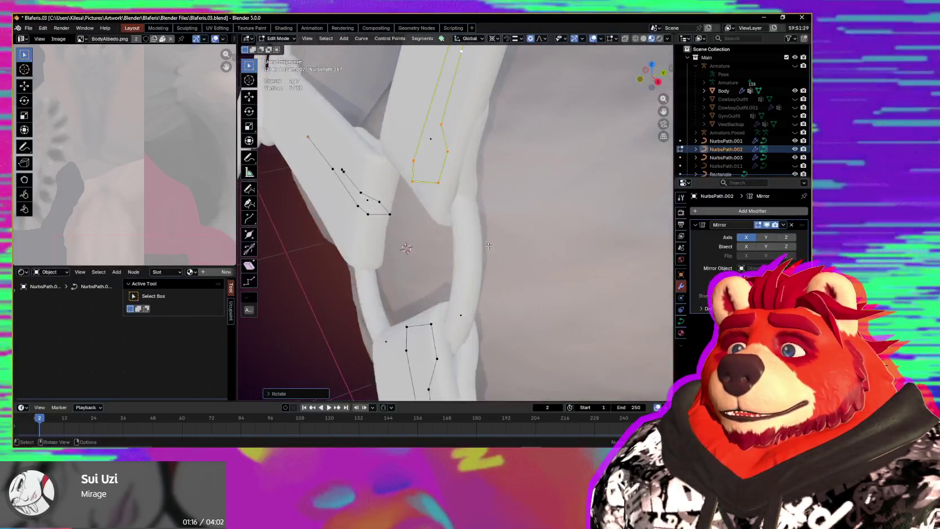
{"action": "middle_click_drag", "start_coordinate": [485, 245], "coordinate": [626, 187]}
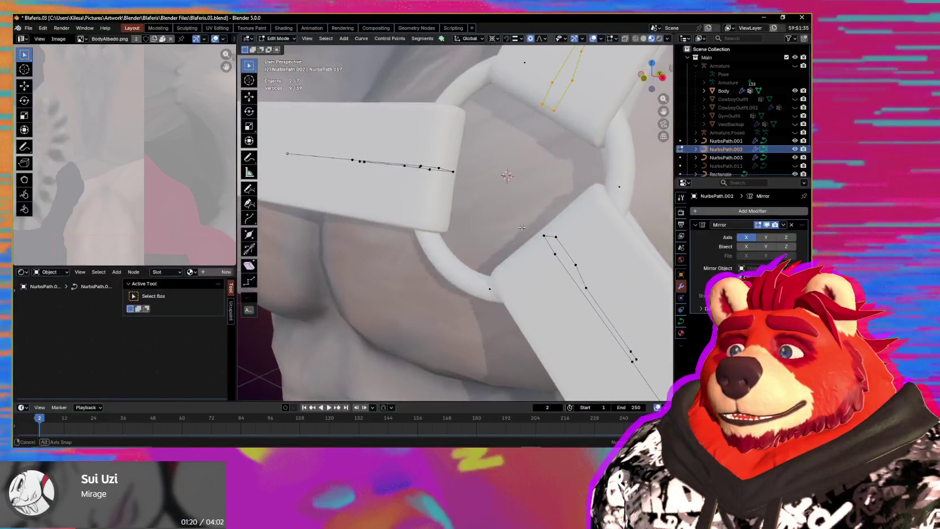
{"action": "left_click", "coordinate": [627, 187]}
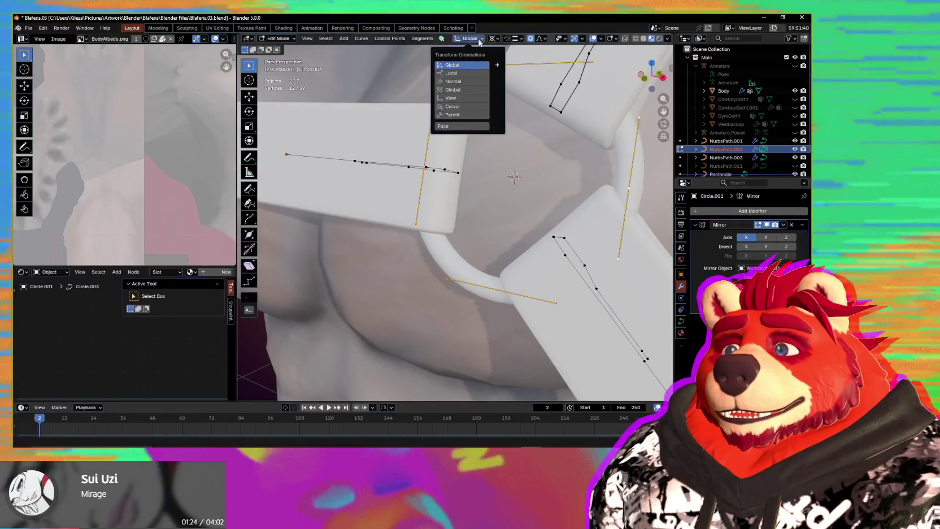
{"action": "left_click", "coordinate": [498, 65]}
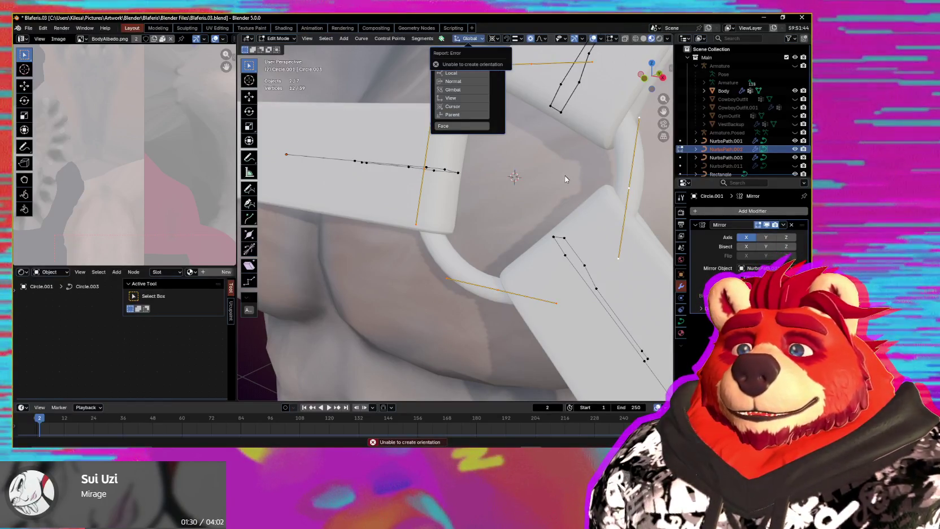
{"action": "mouse_move", "coordinate": [571, 184]}
{"action": "middle_mouse_down"}
{"action": "mouse_move", "coordinate": [596, 188]}
{"action": "mouse_move", "coordinate": [540, 211]}
{"action": "middle_mouse_up"}
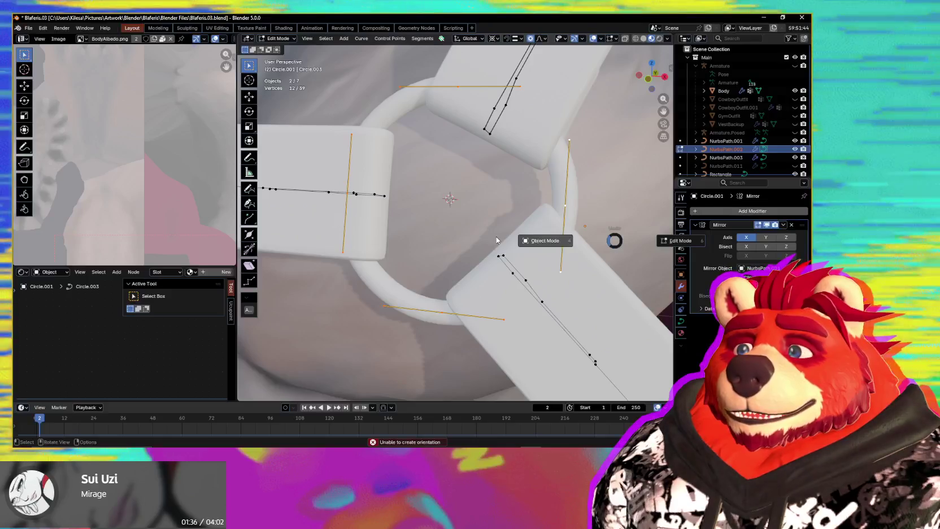
{"action": "left_click", "coordinate": [496, 237]}
{"action": "mouse_move", "coordinate": [496, 237]}
{"action": "middle_mouse_down"}
{"action": "mouse_move", "coordinate": [470, 226]}
{"action": "mouse_move", "coordinate": [593, 243]}
{"action": "mouse_move", "coordinate": [468, 236]}
{"action": "mouse_move", "coordinate": [529, 242]}
{"action": "middle_mouse_up"}
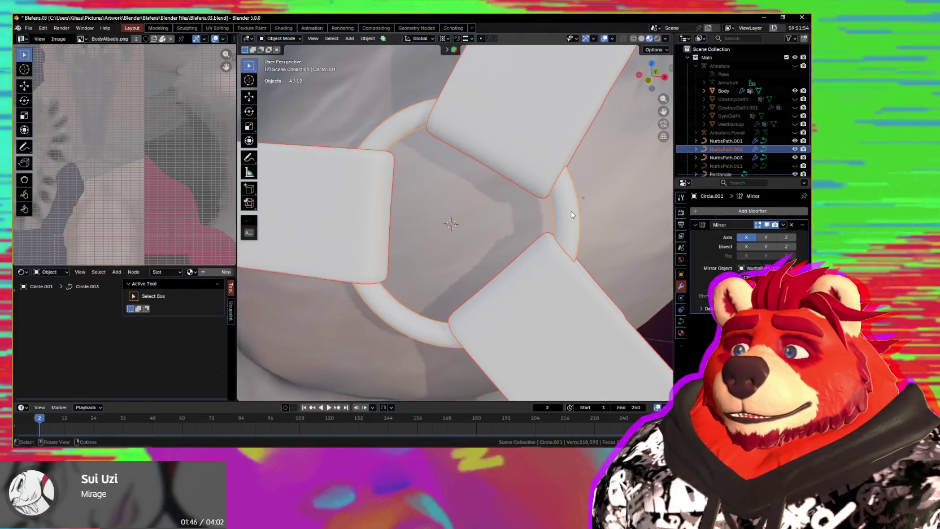
{"action": "key", "text": "Tab"}
Step: Select a point on the left ring segment, open the Shift+S snap menu, then leave editing
{"action": "left_click", "coordinate": [349, 215]}
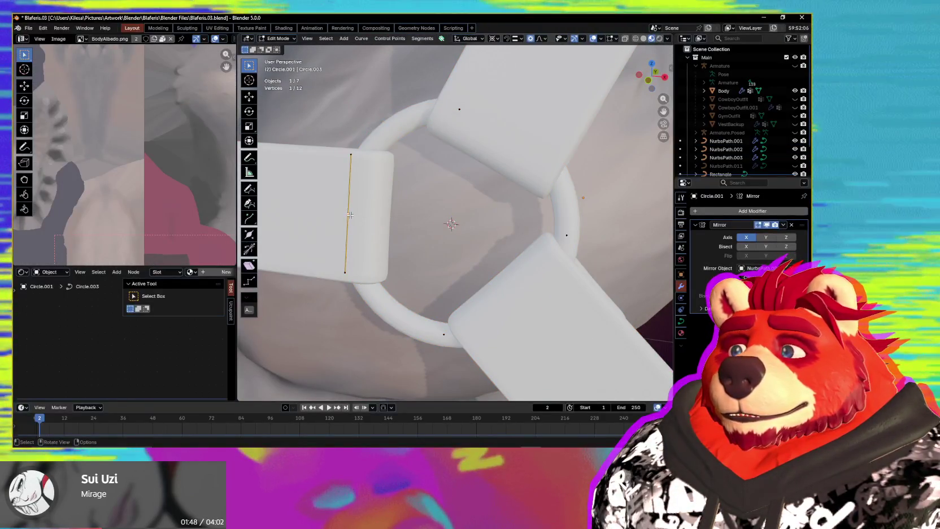
{"action": "key", "text": "shift+s"}
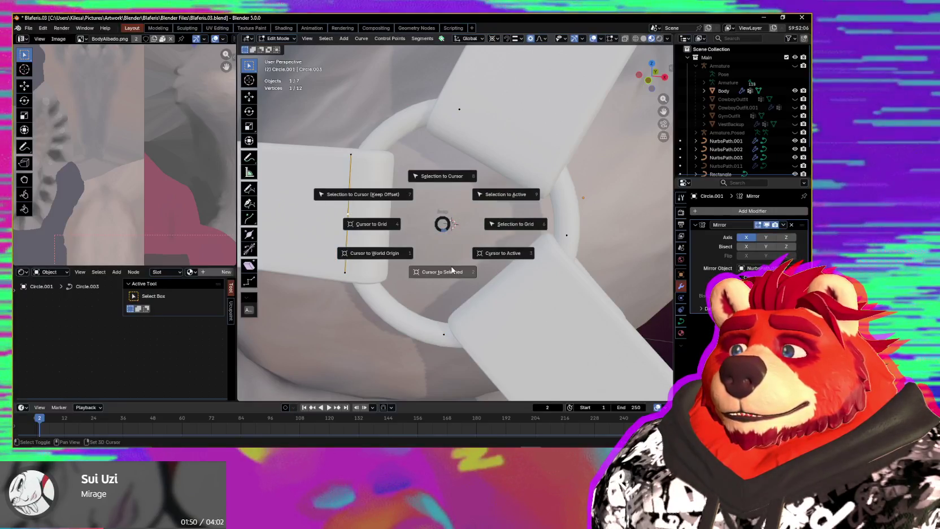
{"action": "scroll", "coordinate": [452, 267], "scroll_direction": "down", "scroll_amount": 3}
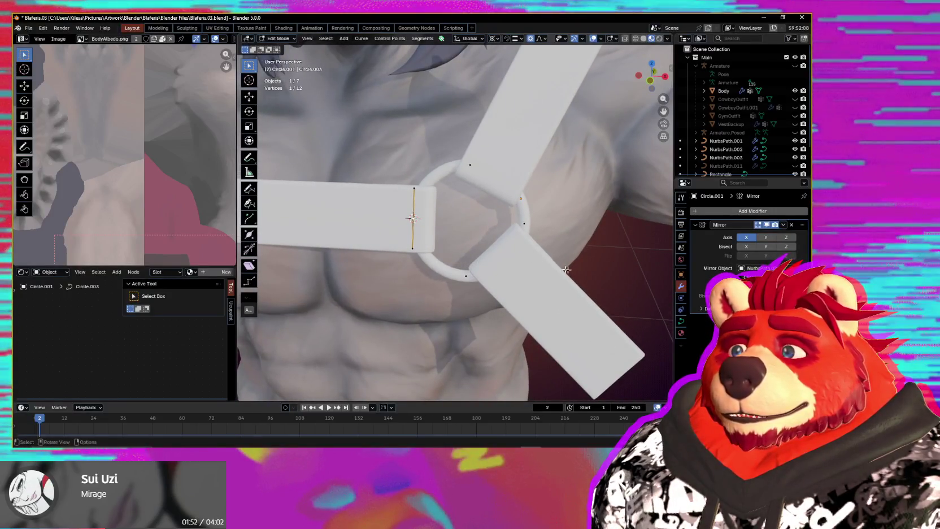
{"action": "left_click", "coordinate": [522, 261]}
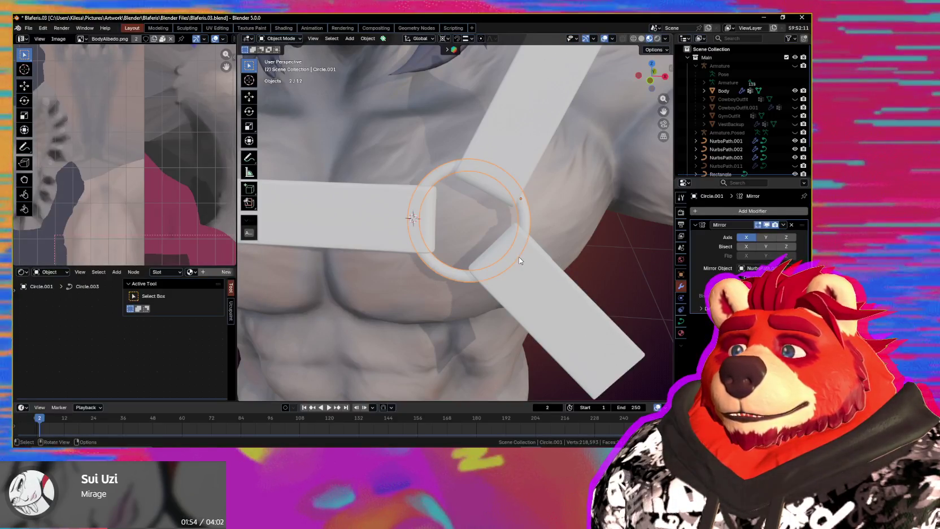
Step: Separate the diagonal straps into NurbsPath.004, mirror them around NurbsPath.002, and add the ring to the selection
{"action": "left_click", "coordinate": [519, 259]}
{"action": "key", "text": "Tab"}
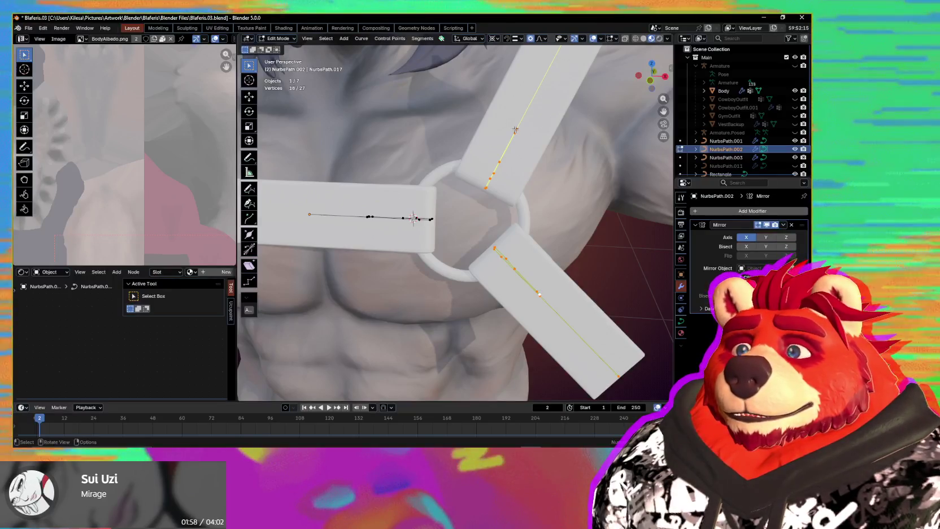
{"action": "key", "text": "p"}
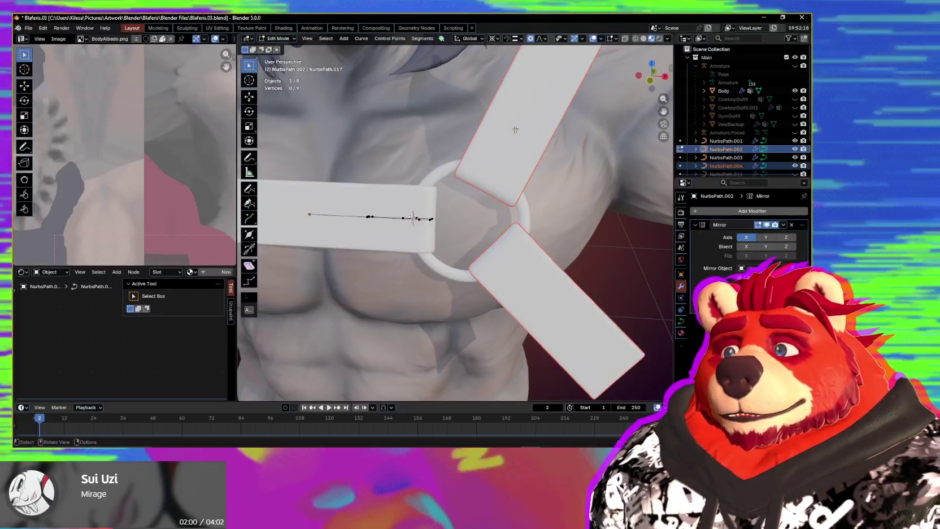
{"action": "left_click", "coordinate": [529, 231]}
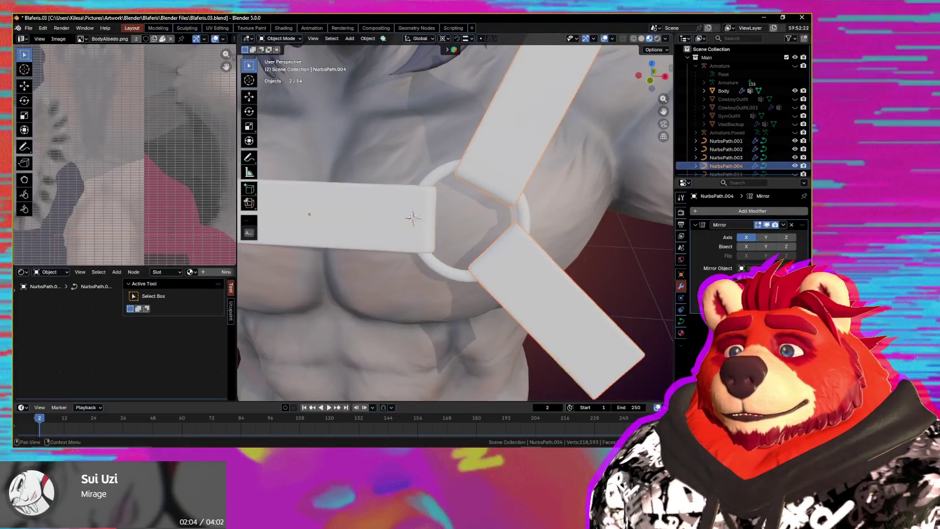
{"action": "left_click", "coordinate": [325, 210]}
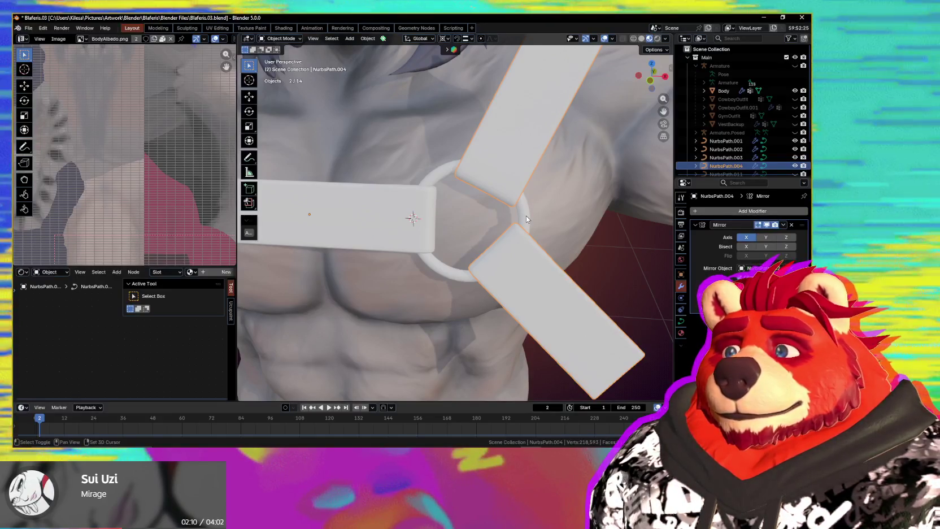
{"action": "left_click", "coordinate": [526, 216], "text": "shift"}
{"action": "middle_click_drag", "start_coordinate": [526, 215], "coordinate": [540, 294]}
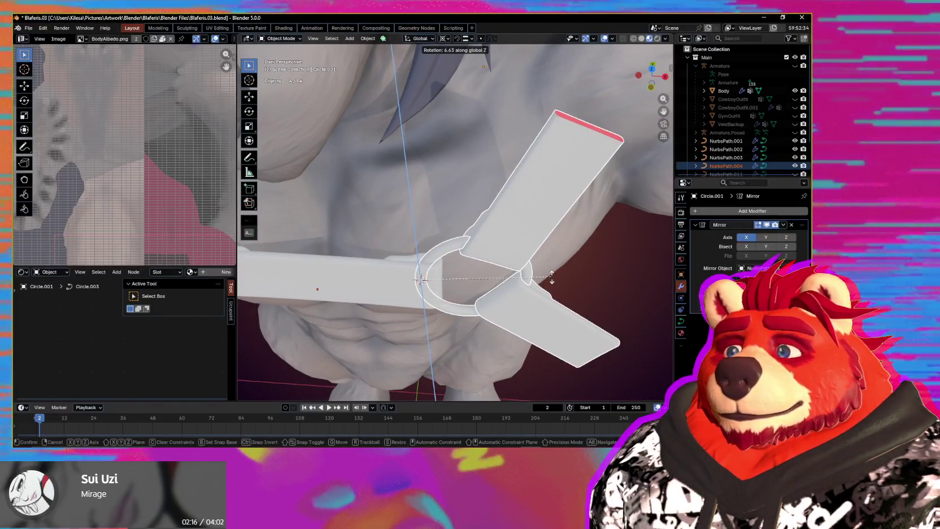
Step: Switch to Local orientation and tilt the ring and straps about local Y
{"action": "right_click", "coordinate": [552, 277]}
{"action": "key", "text": "comma"}
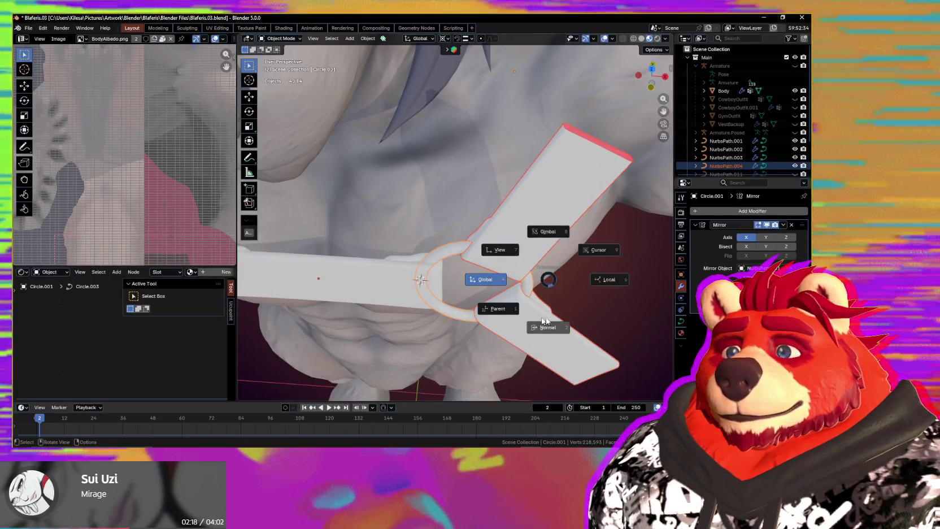
{"action": "left_click", "coordinate": [601, 281]}
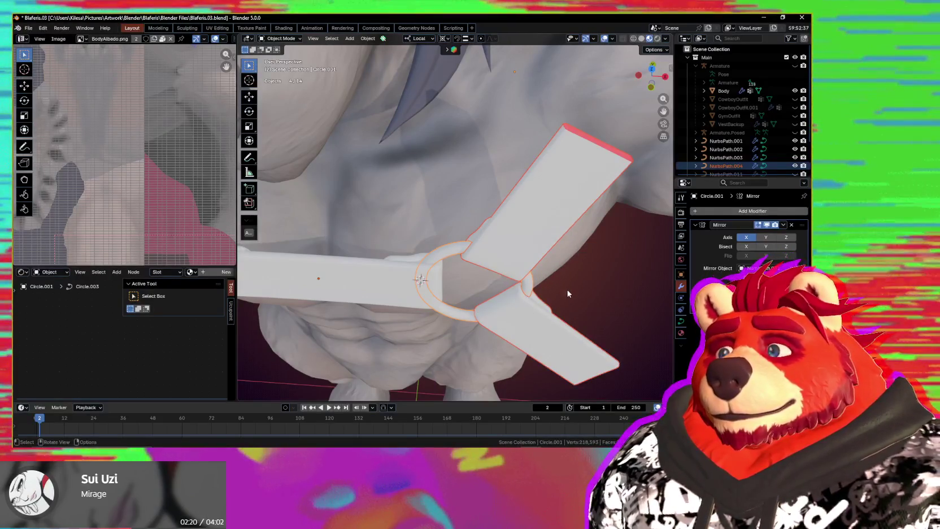
{"action": "key", "text": "y"}
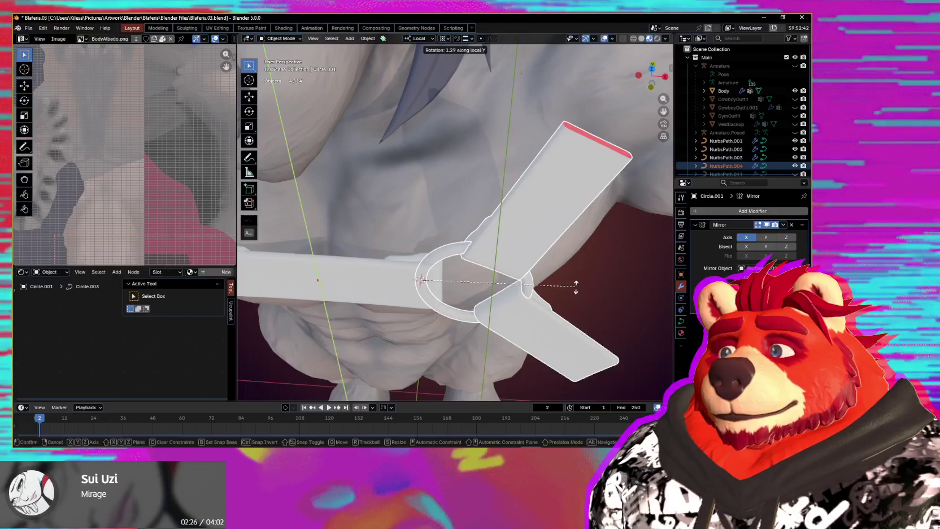
{"action": "left_click", "coordinate": [576, 288]}
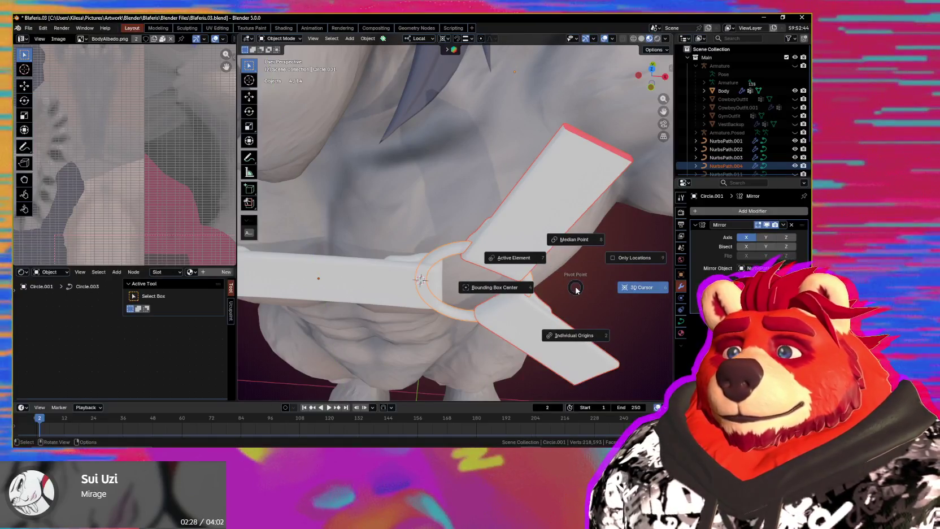
{"action": "left_click", "coordinate": [576, 281]}
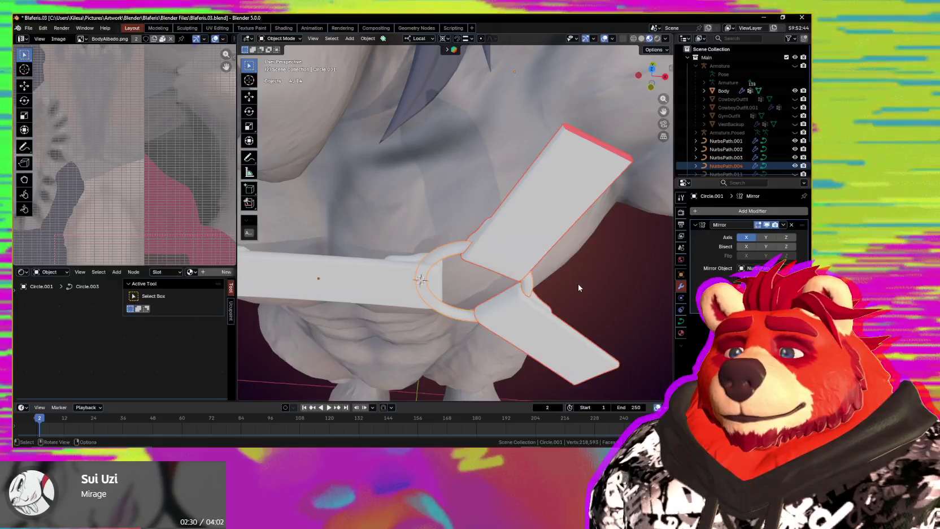
Step: Switch back to Global orientation and rotate the ring and straps with Z, X, Y constraints
{"action": "key", "text": "comma"}
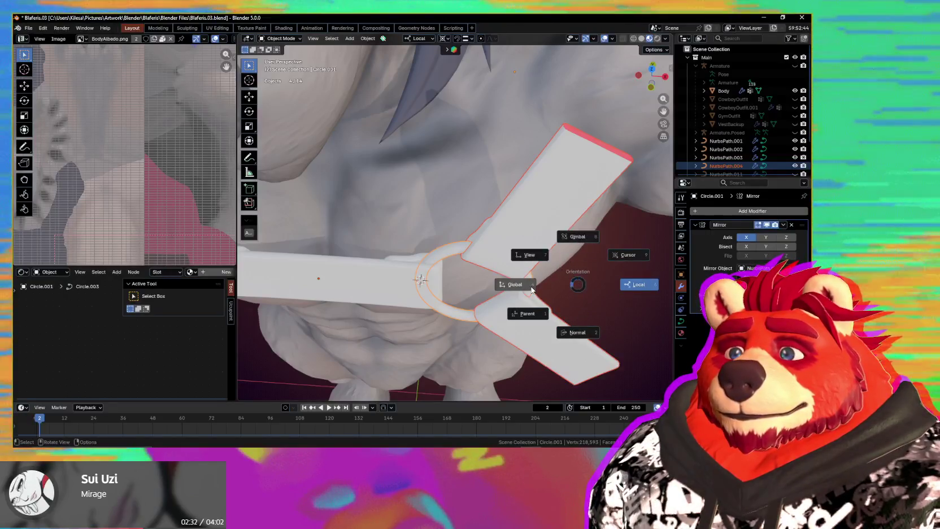
{"action": "left_click", "coordinate": [531, 288]}
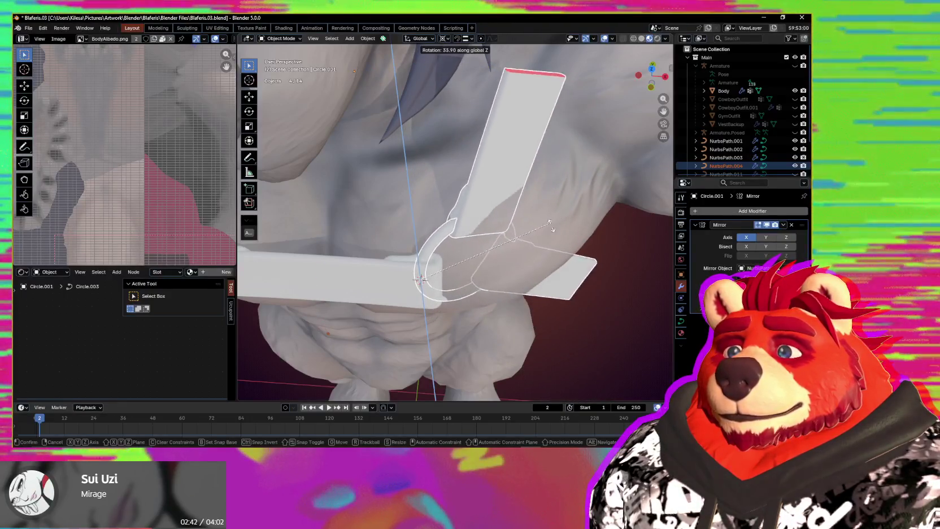
{"action": "key", "text": "z"}
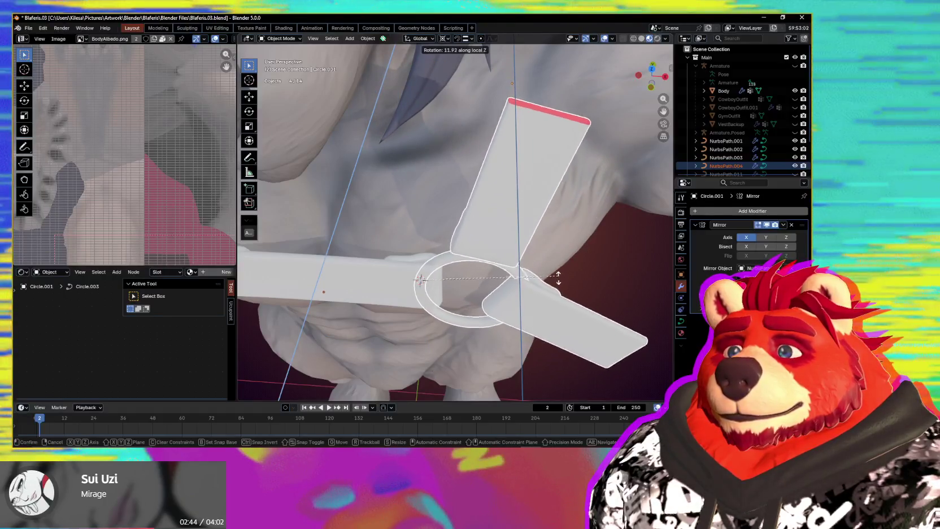
{"action": "key", "text": "x"}
{"action": "key", "text": "x"}
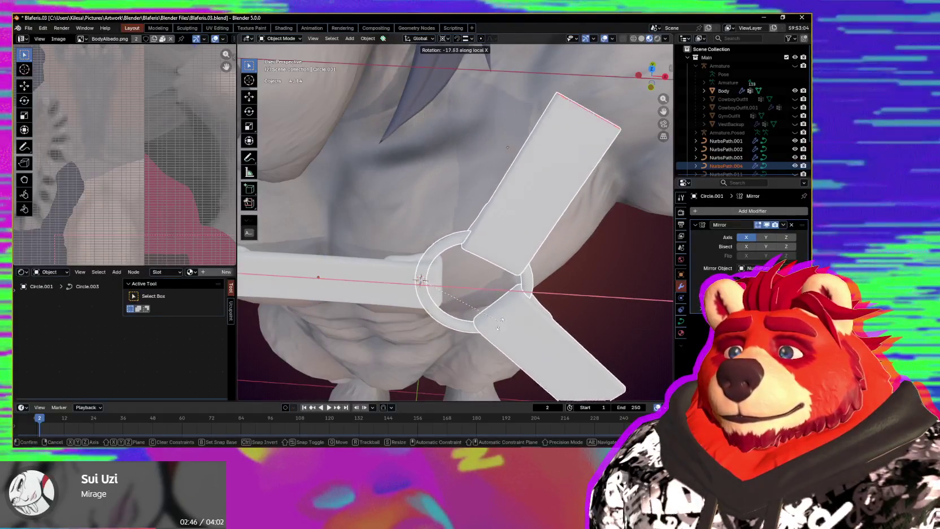
{"action": "key", "text": "y"}
{"action": "key", "text": "y"}
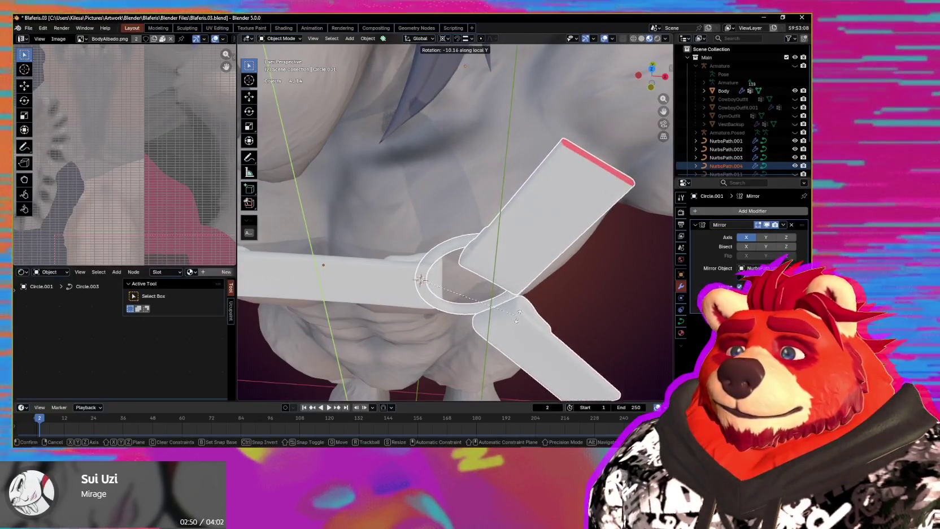
{"action": "left_click", "coordinate": [518, 316]}
{"action": "middle_click_drag", "start_coordinate": [518, 317], "coordinate": [514, 283]}
{"action": "scroll", "coordinate": [514, 280], "scroll_direction": "up", "scroll_amount": 2}
Step: Apply rotation to the ring only, undoing the version that distorted the straps, then reselect the straps
{"action": "key", "text": "ctrl+a"}
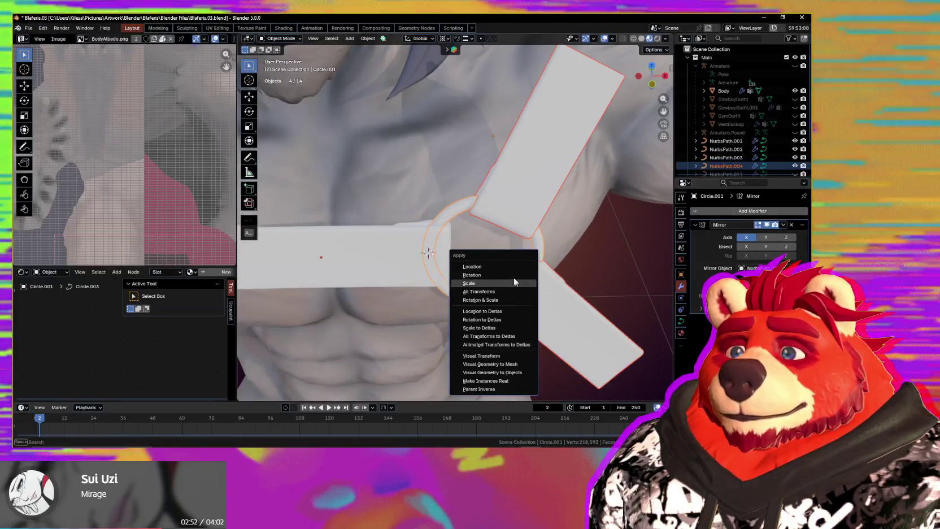
{"action": "left_click", "coordinate": [515, 276]}
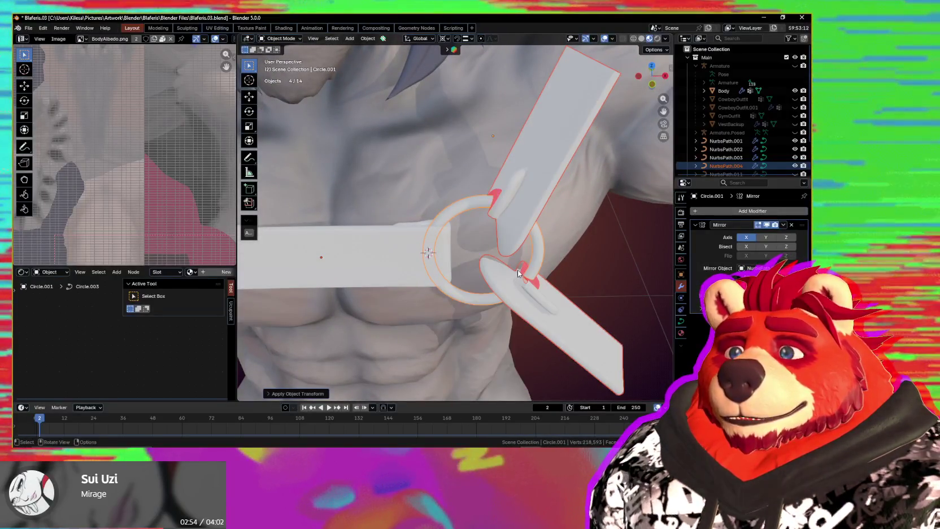
{"action": "middle_click_drag", "start_coordinate": [514, 275], "coordinate": [506, 225]}
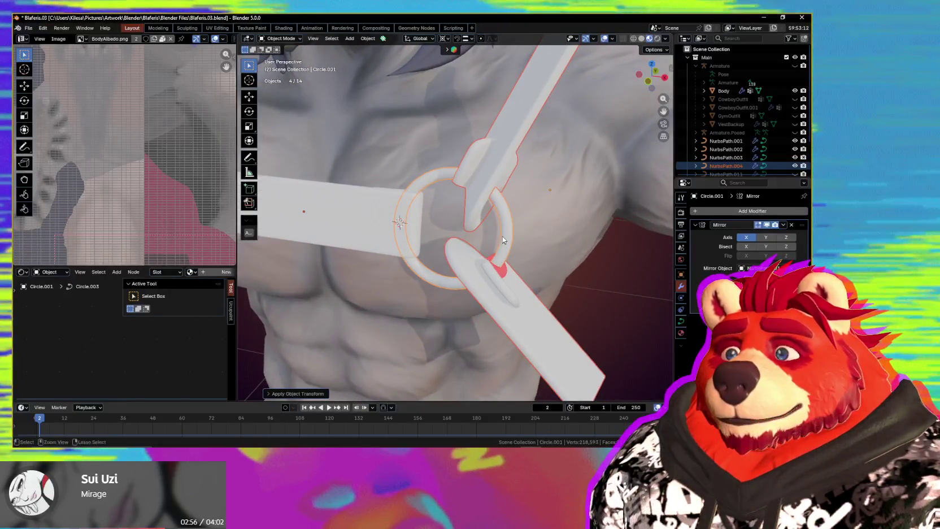
{"action": "key", "text": "ctrl+z"}
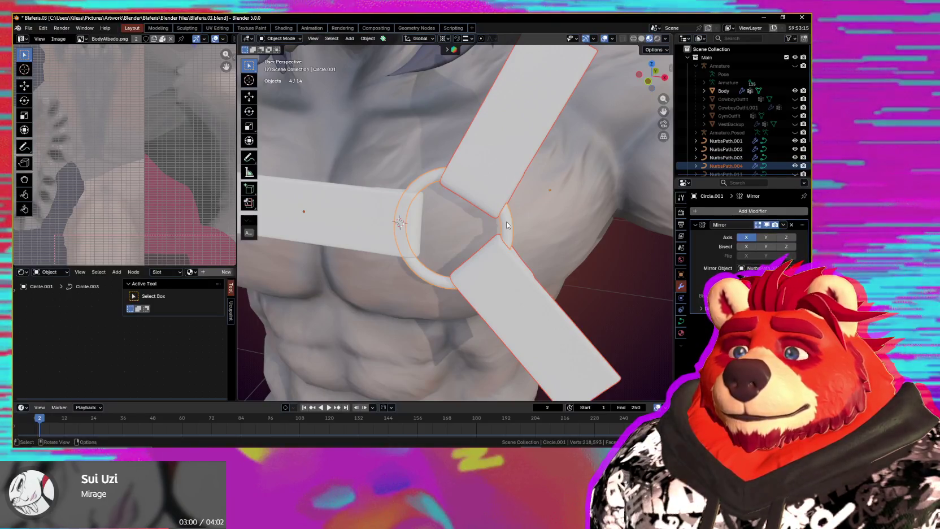
{"action": "key", "text": "ctrl+z"}
{"action": "key", "text": "ctrl+a"}
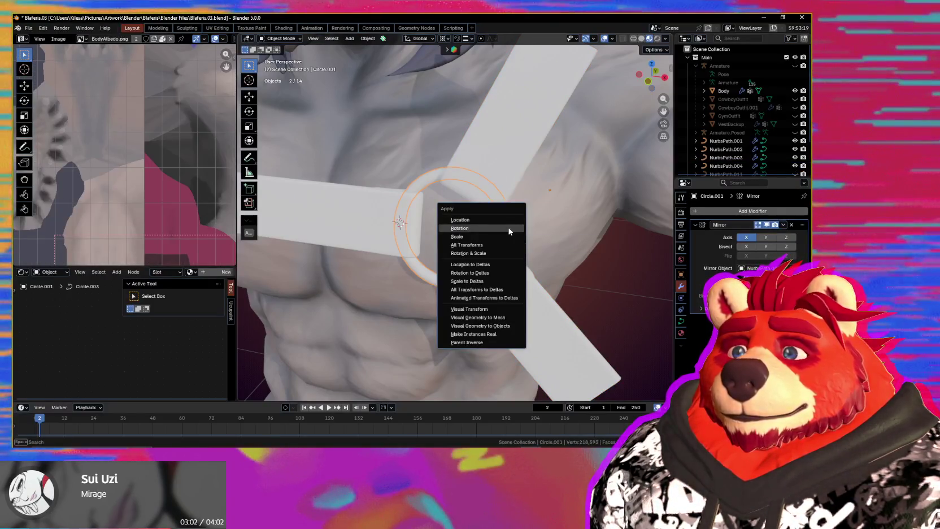
{"action": "left_click", "coordinate": [460, 228]}
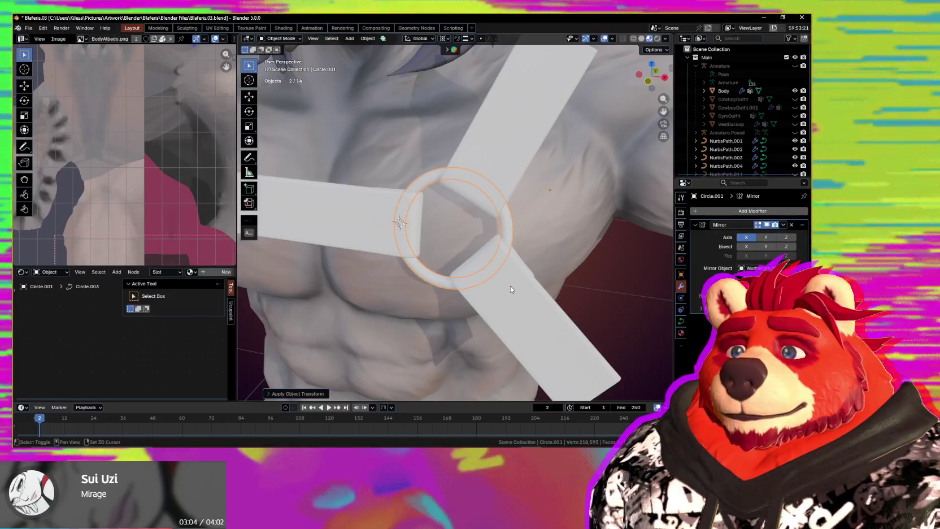
{"action": "left_click", "coordinate": [510, 285], "text": "shift"}
{"action": "mouse_move", "coordinate": [531, 277]}
{"action": "middle_mouse_down"}
{"action": "mouse_move", "coordinate": [504, 303]}
{"action": "mouse_move", "coordinate": [528, 303]}
{"action": "middle_mouse_up"}
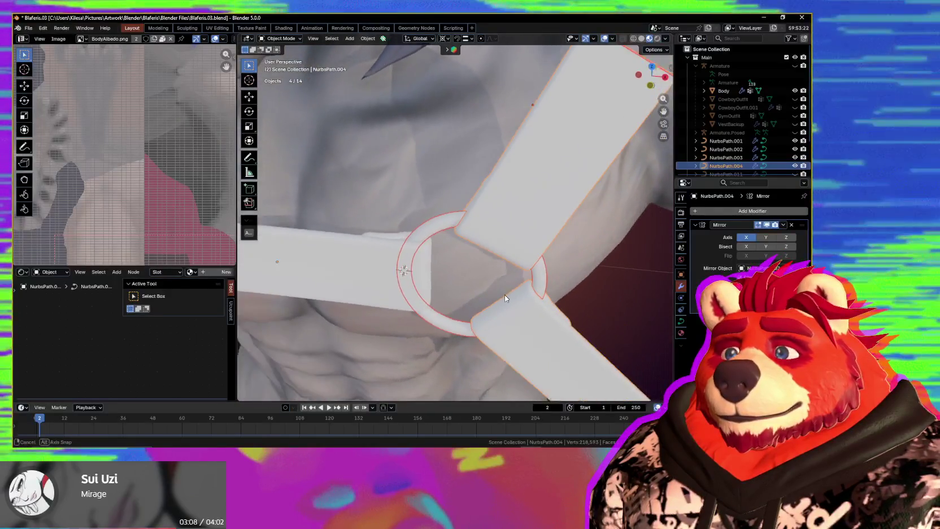
{"action": "key", "text": "Tab"}
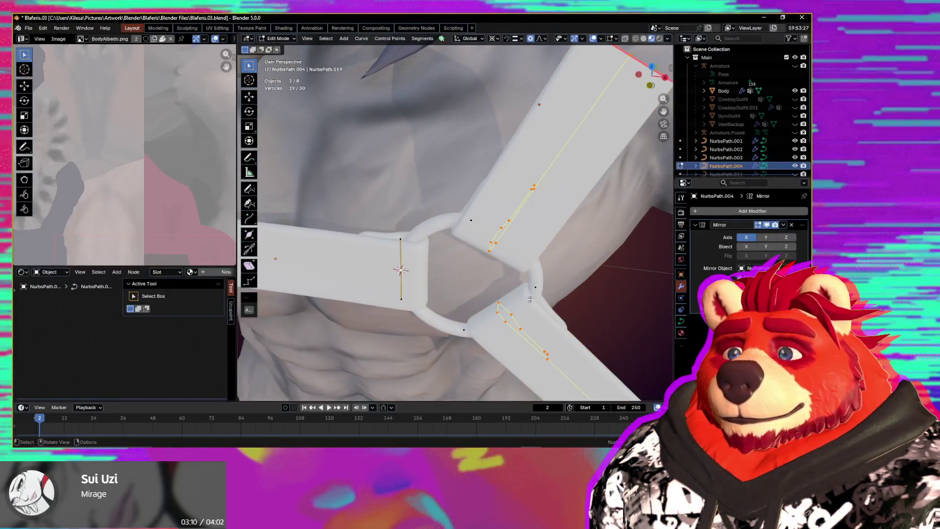
Step: Rotate the ring and diagonal straps with local Y and X constraints to lie against the body
{"action": "key", "text": "Tab"}
{"action": "middle_click_drag", "start_coordinate": [529, 308], "coordinate": [534, 313]}
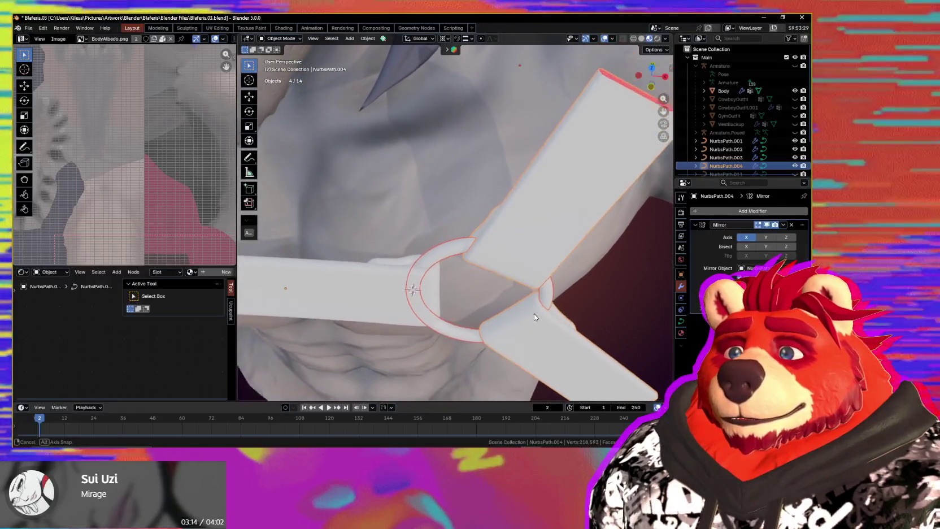
{"action": "key", "text": "r"}
{"action": "key", "text": "z"}
{"action": "key", "text": "z"}
{"action": "key", "text": "y"}
{"action": "key", "text": "y"}
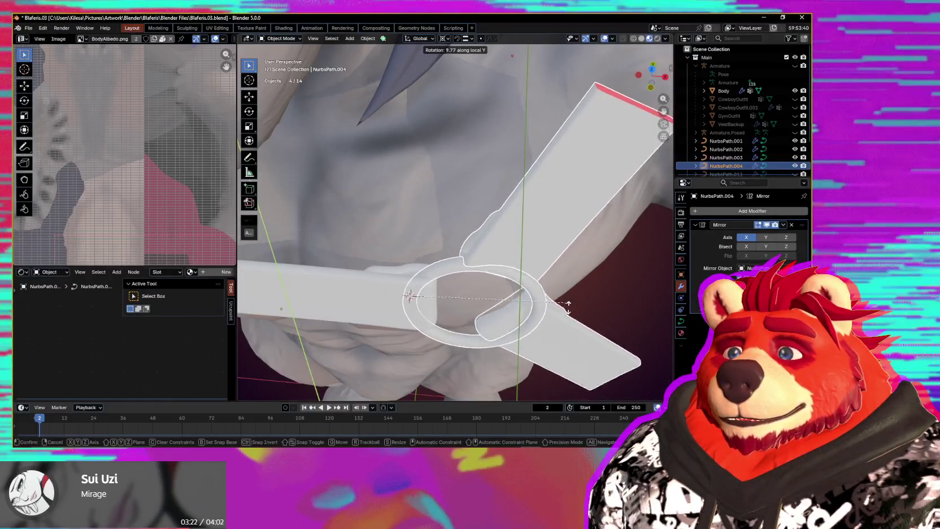
{"action": "key", "text": "x"}
{"action": "key", "text": "x"}
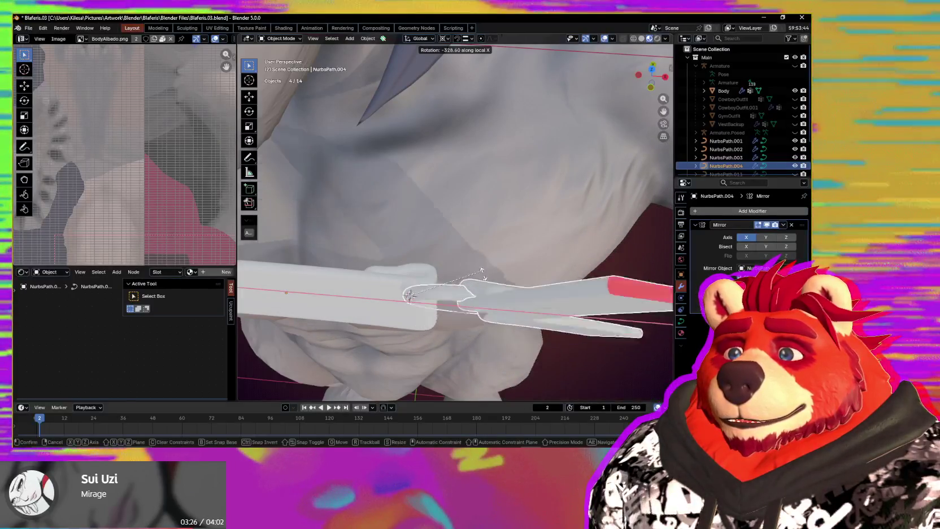
{"action": "left_click", "coordinate": [484, 304]}
{"action": "middle_click_drag", "start_coordinate": [484, 304], "coordinate": [552, 335]}
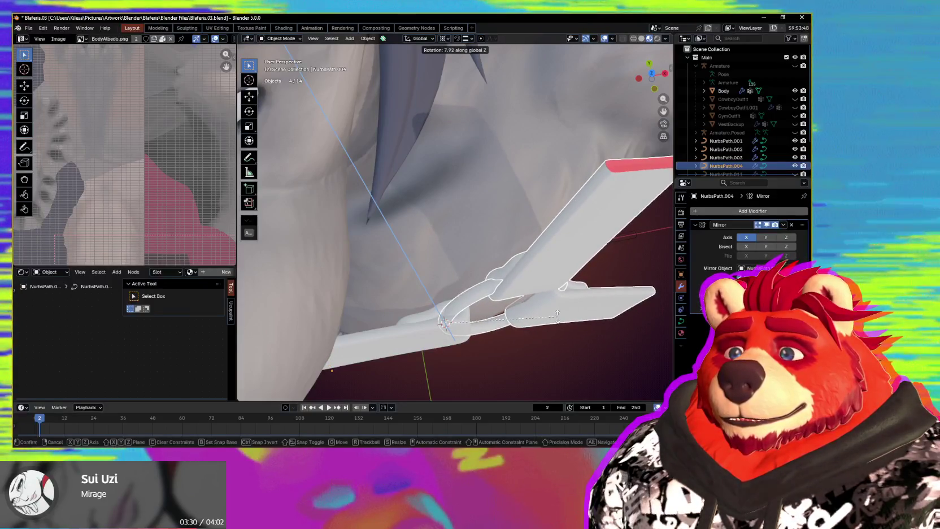
{"action": "left_click", "coordinate": [555, 333]}
{"action": "mouse_move", "coordinate": [555, 334]}
{"action": "middle_mouse_down"}
{"action": "mouse_move", "coordinate": [569, 283]}
{"action": "mouse_move", "coordinate": [584, 316]}
{"action": "middle_mouse_up"}
{"action": "scroll", "coordinate": [551, 288], "scroll_direction": "up", "scroll_amount": 3}
Step: Rotate all the straps' control points, then create a custom Curve transform orientation
{"action": "key", "text": "Tab"}
{"action": "key", "text": "a"}
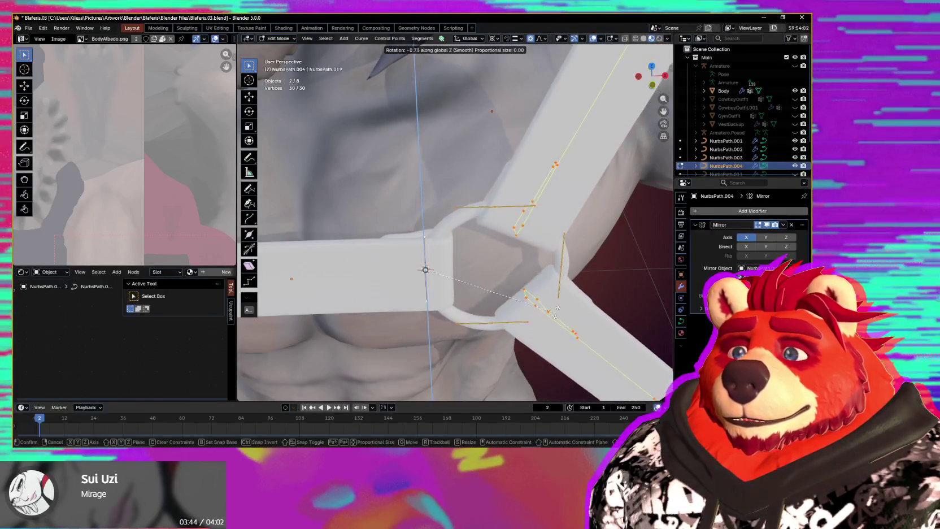
{"action": "left_click", "coordinate": [558, 314]}
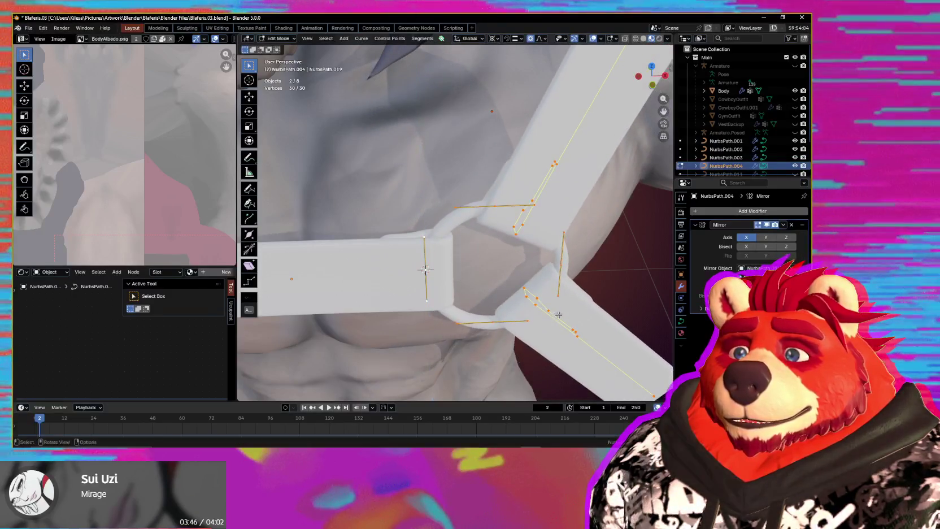
{"action": "middle_click_drag", "start_coordinate": [515, 315], "coordinate": [473, 287]}
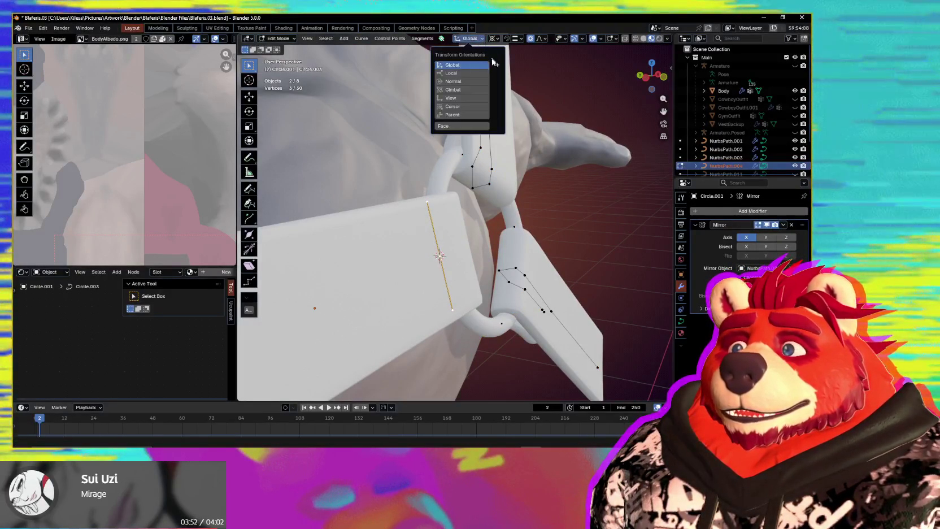
{"action": "left_click", "coordinate": [495, 63]}
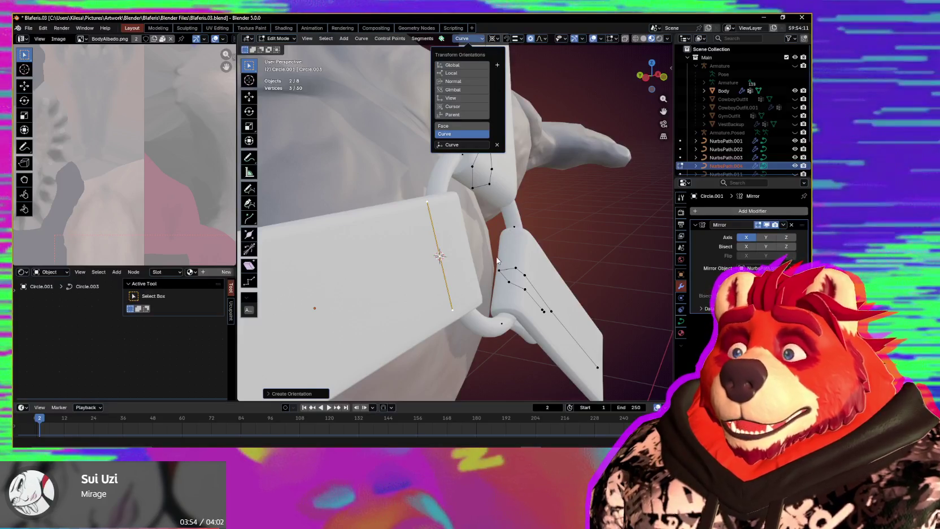
Step: Select all strap curve points and rotate them to tilt the straps toward the torso
{"action": "mouse_move", "coordinate": [496, 258]}
{"action": "middle_mouse_down"}
{"action": "mouse_move", "coordinate": [487, 277]}
{"action": "mouse_move", "coordinate": [503, 263]}
{"action": "mouse_move", "coordinate": [531, 272]}
{"action": "middle_mouse_up"}
{"action": "key", "text": "a"}
{"action": "scroll", "coordinate": [531, 272], "scroll_direction": "up", "scroll_amount": 1}
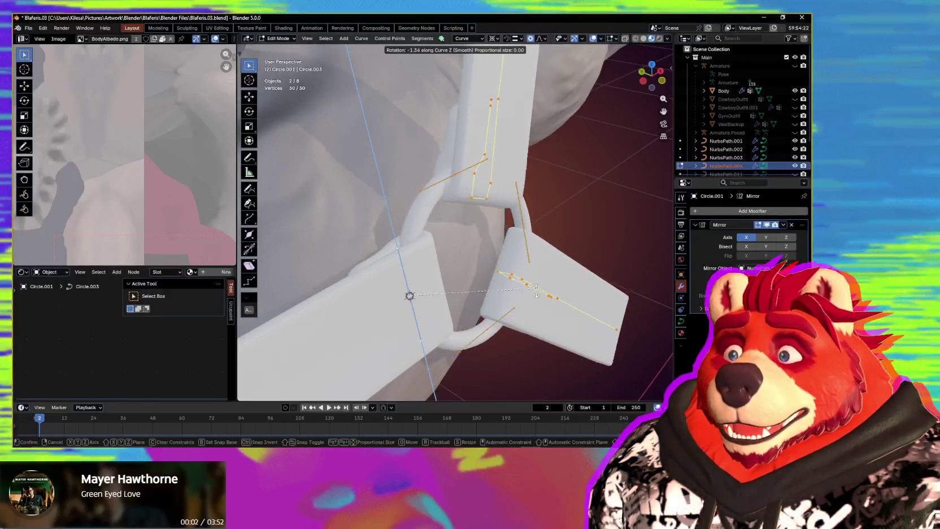
{"action": "left_click", "coordinate": [542, 315]}
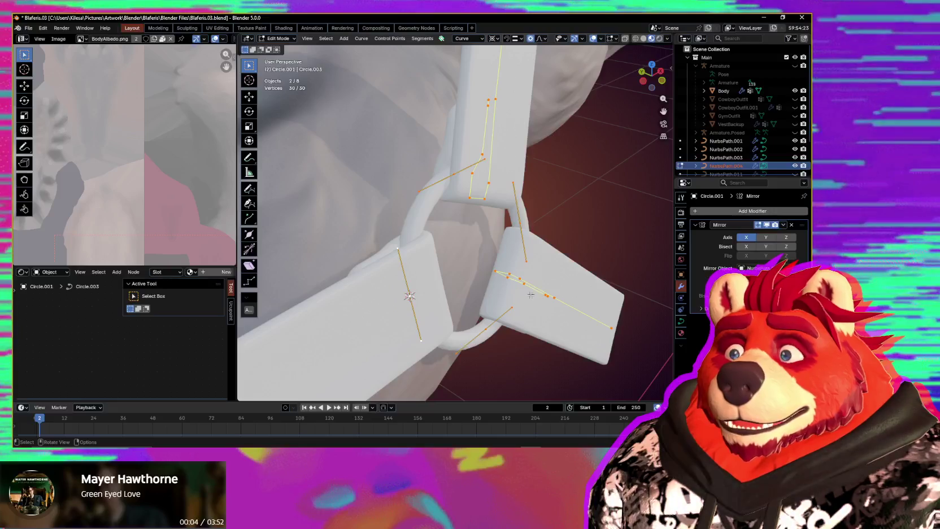
Step: Rotate the ring pieces in Object Mode along the Curve Z orientation
{"action": "key", "text": "Tab"}
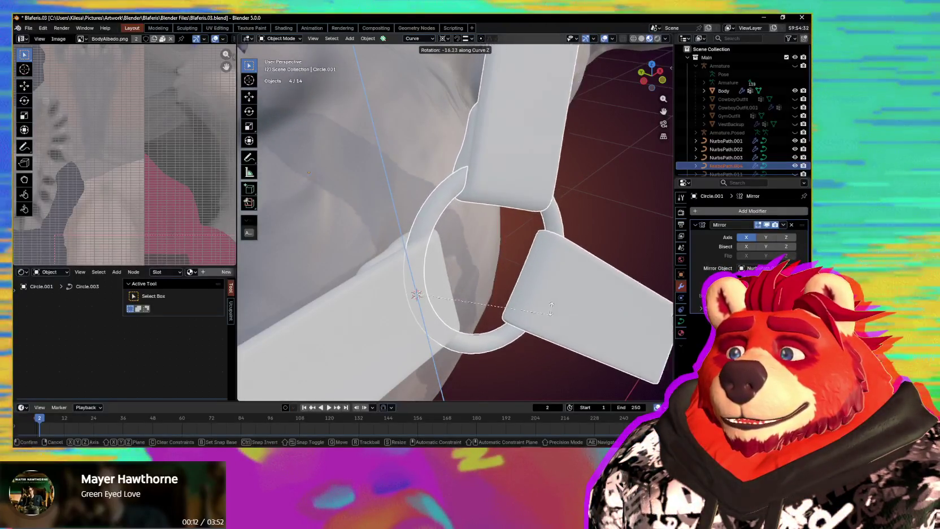
{"action": "left_click", "coordinate": [560, 285]}
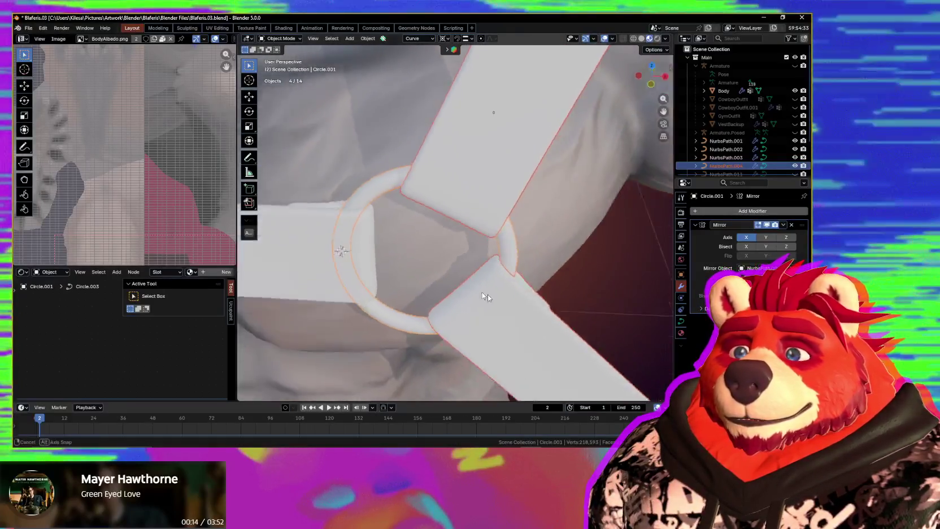
{"action": "middle_click_drag", "start_coordinate": [560, 286], "coordinate": [506, 278]}
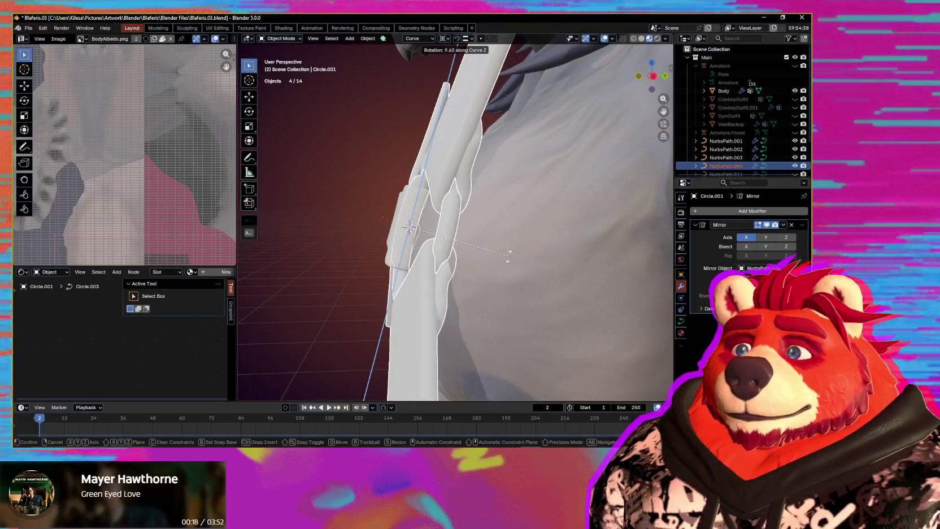
{"action": "left_click", "coordinate": [461, 263]}
{"action": "middle_click_drag", "start_coordinate": [502, 277], "coordinate": [583, 311]}
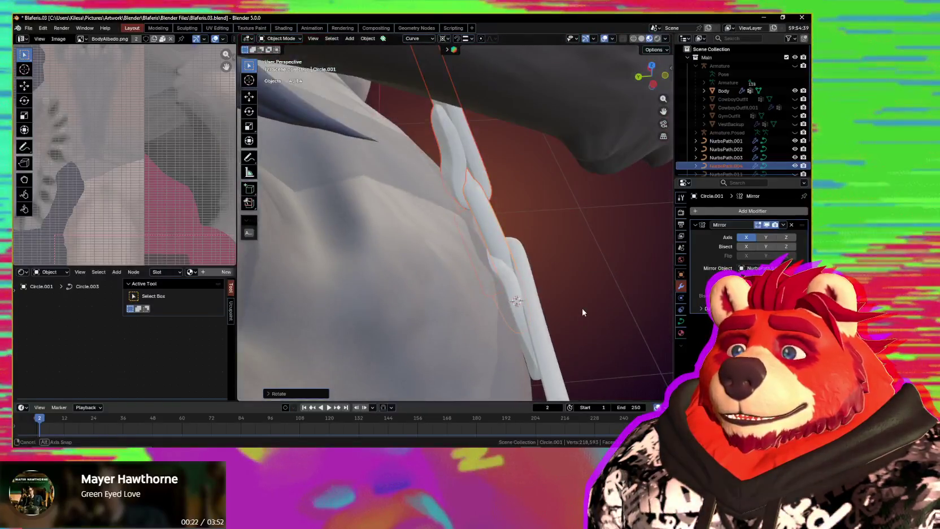
Step: Move the ring pieces along Curve Y so they sit against the torso
{"action": "key", "text": "y"}
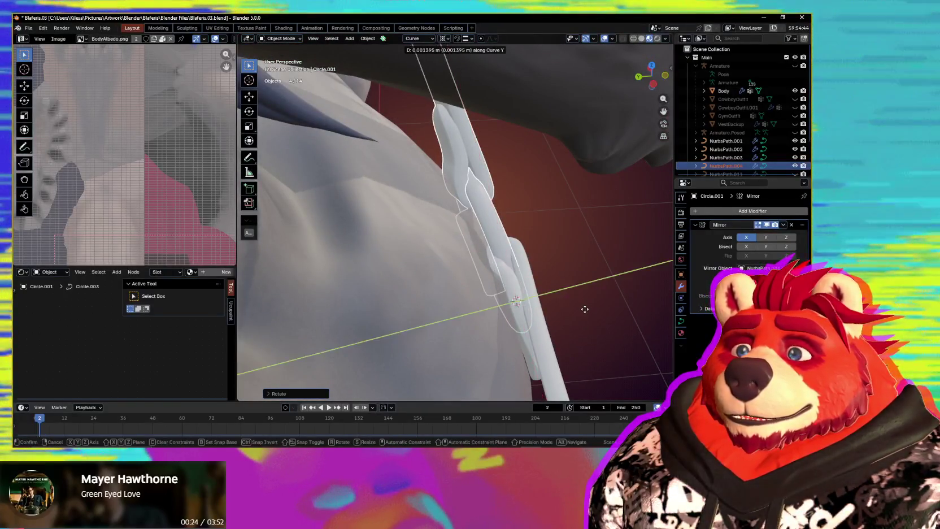
{"action": "left_click", "coordinate": [530, 304]}
{"action": "mouse_move", "coordinate": [520, 302]}
{"action": "middle_mouse_down"}
{"action": "mouse_move", "coordinate": [478, 221]}
{"action": "mouse_move", "coordinate": [473, 297]}
{"action": "mouse_move", "coordinate": [358, 261]}
{"action": "mouse_move", "coordinate": [403, 244]}
{"action": "mouse_move", "coordinate": [510, 249]}
{"action": "mouse_move", "coordinate": [469, 245]}
{"action": "mouse_move", "coordinate": [348, 272]}
{"action": "mouse_move", "coordinate": [438, 274]}
{"action": "mouse_move", "coordinate": [381, 276]}
{"action": "mouse_move", "coordinate": [412, 262]}
{"action": "mouse_move", "coordinate": [341, 249]}
{"action": "middle_mouse_up"}
{"action": "scroll", "coordinate": [478, 221], "scroll_direction": "down", "scroll_amount": 5}
Step: Zoom in on the chest, select strap curve NurbsPath.004 and enter Edit Mode
{"action": "mouse_move", "coordinate": [411, 253]}
{"action": "middle_mouse_down"}
{"action": "mouse_move", "coordinate": [485, 263]}
{"action": "mouse_move", "coordinate": [487, 252]}
{"action": "mouse_move", "coordinate": [444, 252]}
{"action": "mouse_move", "coordinate": [430, 286]}
{"action": "mouse_move", "coordinate": [553, 290]}
{"action": "mouse_move", "coordinate": [497, 260]}
{"action": "mouse_move", "coordinate": [451, 268]}
{"action": "mouse_move", "coordinate": [496, 231]}
{"action": "mouse_move", "coordinate": [473, 203]}
{"action": "mouse_move", "coordinate": [366, 173]}
{"action": "mouse_move", "coordinate": [402, 220]}
{"action": "middle_mouse_up"}
{"action": "scroll", "coordinate": [406, 217], "scroll_direction": "up", "scroll_amount": 2}
{"action": "scroll", "coordinate": [401, 220], "scroll_direction": "up", "scroll_amount": 2}
{"action": "scroll", "coordinate": [408, 229], "scroll_direction": "up", "scroll_amount": 3}
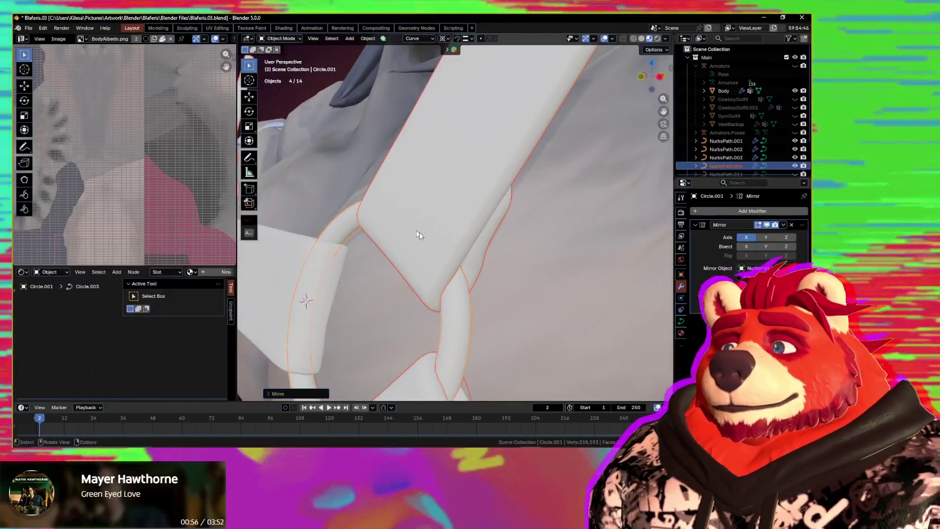
{"action": "scroll", "coordinate": [442, 255], "scroll_direction": "down", "scroll_amount": 3}
{"action": "mouse_move", "coordinate": [443, 256]}
{"action": "middle_mouse_down"}
{"action": "mouse_move", "coordinate": [473, 246]}
{"action": "mouse_move", "coordinate": [546, 254]}
{"action": "mouse_move", "coordinate": [470, 248]}
{"action": "middle_mouse_up"}
{"action": "scroll", "coordinate": [474, 220], "scroll_direction": "up", "scroll_amount": 1}
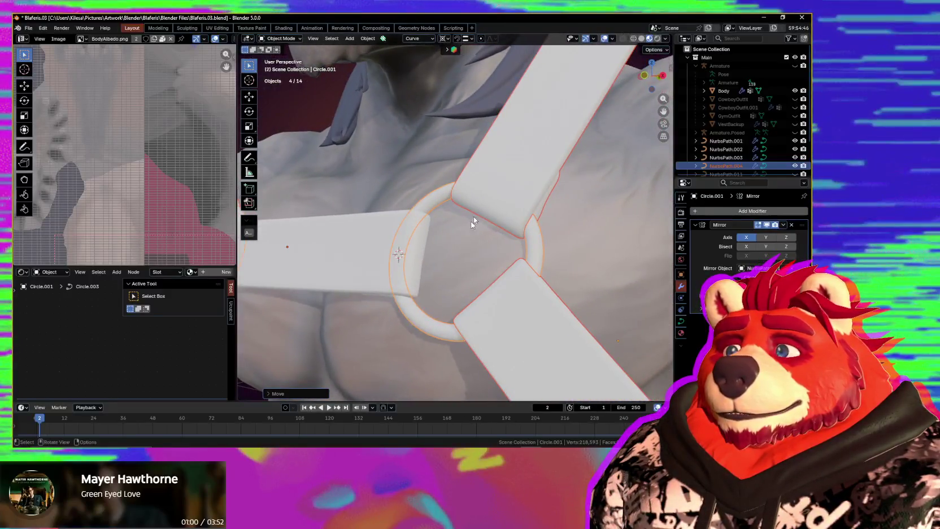
{"action": "left_click", "coordinate": [516, 189]}
{"action": "key", "text": "Tab"}
Step: Select all of NurbsPath.004's control points and bring up the curve editing menu
{"action": "mouse_move", "coordinate": [516, 189]}
{"action": "middle_mouse_down"}
{"action": "mouse_move", "coordinate": [486, 211]}
{"action": "mouse_move", "coordinate": [424, 168]}
{"action": "middle_mouse_up"}
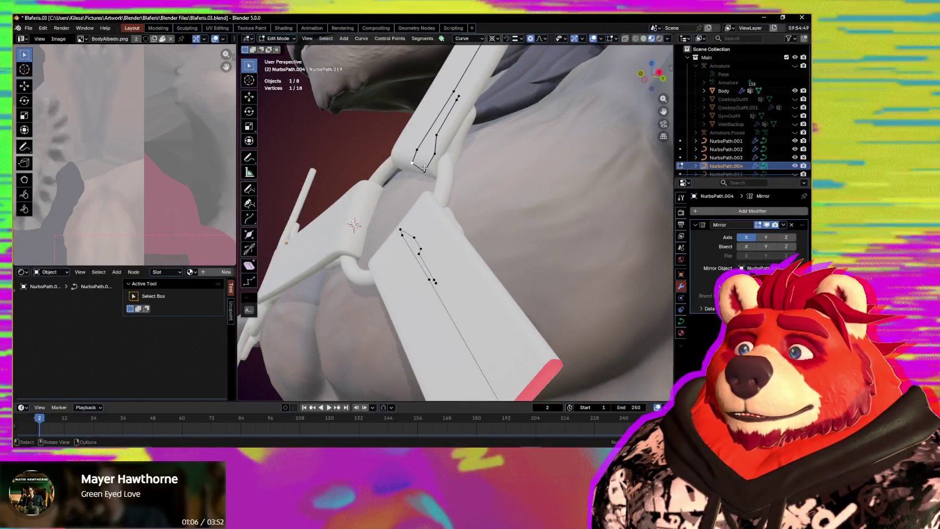
{"action": "middle_click_drag", "start_coordinate": [413, 161], "coordinate": [537, 238]}
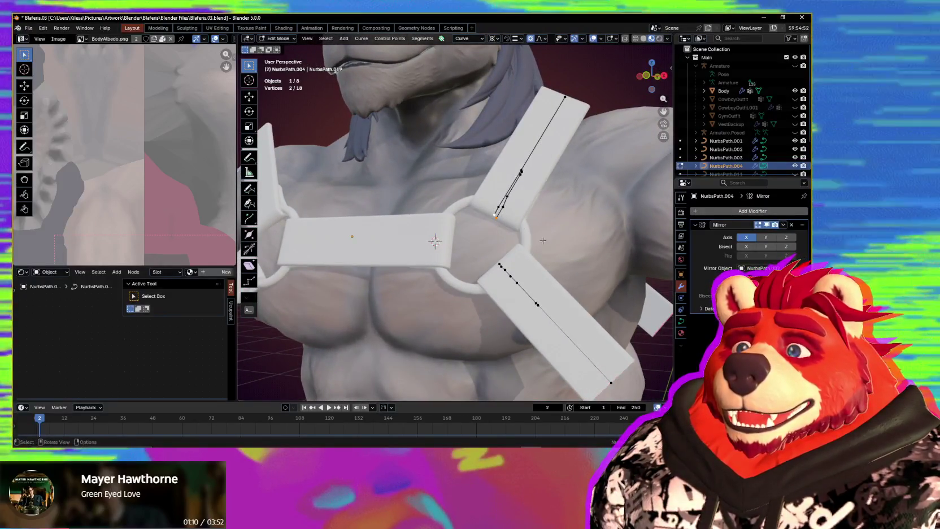
{"action": "key", "text": "a"}
{"action": "right_click", "coordinate": [544, 244]}
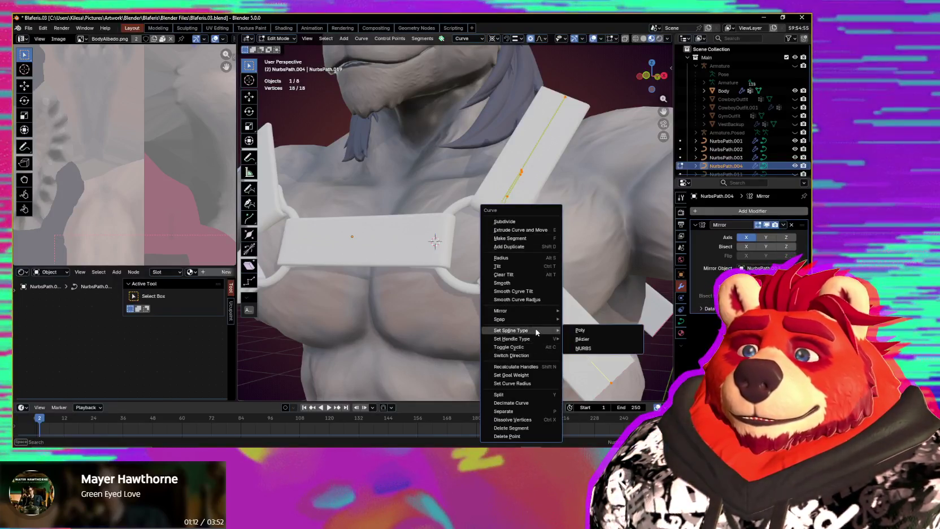
Step: Set the strap splines to Bézier, then switch them back to NURBS
{"action": "left_click", "coordinate": [591, 341]}
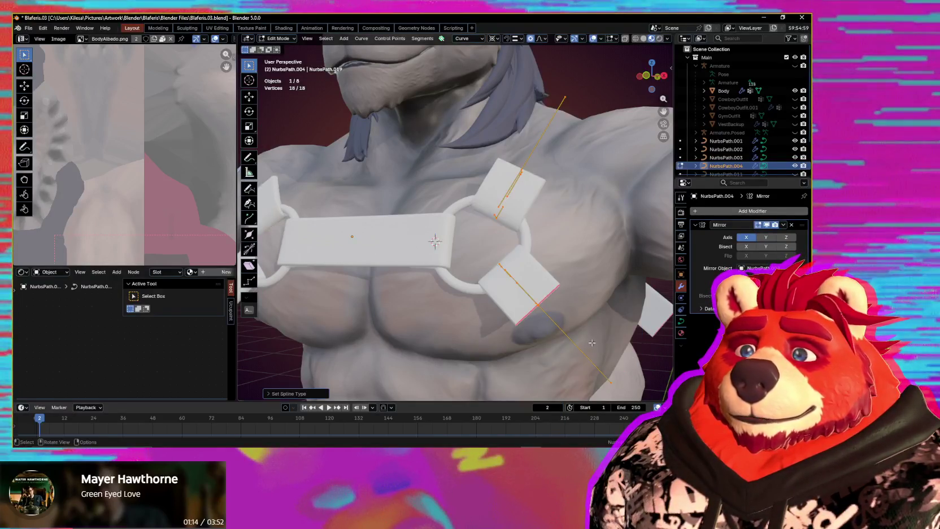
{"action": "middle_click_drag", "start_coordinate": [591, 341], "coordinate": [348, 244]}
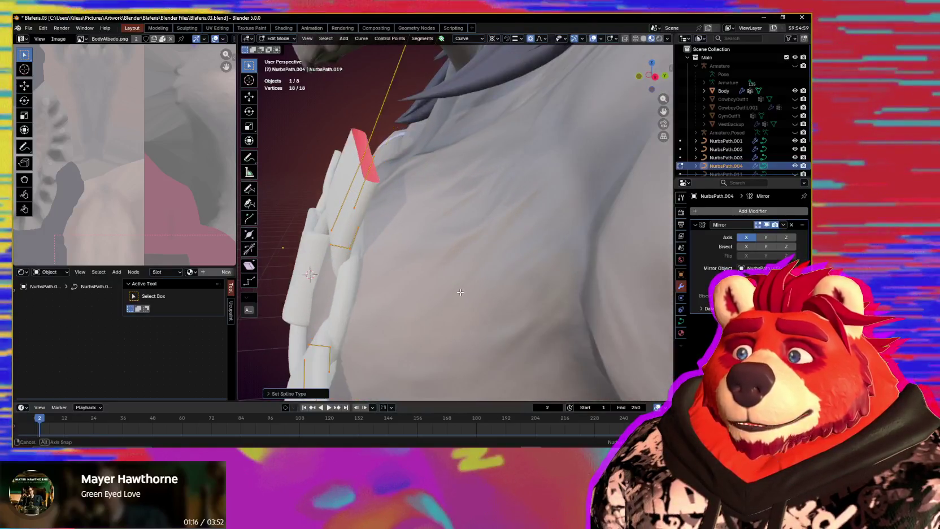
{"action": "right_click", "coordinate": [347, 245]}
{"action": "mouse_move", "coordinate": [314, 252]}
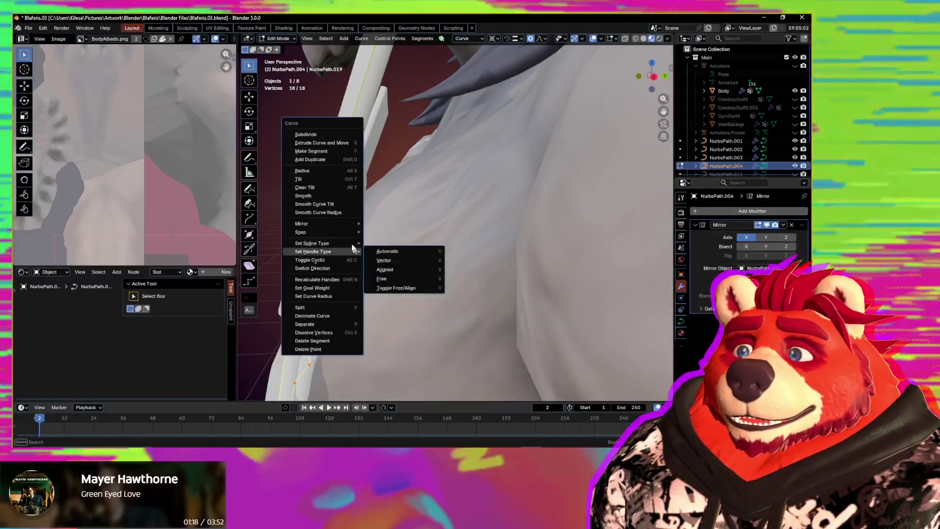
{"action": "left_click", "coordinate": [384, 261]}
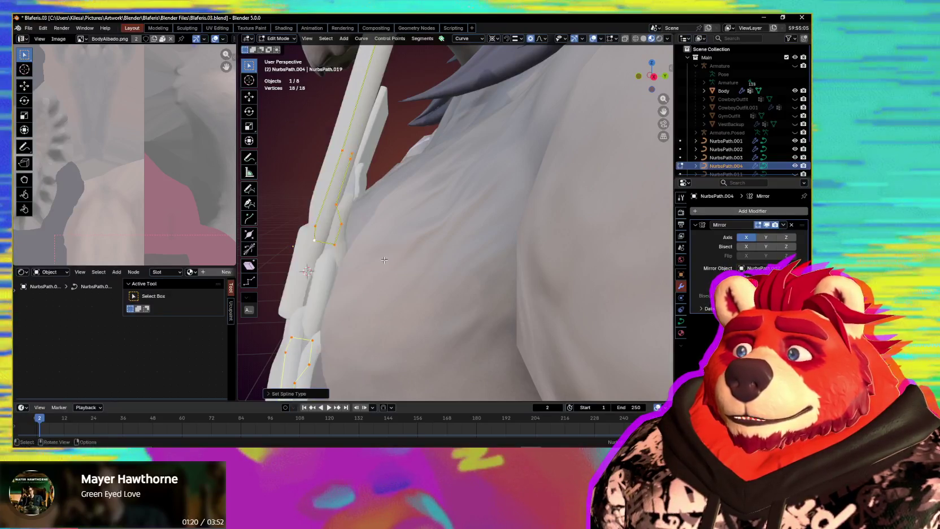
{"action": "middle_click_drag", "start_coordinate": [384, 263], "coordinate": [526, 240]}
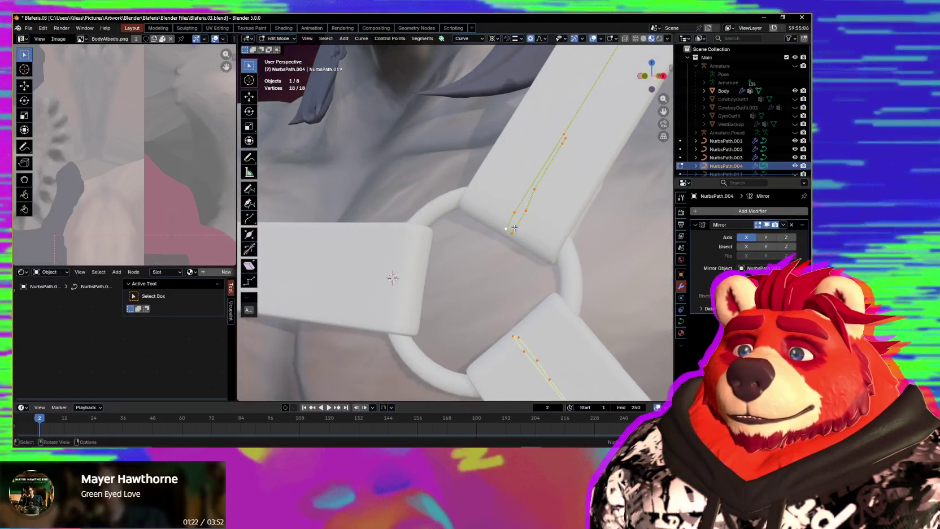
{"action": "right_click", "coordinate": [526, 239]}
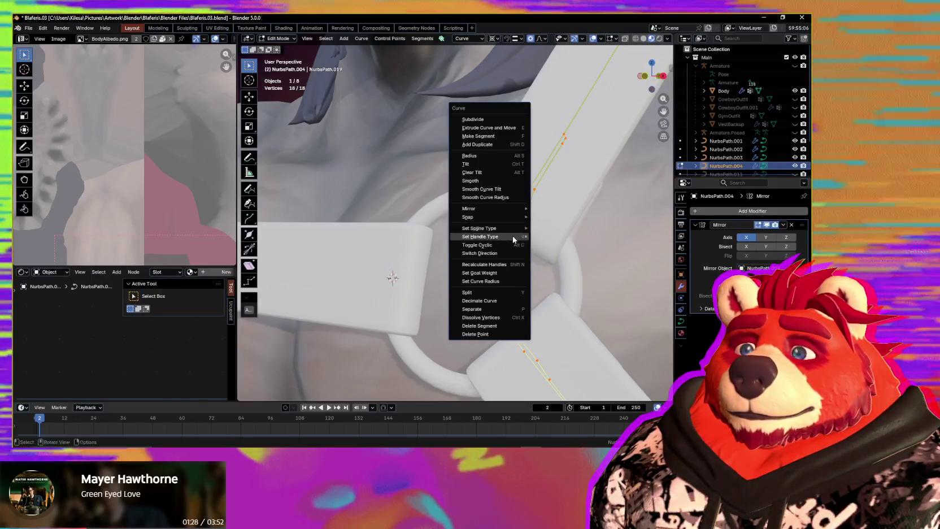
{"action": "left_click", "coordinate": [555, 247]}
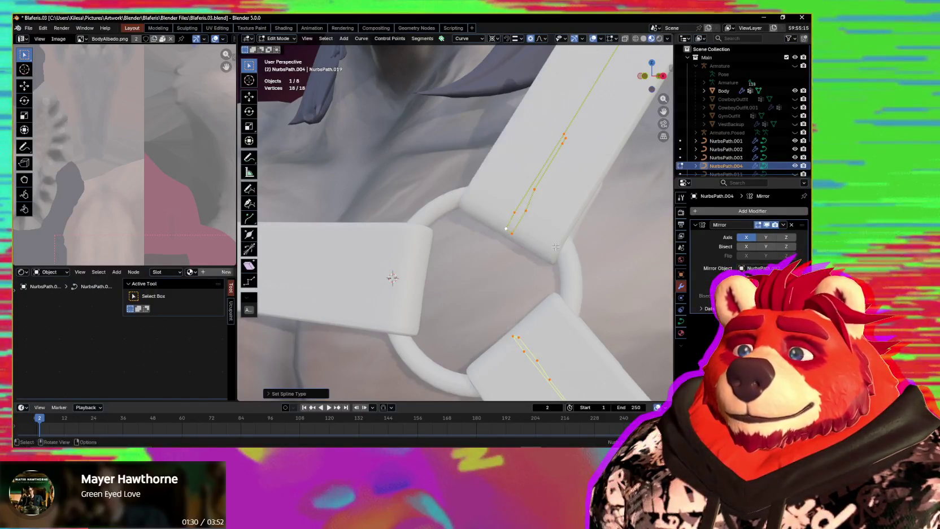
Step: Convert the strap splines to Bézier again and select the two end points
{"action": "middle_click_drag", "start_coordinate": [556, 249], "coordinate": [569, 255]}
{"action": "mouse_move", "coordinate": [416, 331]}
{"action": "middle_mouse_down"}
{"action": "mouse_move", "coordinate": [542, 270]}
{"action": "mouse_move", "coordinate": [471, 275]}
{"action": "middle_mouse_up"}
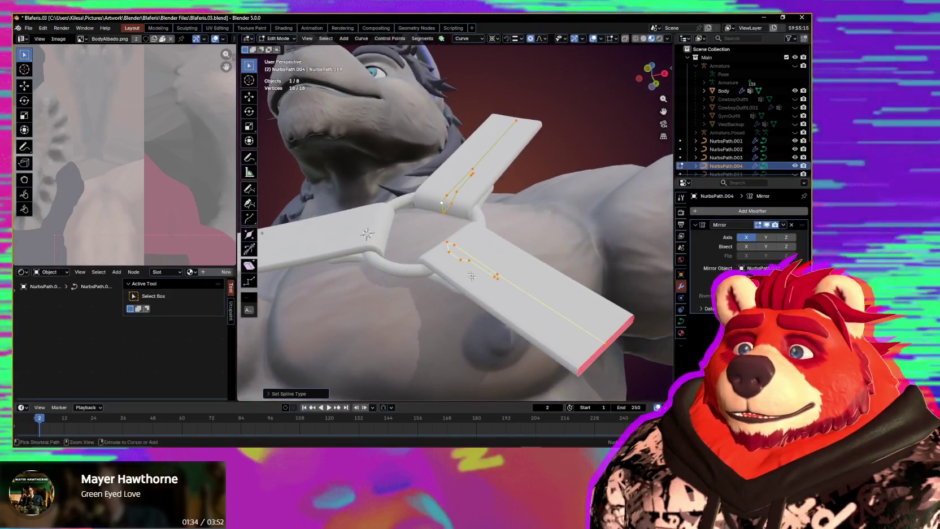
{"action": "right_click", "coordinate": [455, 207]}
{"action": "mouse_move", "coordinate": [422, 202]}
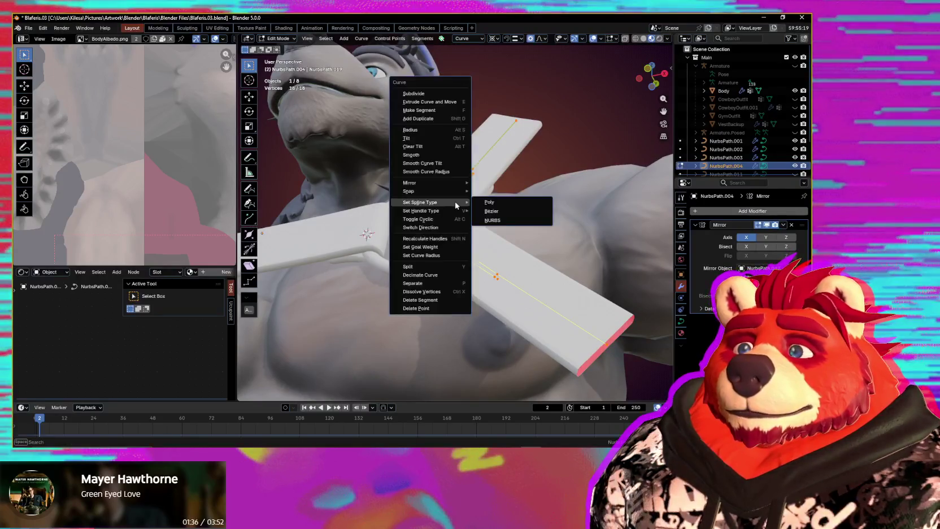
{"action": "left_click", "coordinate": [495, 216]}
{"action": "mouse_move", "coordinate": [495, 217]}
{"action": "middle_mouse_down"}
{"action": "mouse_move", "coordinate": [410, 281]}
{"action": "mouse_move", "coordinate": [348, 296]}
{"action": "mouse_move", "coordinate": [393, 251]}
{"action": "mouse_move", "coordinate": [471, 239]}
{"action": "mouse_move", "coordinate": [451, 251]}
{"action": "mouse_move", "coordinate": [454, 306]}
{"action": "mouse_move", "coordinate": [471, 317]}
{"action": "mouse_move", "coordinate": [460, 234]}
{"action": "mouse_move", "coordinate": [546, 277]}
{"action": "mouse_move", "coordinate": [559, 270]}
{"action": "mouse_move", "coordinate": [550, 285]}
{"action": "mouse_move", "coordinate": [519, 265]}
{"action": "middle_mouse_up"}
{"action": "scroll", "coordinate": [459, 234], "scroll_direction": "up", "scroll_amount": 3}
{"action": "left_click", "coordinate": [543, 280], "text": "shift"}
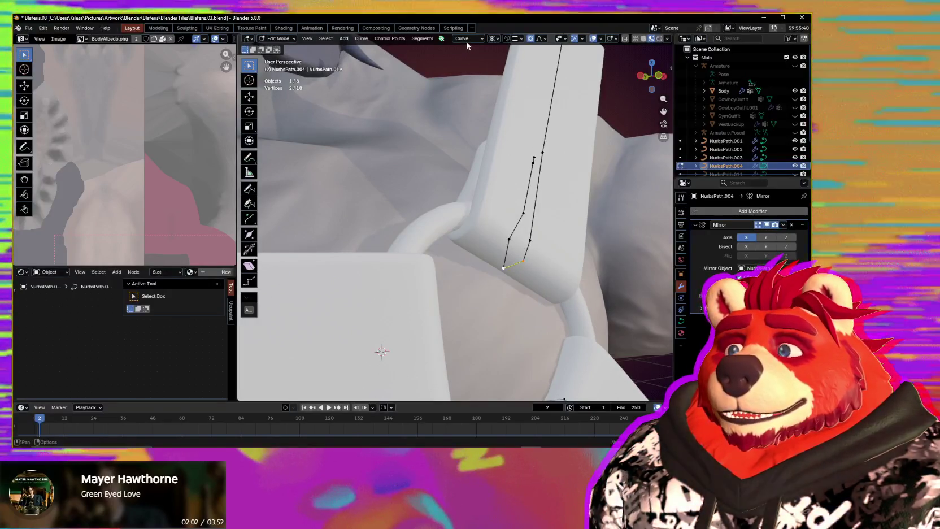
Step: Create a custom transform orientation from the selected strap end points
{"action": "left_click", "coordinate": [467, 40]}
{"action": "left_click", "coordinate": [496, 66]}
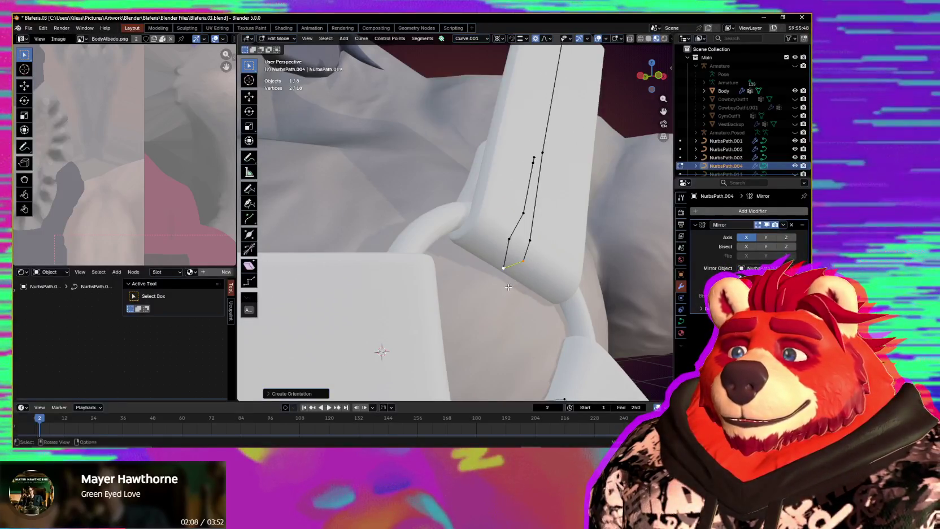
{"action": "middle_click_drag", "start_coordinate": [508, 288], "coordinate": [453, 274]}
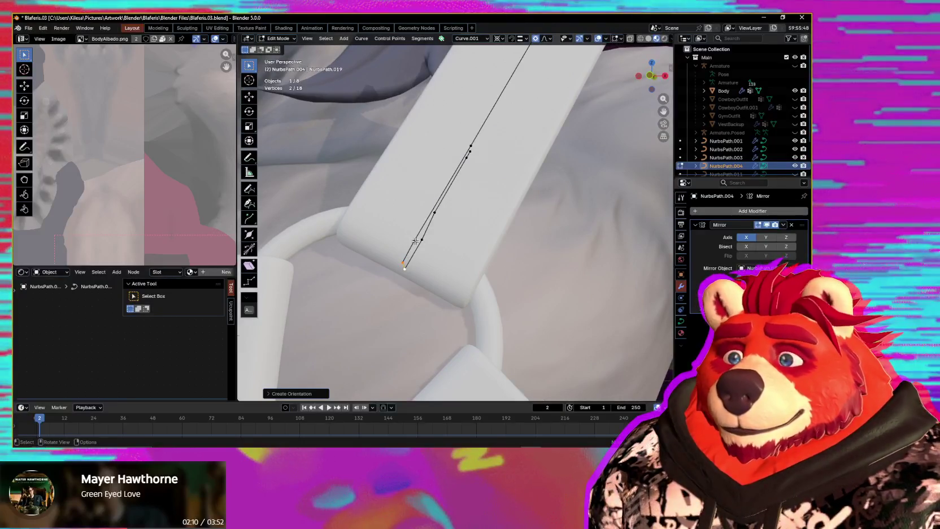
{"action": "middle_click_drag", "start_coordinate": [414, 241], "coordinate": [374, 231]}
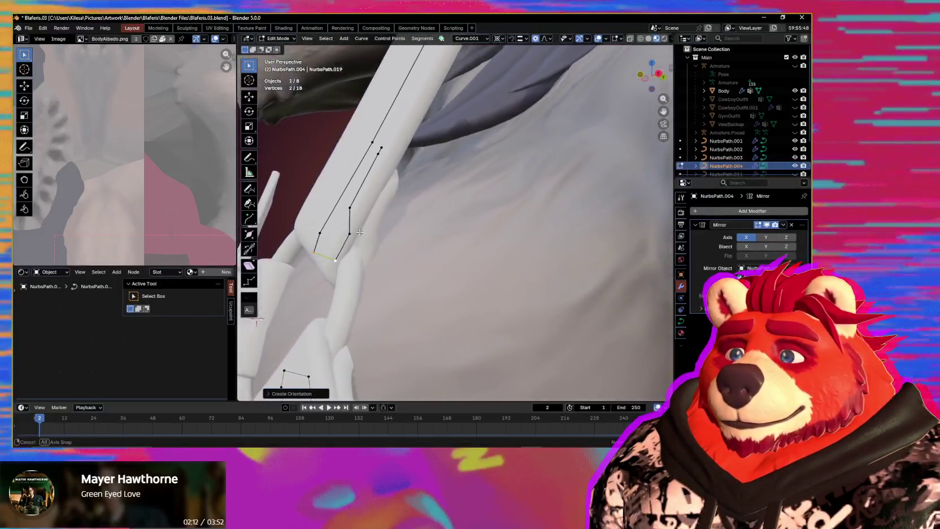
{"action": "mouse_move", "coordinate": [374, 231]}
{"action": "middle_mouse_down"}
{"action": "mouse_move", "coordinate": [353, 283]}
{"action": "mouse_move", "coordinate": [377, 284]}
{"action": "middle_mouse_up"}
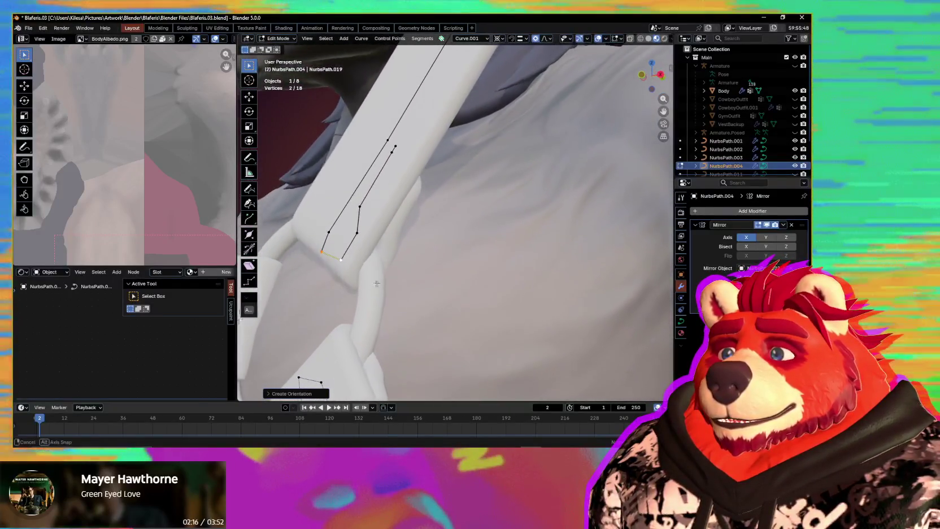
Step: Grow the strap-end selection and rotate those points so the end rests on the ring's rim
{"action": "key", "text": "ctrl+KP_Add"}
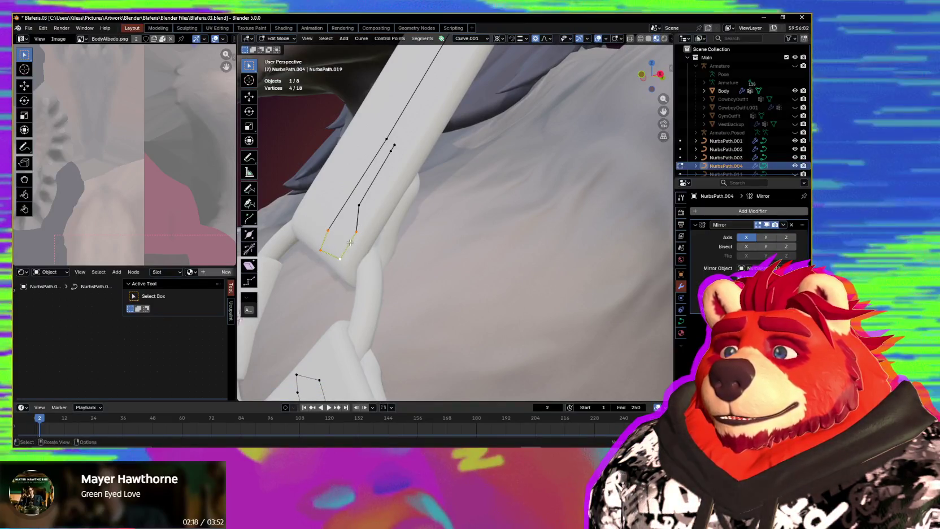
{"action": "key", "text": "shift+s"}
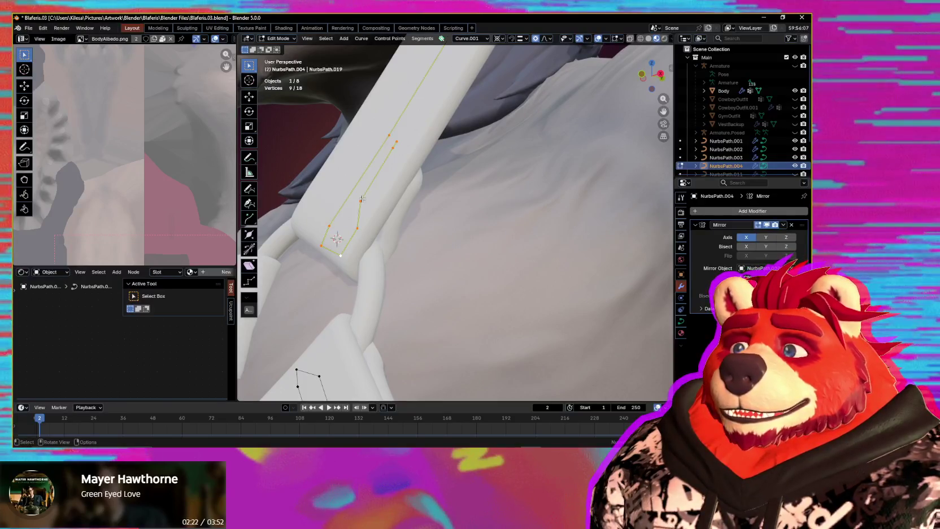
{"action": "middle_click_drag", "start_coordinate": [400, 227], "coordinate": [400, 237]}
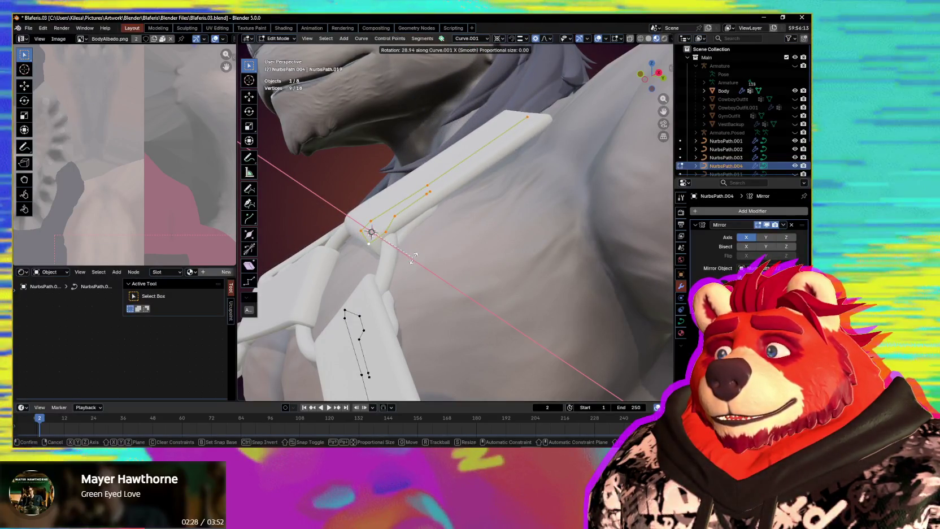
{"action": "left_click", "coordinate": [414, 257]}
{"action": "mouse_move", "coordinate": [414, 257]}
{"action": "middle_mouse_down"}
{"action": "mouse_move", "coordinate": [483, 280]}
{"action": "mouse_move", "coordinate": [526, 273]}
{"action": "mouse_move", "coordinate": [484, 270]}
{"action": "mouse_move", "coordinate": [457, 293]}
{"action": "mouse_move", "coordinate": [487, 276]}
{"action": "mouse_move", "coordinate": [479, 272]}
{"action": "middle_mouse_up"}
{"action": "scroll", "coordinate": [456, 293], "scroll_direction": "down", "scroll_amount": 4}
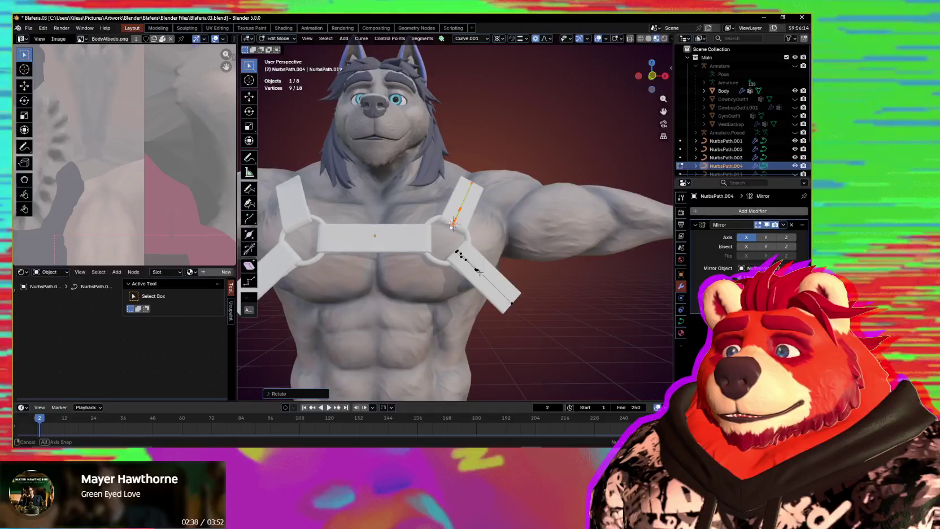
Step: Switch Edit Mode over to the ring curve Circle.001
{"action": "scroll", "coordinate": [480, 272], "scroll_direction": "up", "scroll_amount": 4}
{"action": "scroll", "coordinate": [477, 278], "scroll_direction": "up", "scroll_amount": 3}
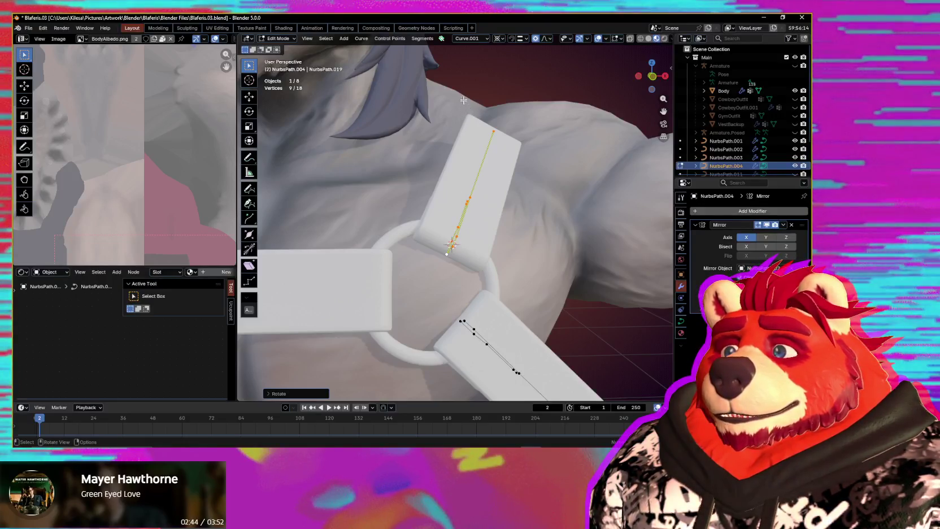
{"action": "middle_click_drag", "start_coordinate": [471, 104], "coordinate": [467, 120]}
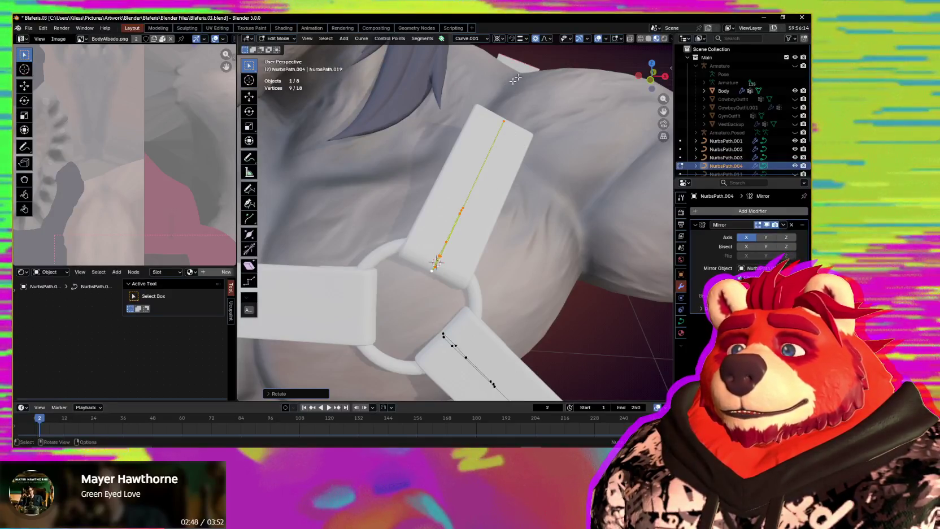
{"action": "mouse_move", "coordinate": [521, 197]}
{"action": "middle_mouse_down"}
{"action": "mouse_move", "coordinate": [572, 236]}
{"action": "mouse_move", "coordinate": [546, 230]}
{"action": "mouse_move", "coordinate": [530, 293]}
{"action": "middle_mouse_up"}
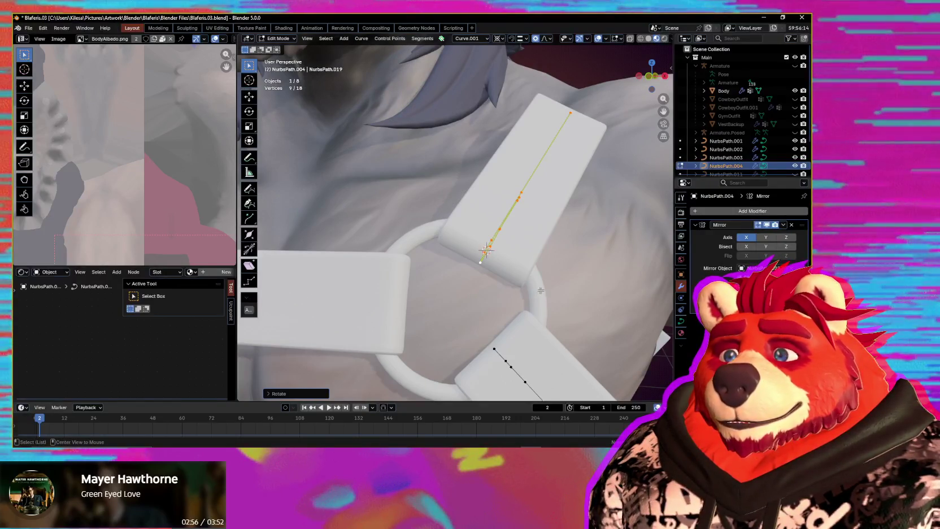
{"action": "key", "text": "alt+q"}
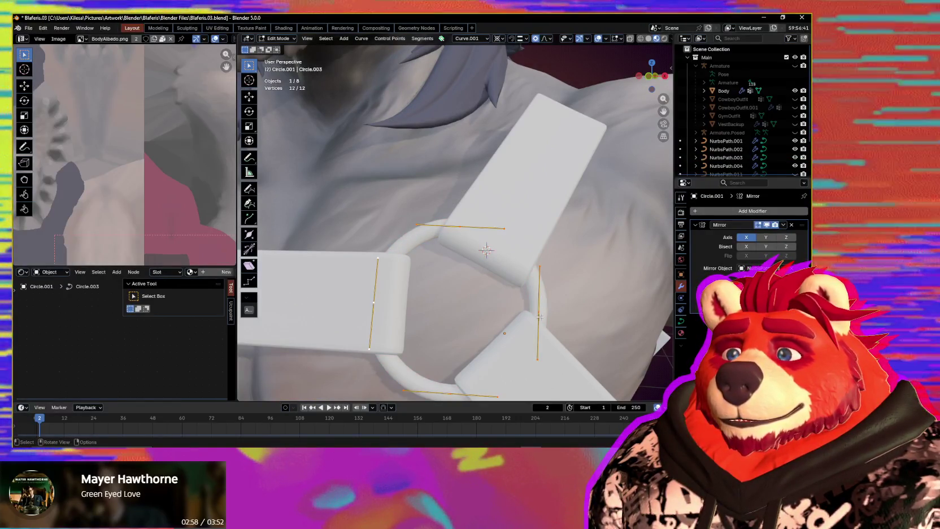
Step: Select the ring's straight segment and create a transform orientation from it
{"action": "left_click", "coordinate": [538, 313]}
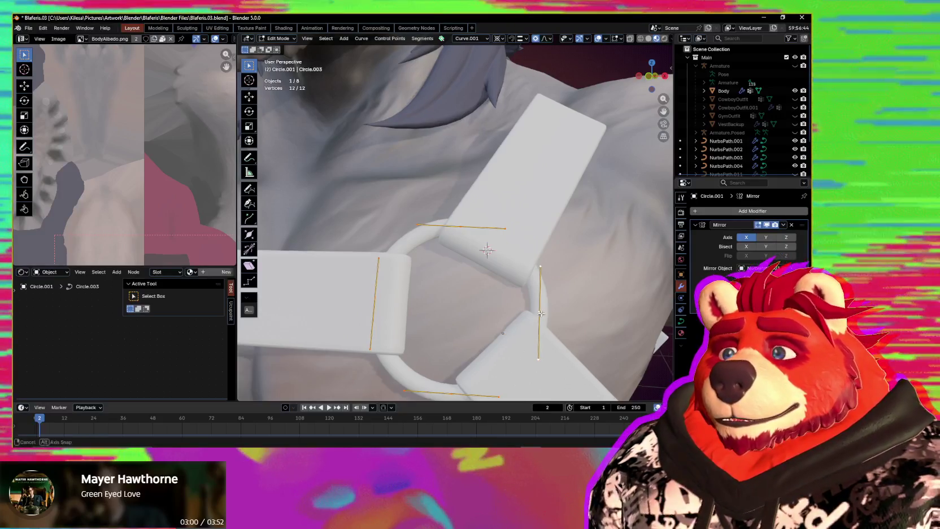
{"action": "middle_click_drag", "start_coordinate": [538, 313], "coordinate": [536, 306]}
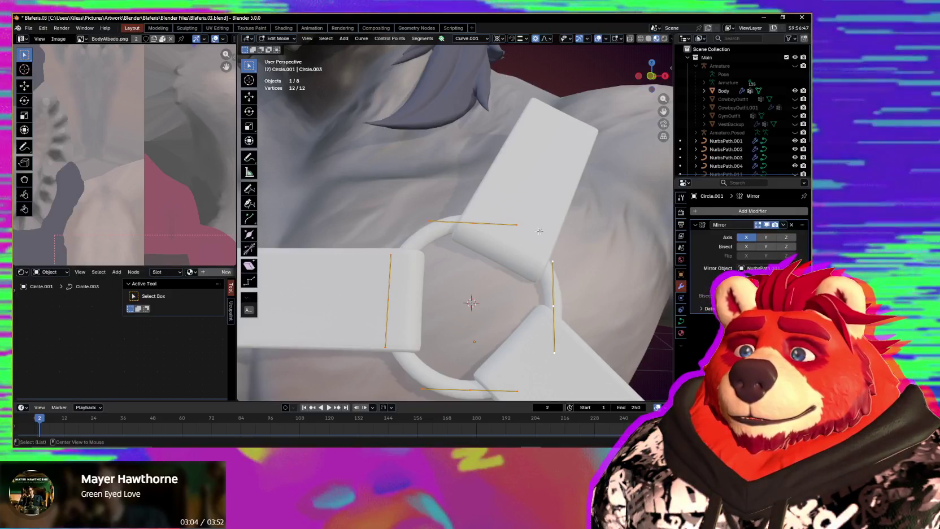
{"action": "key", "text": "alt+q"}
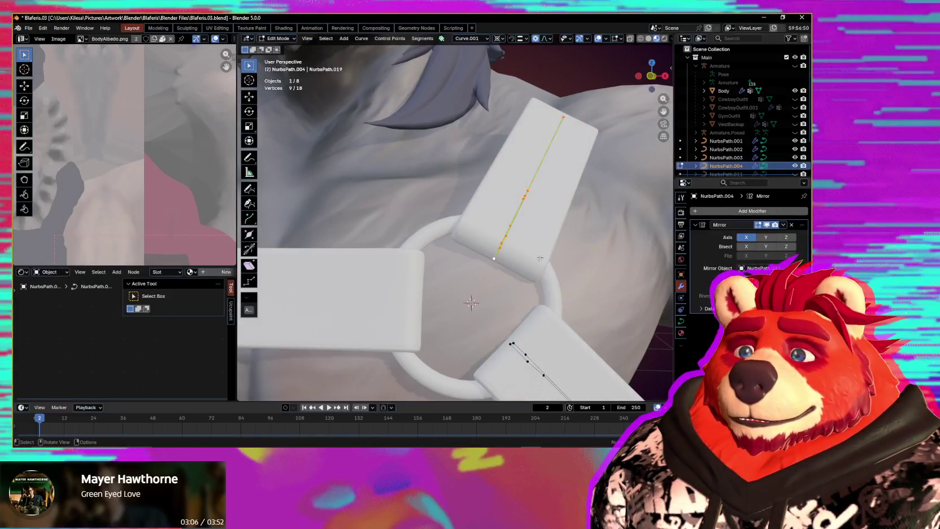
{"action": "middle_click_drag", "start_coordinate": [536, 258], "coordinate": [540, 249]}
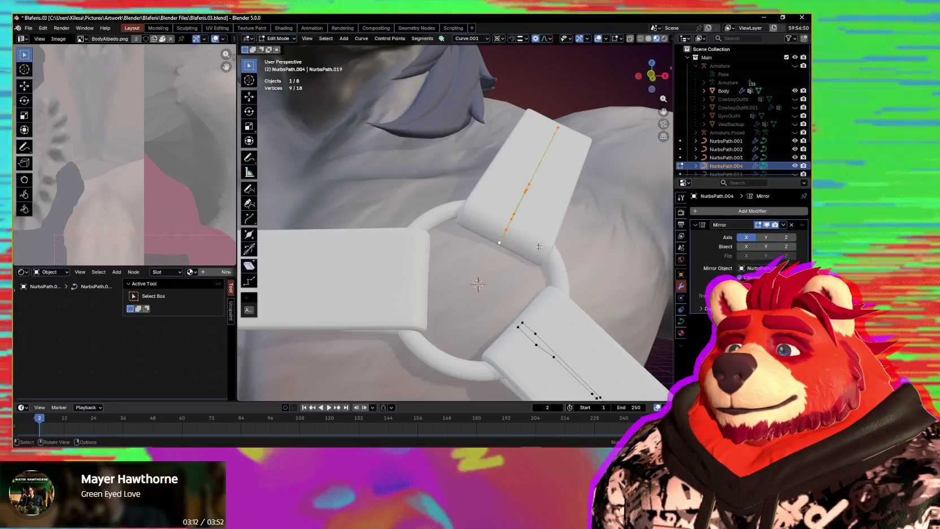
{"action": "mouse_move", "coordinate": [540, 246]}
{"action": "middle_mouse_down"}
{"action": "mouse_move", "coordinate": [583, 294]}
{"action": "mouse_move", "coordinate": [540, 275]}
{"action": "mouse_move", "coordinate": [548, 285]}
{"action": "middle_mouse_up"}
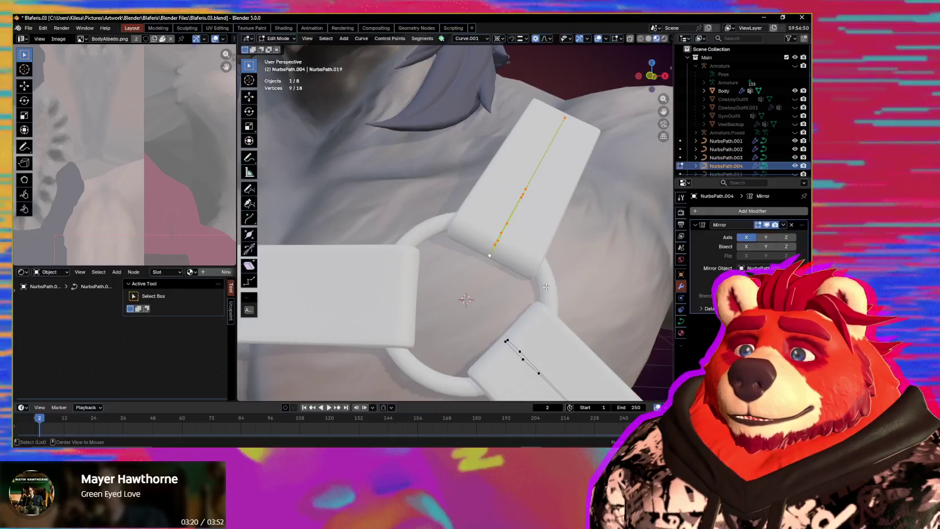
{"action": "key", "text": "alt+q"}
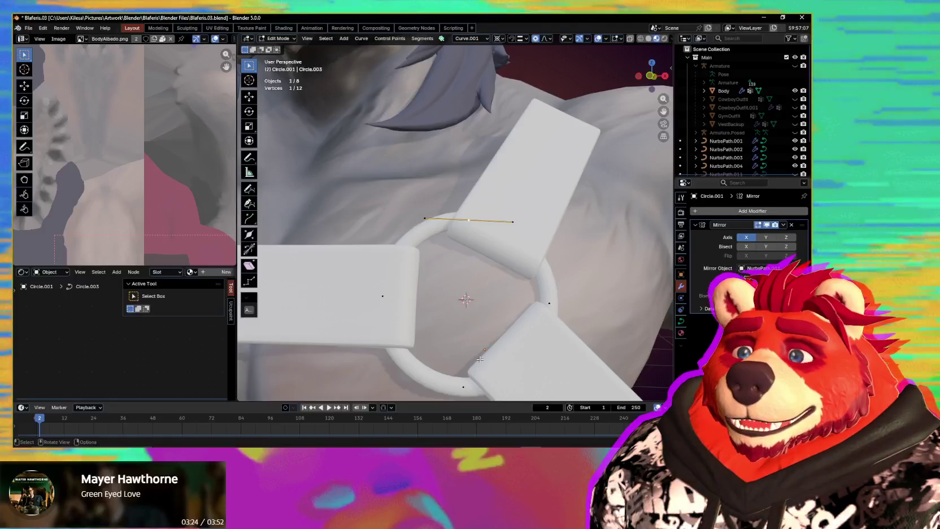
{"action": "mouse_move", "coordinate": [521, 212]}
{"action": "middle_mouse_down"}
{"action": "mouse_move", "coordinate": [521, 246]}
{"action": "mouse_move", "coordinate": [476, 240]}
{"action": "middle_mouse_up"}
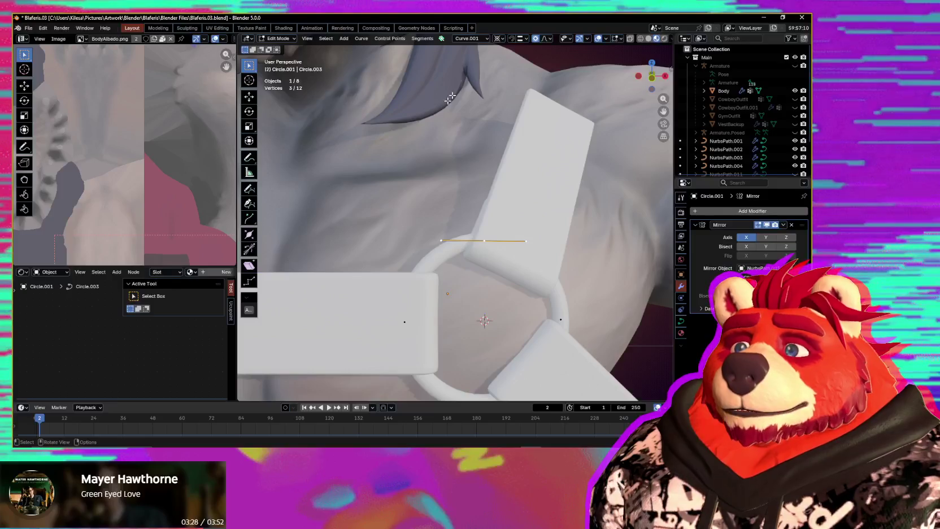
{"action": "left_click", "coordinate": [480, 40]}
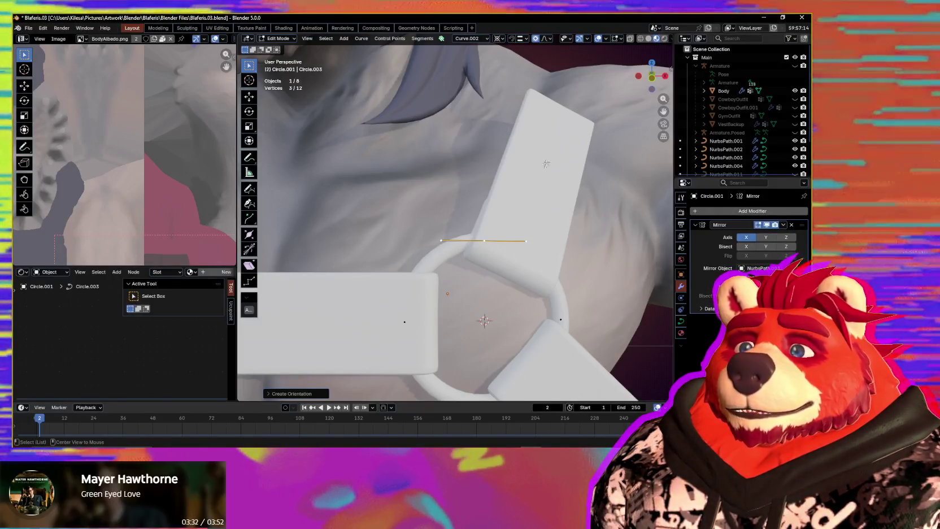
Step: Rotate the upper strap's end about the ring-based Z axis so it runs up toward the shoulder
{"action": "key", "text": "alt+q"}
{"action": "middle_click_drag", "start_coordinate": [548, 226], "coordinate": [560, 237]}
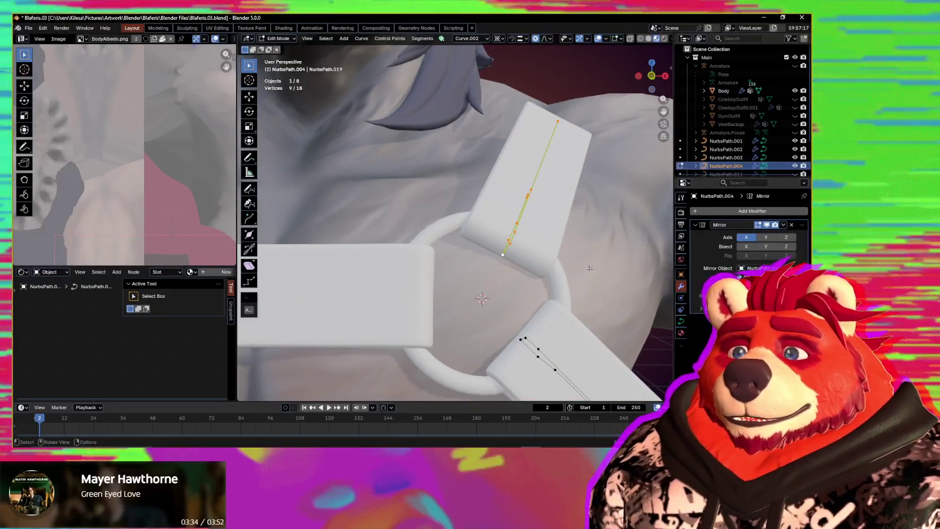
{"action": "key", "text": "r"}
{"action": "key", "text": "z"}
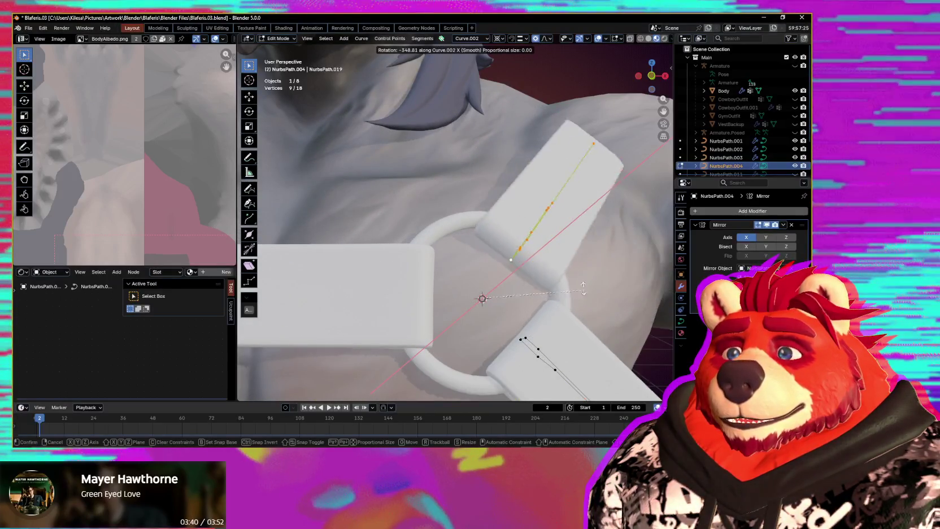
{"action": "mouse_move", "coordinate": [529, 262]}
{"action": "middle_mouse_down"}
{"action": "mouse_move", "coordinate": [479, 270]}
{"action": "mouse_move", "coordinate": [525, 273]}
{"action": "mouse_move", "coordinate": [473, 269]}
{"action": "mouse_move", "coordinate": [576, 243]}
{"action": "middle_mouse_up"}
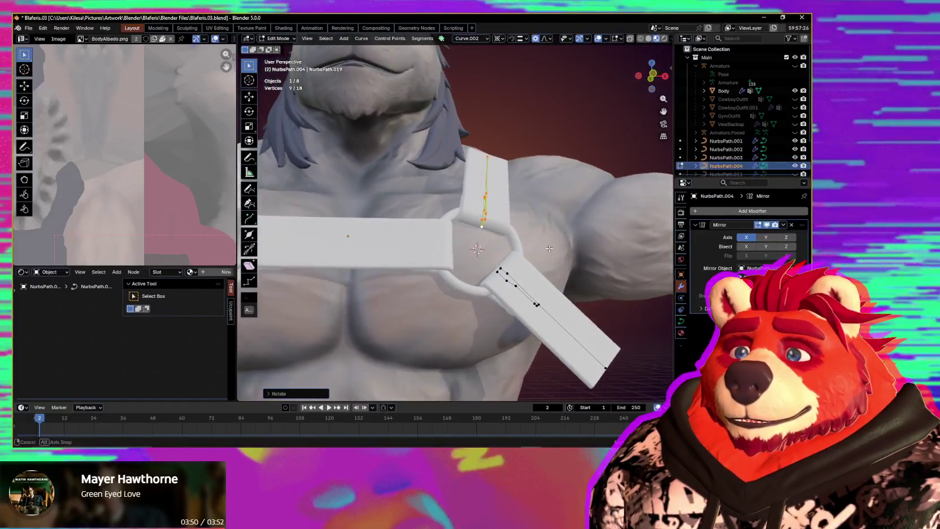
{"action": "middle_click_drag", "start_coordinate": [517, 268], "coordinate": [439, 307]}
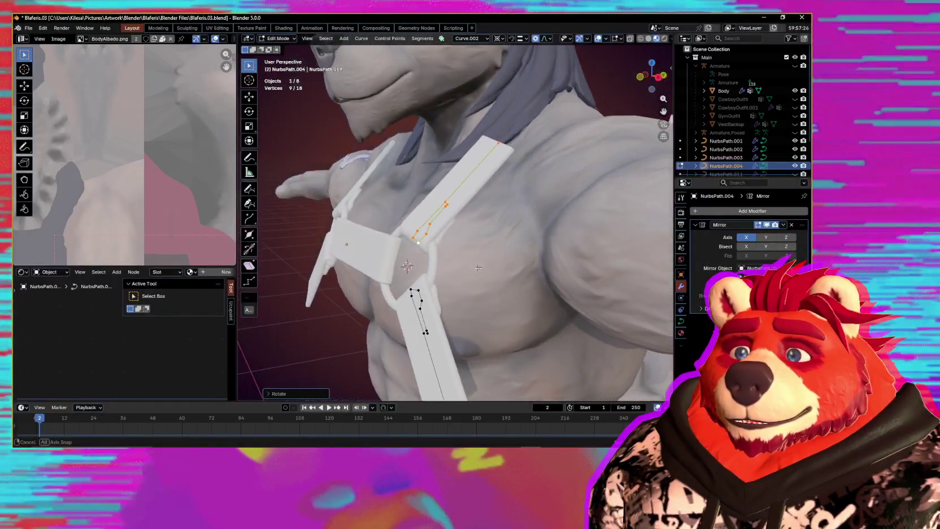
Step: Box-select the lower strap's end points and rotate them about Curve.002 X to angle the strap down
{"action": "mouse_move", "coordinate": [506, 286]}
{"action": "middle_mouse_down"}
{"action": "mouse_move", "coordinate": [525, 269]}
{"action": "mouse_move", "coordinate": [530, 216]}
{"action": "mouse_move", "coordinate": [557, 201]}
{"action": "middle_mouse_up"}
{"action": "left_click_drag", "start_coordinate": [557, 201], "coordinate": [514, 238]}
{"action": "middle_click_drag", "start_coordinate": [489, 343], "coordinate": [486, 329]}
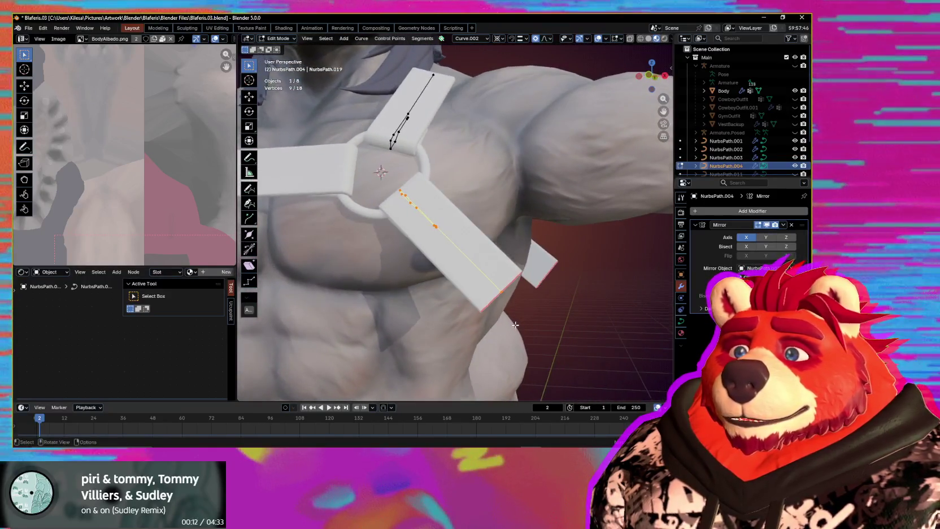
{"action": "scroll", "coordinate": [515, 325], "scroll_direction": "down", "scroll_amount": 3}
{"action": "scroll", "coordinate": [516, 325], "scroll_direction": "up", "scroll_amount": 3}
{"action": "key", "text": "s"}
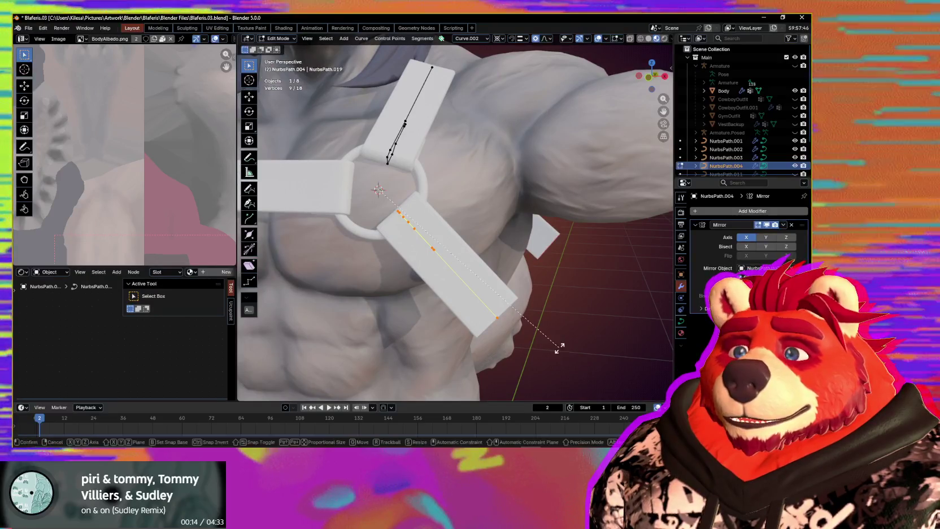
{"action": "key", "text": "x"}
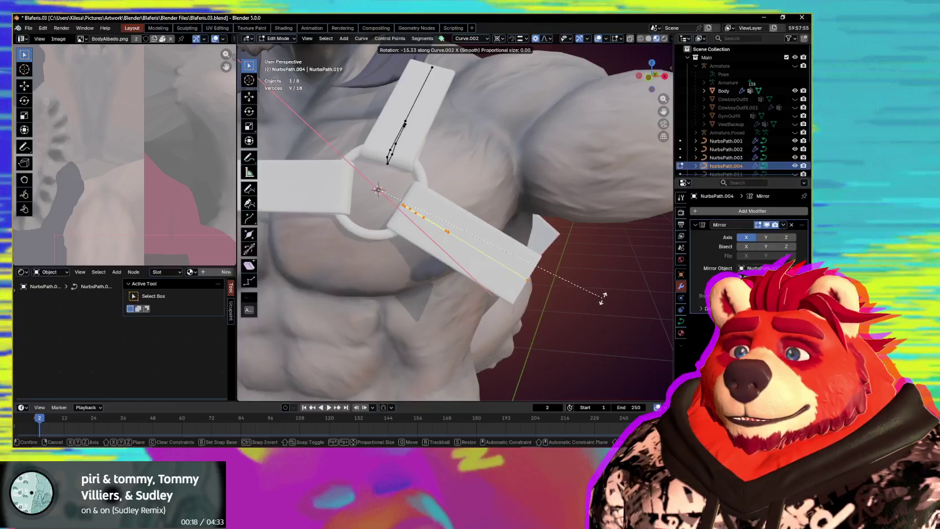
{"action": "left_click", "coordinate": [560, 305]}
{"action": "middle_click_drag", "start_coordinate": [559, 306], "coordinate": [544, 292]}
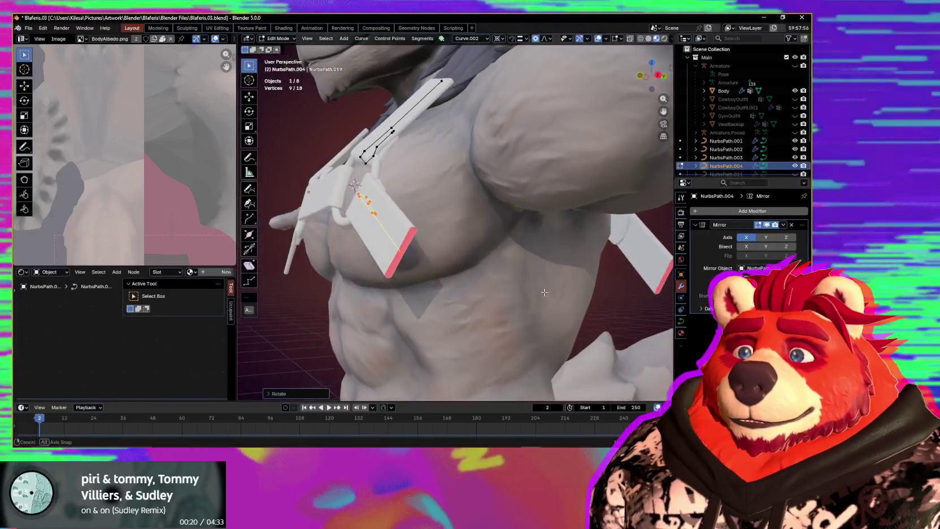
{"action": "mouse_move", "coordinate": [410, 264]}
{"action": "middle_mouse_down"}
{"action": "mouse_move", "coordinate": [536, 314]}
{"action": "mouse_move", "coordinate": [448, 181]}
{"action": "mouse_move", "coordinate": [455, 219]}
{"action": "middle_mouse_up"}
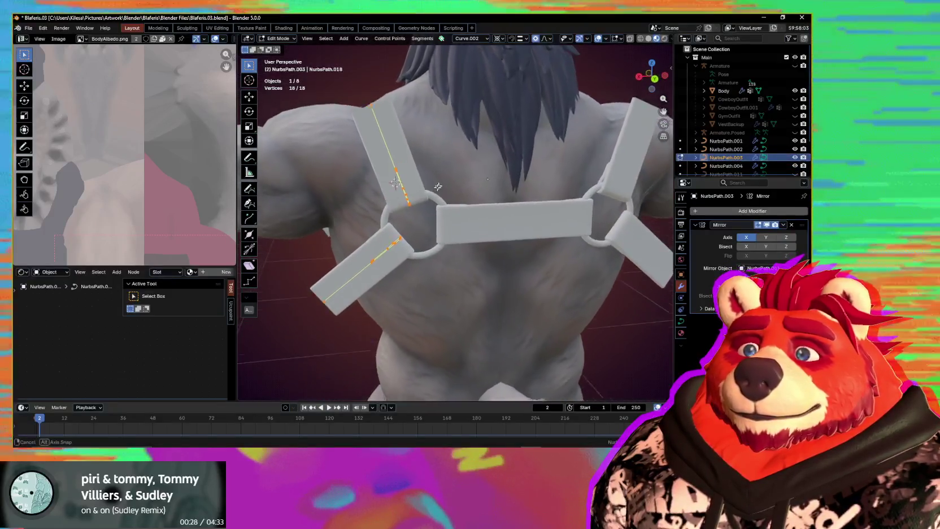
Step: Create orientation Curve.003 from the back ring Circle.002's top segment
{"action": "scroll", "coordinate": [455, 218], "scroll_direction": "up", "scroll_amount": 4}
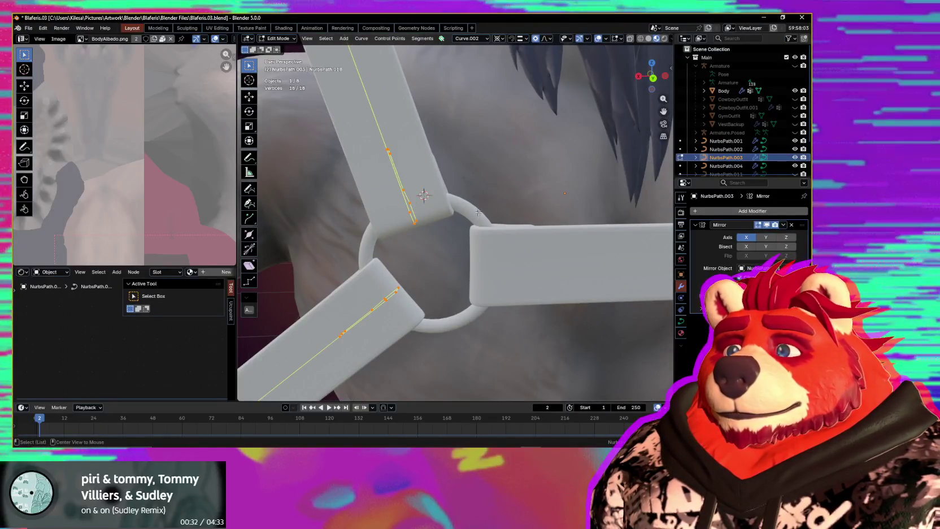
{"action": "key", "text": "alt+q"}
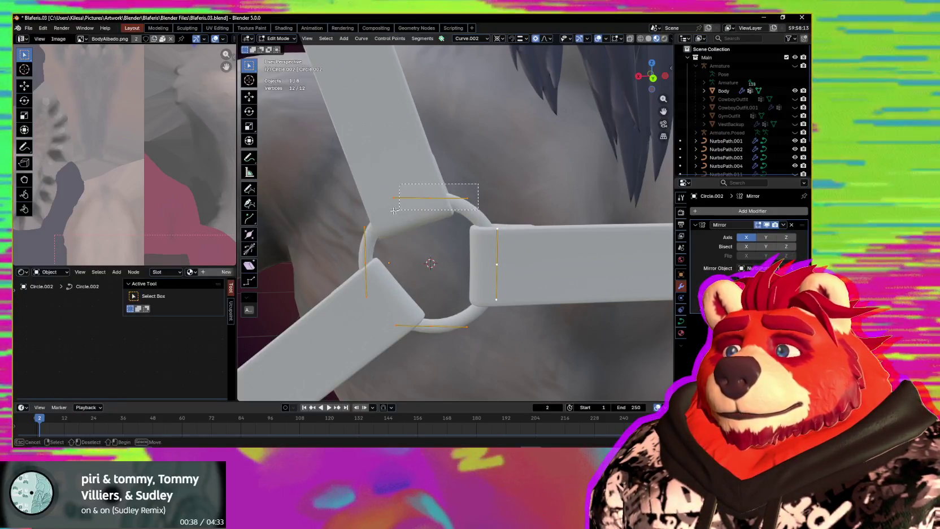
{"action": "left_click_drag", "start_coordinate": [395, 210], "coordinate": [386, 208]}
{"action": "left_click", "coordinate": [475, 39]}
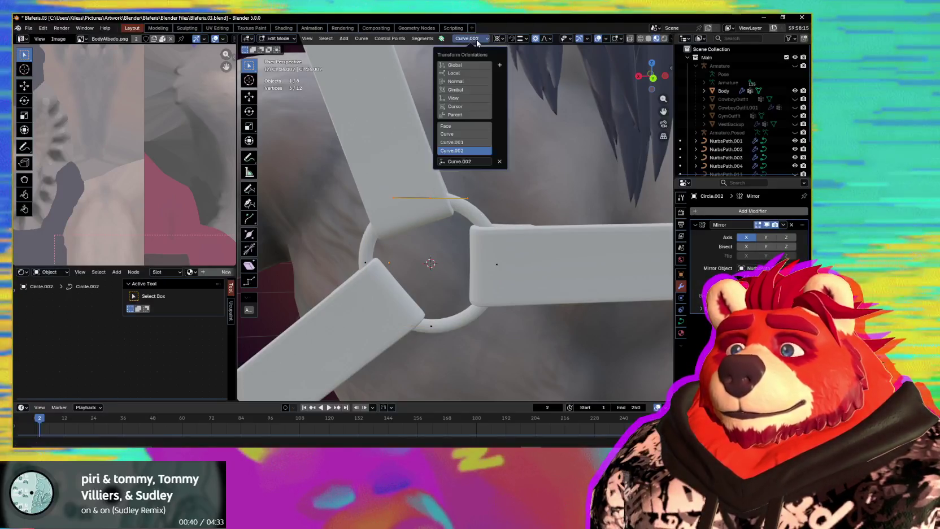
{"action": "left_click", "coordinate": [500, 56]}
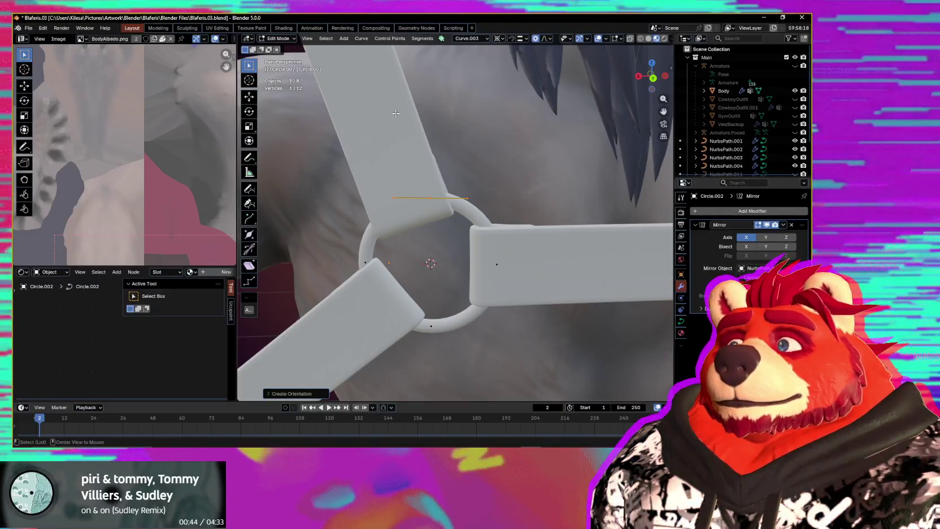
Step: Select the upper back strap's end points on NurbsPath.003 and place the cursor there
{"action": "key", "text": "alt+q"}
{"action": "mouse_move", "coordinate": [396, 113]}
{"action": "middle_mouse_down"}
{"action": "mouse_move", "coordinate": [431, 218]}
{"action": "mouse_move", "coordinate": [487, 236]}
{"action": "middle_mouse_up"}
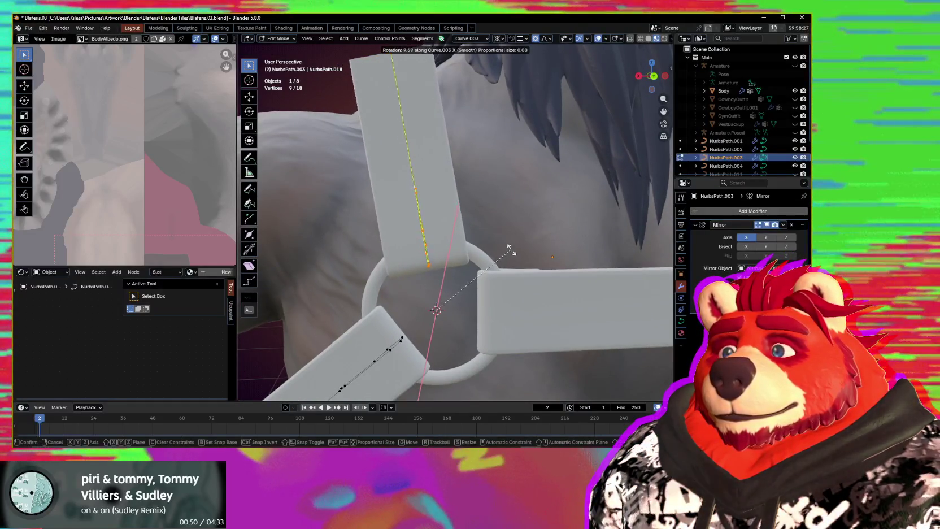
{"action": "mouse_move", "coordinate": [490, 249]}
{"action": "middle_mouse_down"}
{"action": "mouse_move", "coordinate": [582, 274]}
{"action": "mouse_move", "coordinate": [580, 288]}
{"action": "mouse_move", "coordinate": [499, 259]}
{"action": "mouse_move", "coordinate": [546, 241]}
{"action": "mouse_move", "coordinate": [495, 176]}
{"action": "middle_mouse_up"}
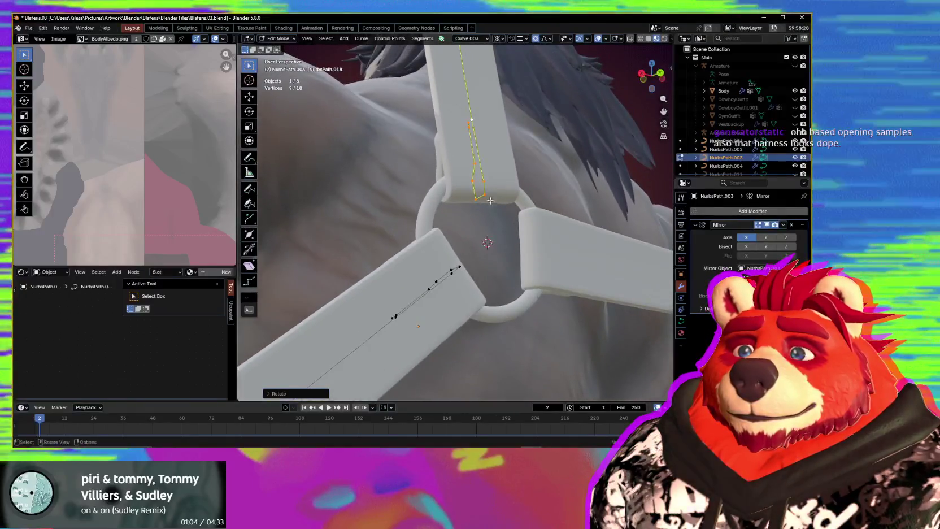
{"action": "left_click_drag", "start_coordinate": [494, 176], "coordinate": [456, 219]}
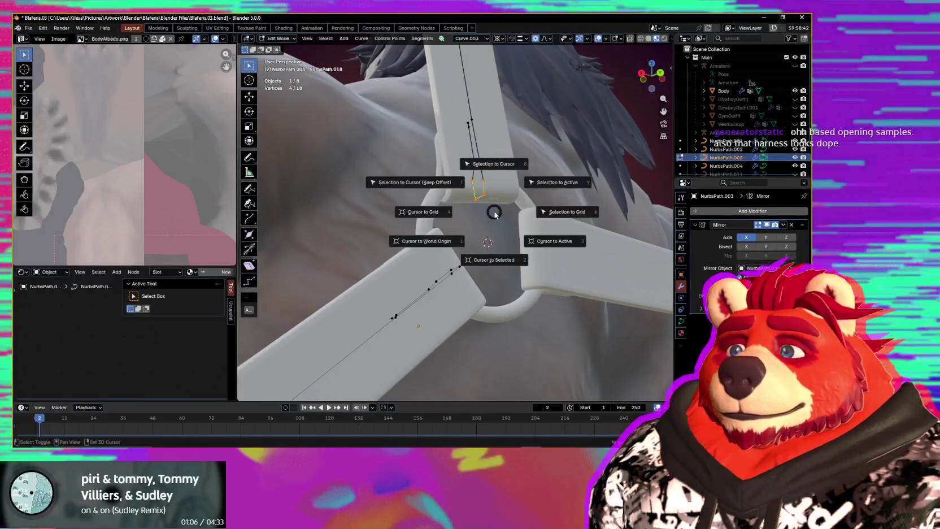
{"action": "left_click", "coordinate": [496, 244]}
{"action": "mouse_move", "coordinate": [500, 242]}
{"action": "middle_mouse_down"}
{"action": "mouse_move", "coordinate": [487, 260]}
{"action": "mouse_move", "coordinate": [511, 261]}
{"action": "middle_mouse_up"}
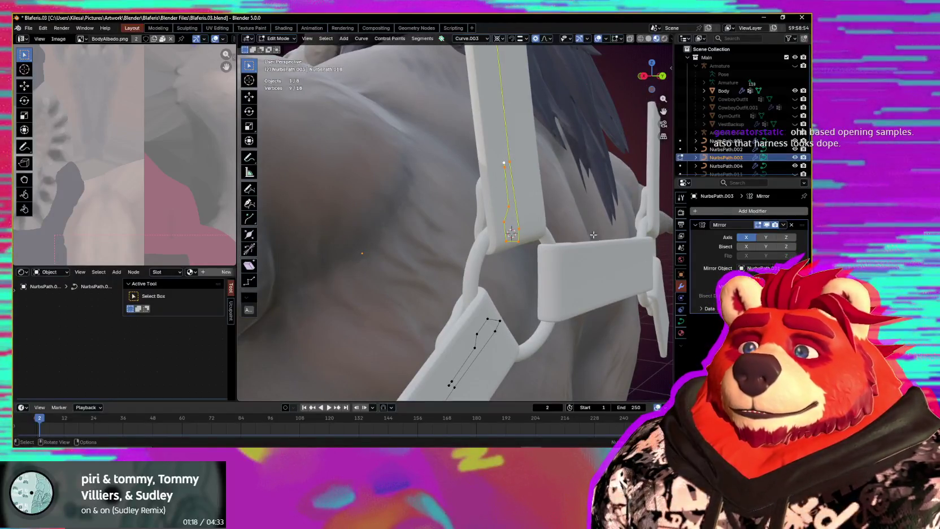
Step: Rotate the back strap's end twice about the Curve.003 Z axis
{"action": "key", "text": "r"}
{"action": "key", "text": "x"}
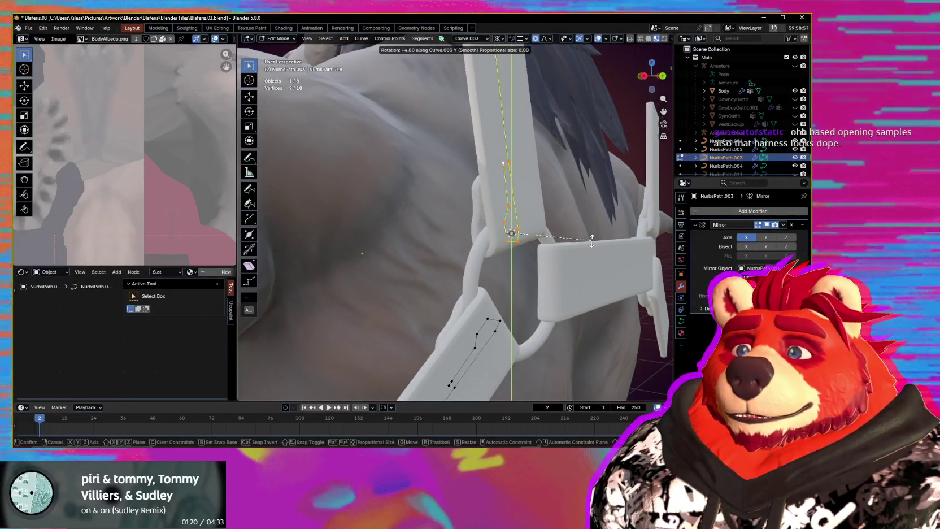
{"action": "key", "text": "z"}
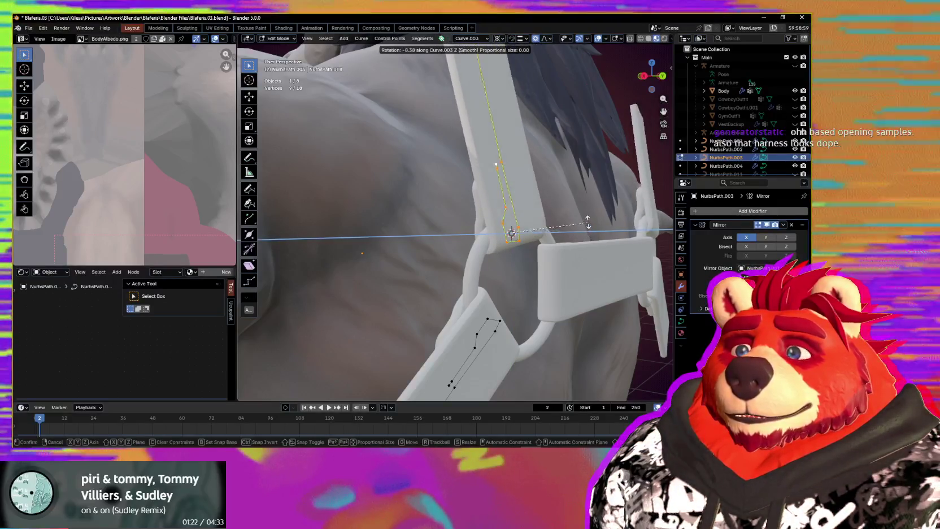
{"action": "left_click", "coordinate": [580, 181]}
{"action": "mouse_move", "coordinate": [579, 180]}
{"action": "middle_mouse_down"}
{"action": "mouse_move", "coordinate": [570, 257]}
{"action": "mouse_move", "coordinate": [574, 247]}
{"action": "mouse_move", "coordinate": [599, 251]}
{"action": "middle_mouse_up"}
{"action": "key", "text": "r"}
{"action": "key", "text": "z"}
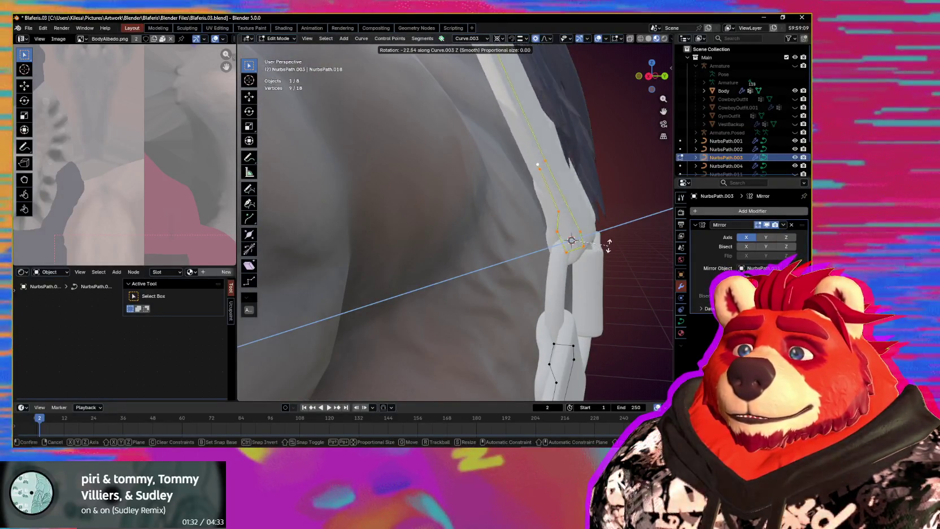
{"action": "left_click", "coordinate": [611, 236]}
{"action": "mouse_move", "coordinate": [610, 236]}
{"action": "middle_mouse_down"}
{"action": "mouse_move", "coordinate": [594, 243]}
{"action": "mouse_move", "coordinate": [512, 231]}
{"action": "middle_mouse_up"}
Step: Tilt the back strap's end so it follows the ring's orientation
{"action": "key", "text": "ctrl+t"}
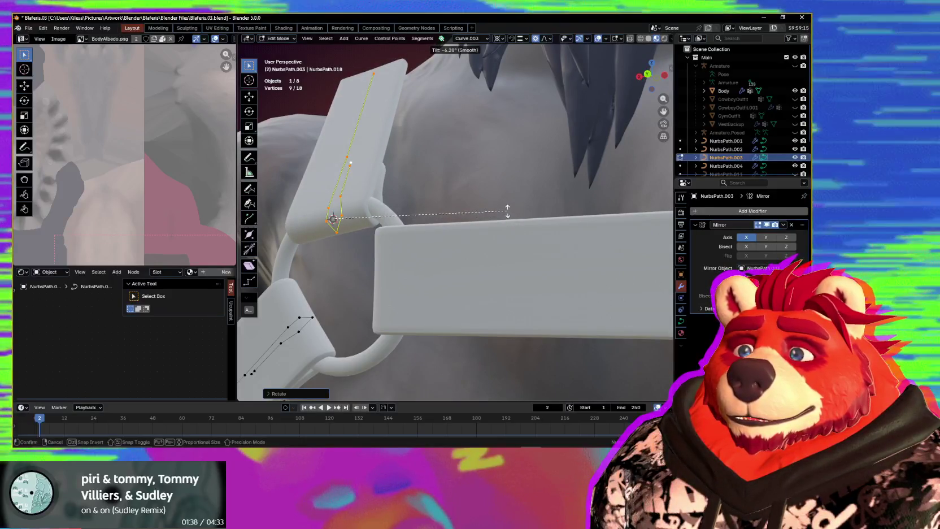
{"action": "left_click", "coordinate": [508, 211]}
{"action": "mouse_move", "coordinate": [508, 211]}
{"action": "middle_mouse_down"}
{"action": "mouse_move", "coordinate": [462, 233]}
{"action": "mouse_move", "coordinate": [555, 287]}
{"action": "mouse_move", "coordinate": [539, 272]}
{"action": "middle_mouse_up"}
{"action": "key", "text": "ctrl+Tab"}
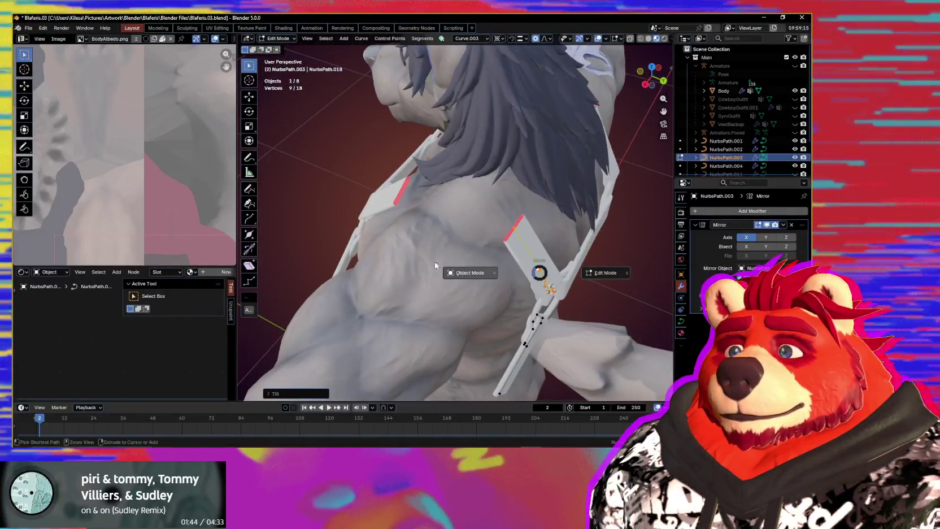
Step: Join the two strap curves into a single object in Object Mode
{"action": "left_click", "coordinate": [453, 256]}
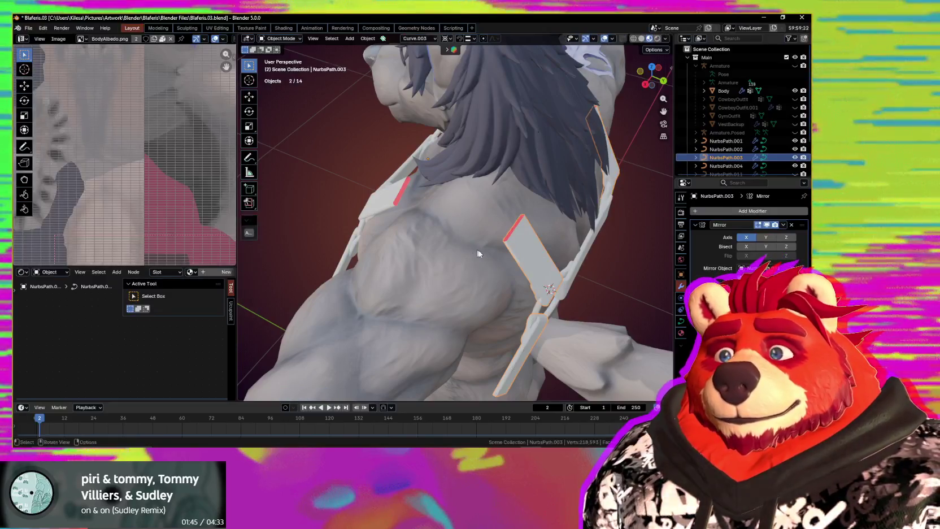
{"action": "left_click", "coordinate": [390, 191], "text": "shift"}
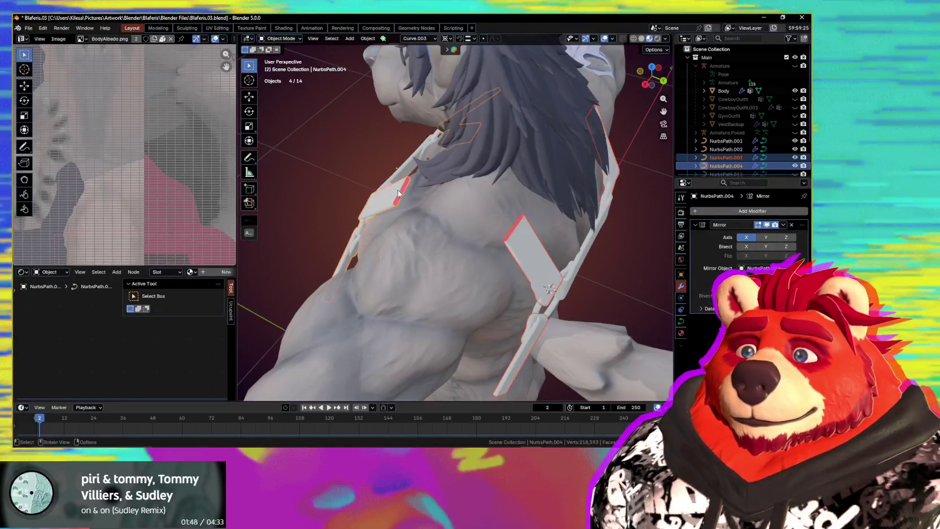
{"action": "key", "text": "ctrl+z"}
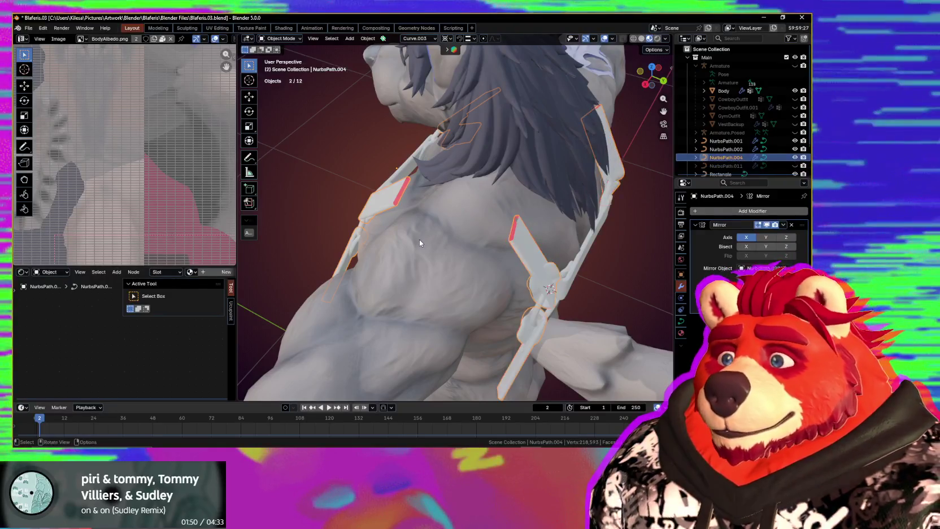
{"action": "key", "text": "g"}
{"action": "mouse_move", "coordinate": [455, 238]}
{"action": "middle_mouse_down"}
{"action": "mouse_move", "coordinate": [424, 213]}
{"action": "mouse_move", "coordinate": [522, 223]}
{"action": "mouse_move", "coordinate": [422, 208]}
{"action": "middle_mouse_up"}
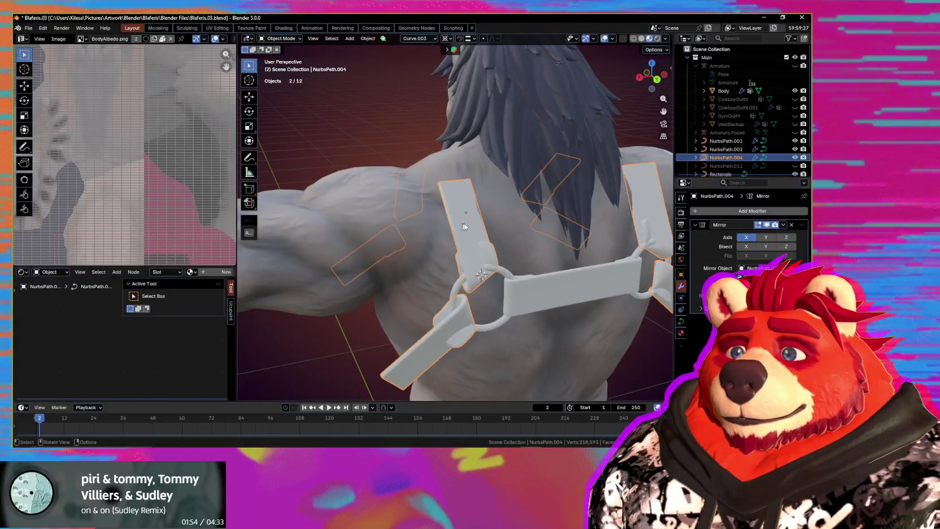
Step: Tilt a strap end point by the ring about -27.37° so it lies flatter
{"action": "key", "text": "Tab"}
{"action": "scroll", "coordinate": [481, 232], "scroll_direction": "up", "scroll_amount": 2}
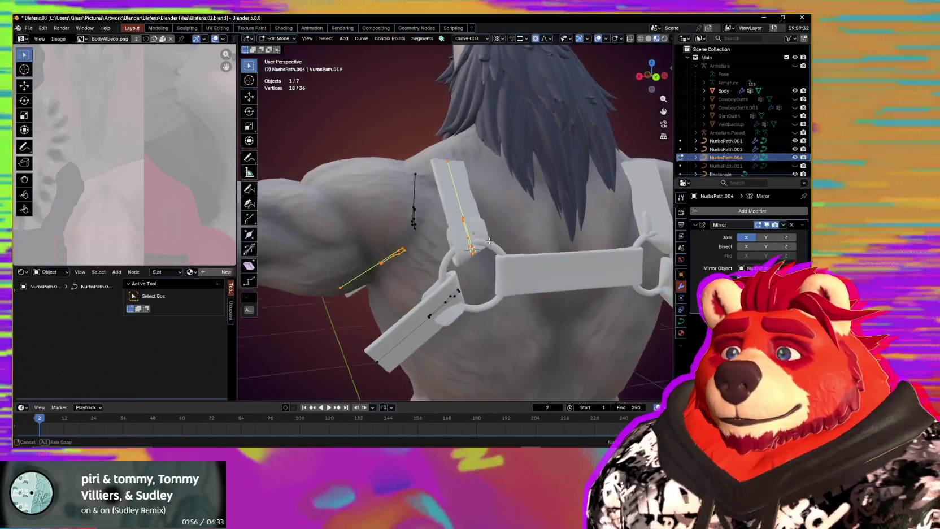
{"action": "scroll", "coordinate": [490, 241], "scroll_direction": "up", "scroll_amount": 3}
{"action": "left_click", "coordinate": [453, 208]}
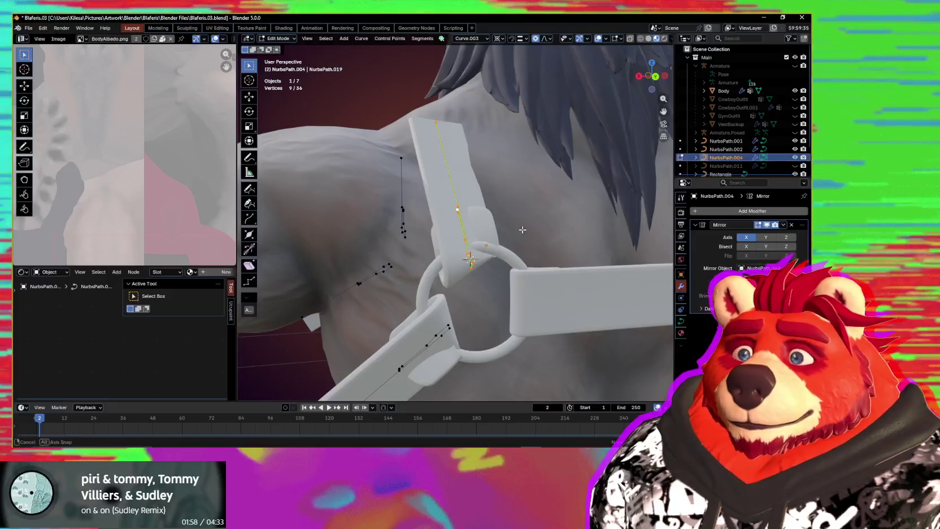
{"action": "middle_click_drag", "start_coordinate": [522, 229], "coordinate": [528, 224]}
{"action": "key", "text": "ctrl+t"}
{"action": "left_click", "coordinate": [492, 265]}
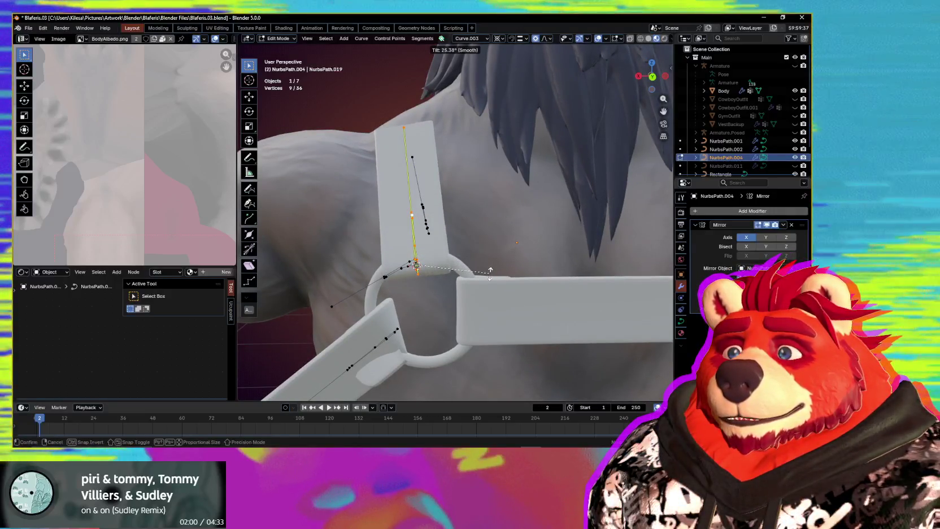
{"action": "mouse_move", "coordinate": [492, 266]}
{"action": "middle_mouse_down"}
{"action": "mouse_move", "coordinate": [451, 278]}
{"action": "mouse_move", "coordinate": [563, 284]}
{"action": "middle_mouse_up"}
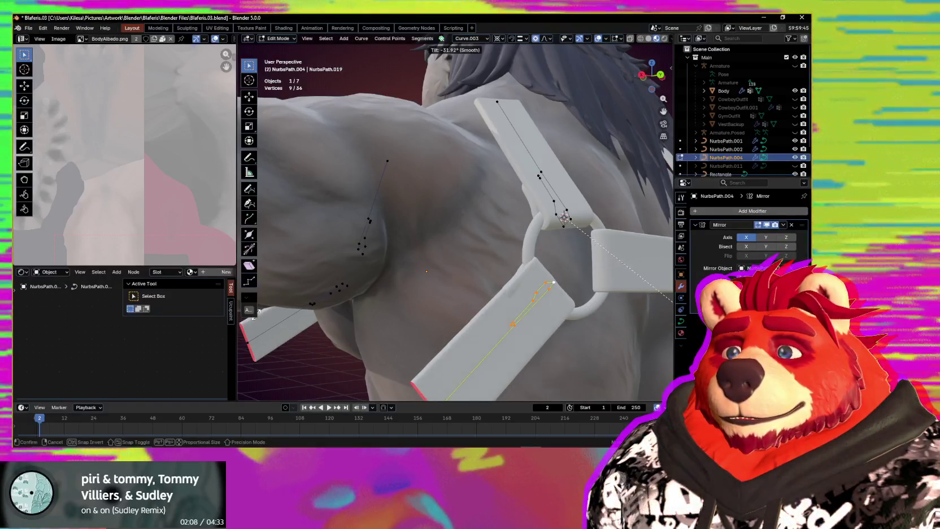
{"action": "left_click", "coordinate": [658, 309]}
Step: Bridge the two shoulder strap ends with a new segment
{"action": "middle_click_drag", "start_coordinate": [633, 299], "coordinate": [573, 282]}
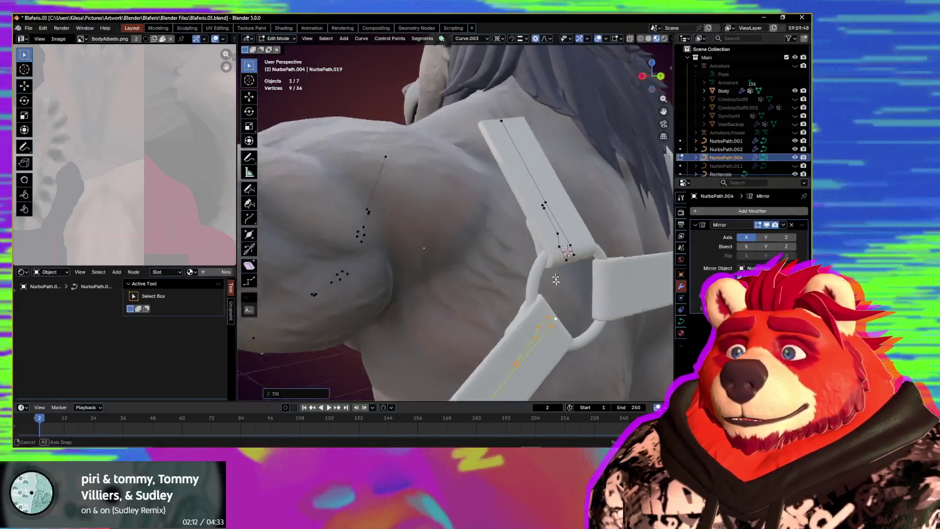
{"action": "middle_click_drag", "start_coordinate": [531, 239], "coordinate": [545, 241]}
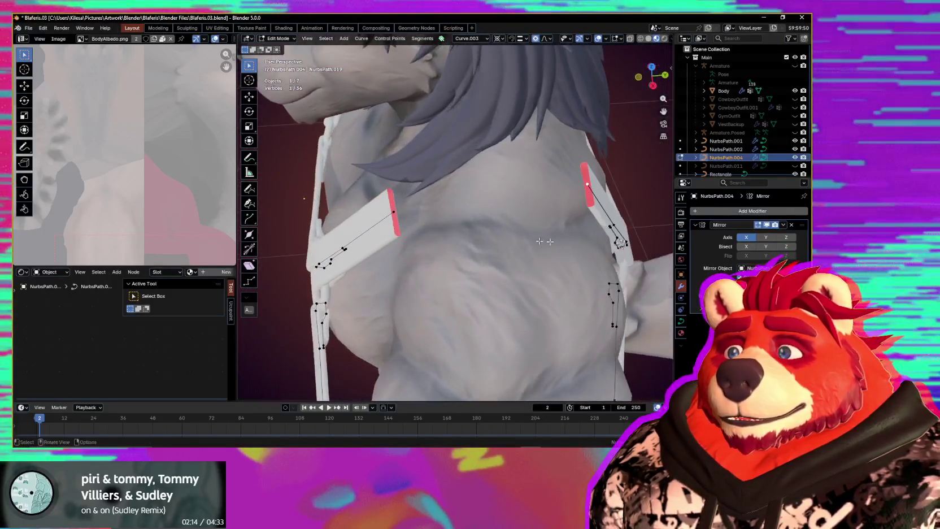
{"action": "key", "text": "f"}
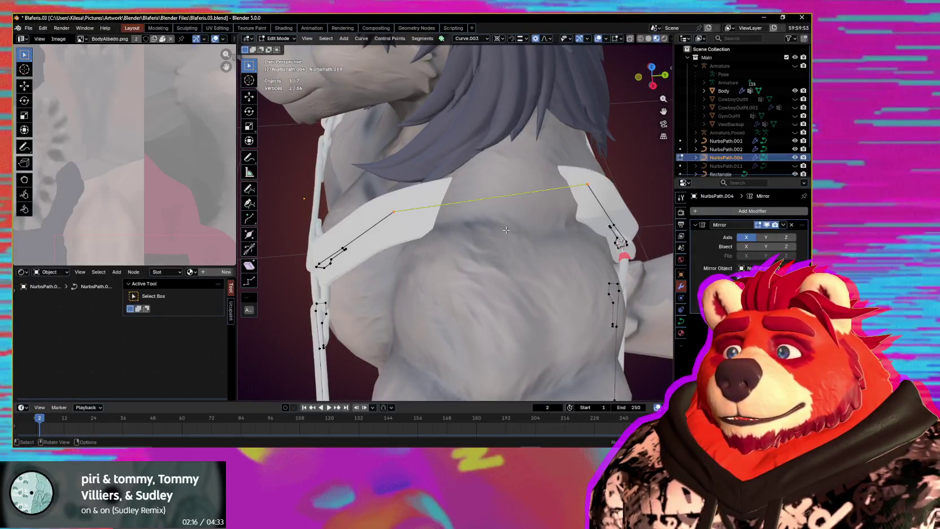
{"action": "mouse_move", "coordinate": [496, 226]}
{"action": "middle_mouse_down"}
{"action": "mouse_move", "coordinate": [492, 196]}
{"action": "mouse_move", "coordinate": [541, 180]}
{"action": "mouse_move", "coordinate": [482, 75]}
{"action": "middle_mouse_up"}
{"action": "right_click", "coordinate": [482, 75]}
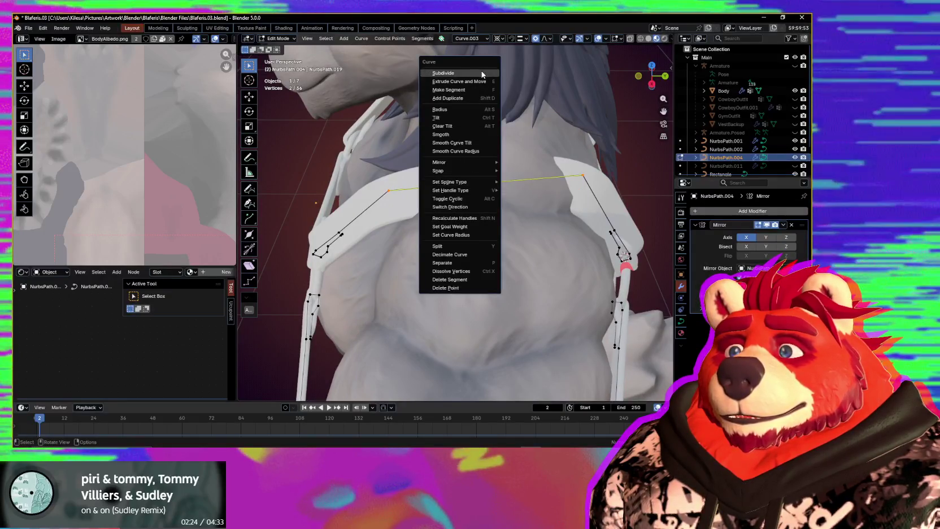
Step: Subdivide the bridging segment and move its new midpoint in Global orientation
{"action": "left_click", "coordinate": [452, 73]}
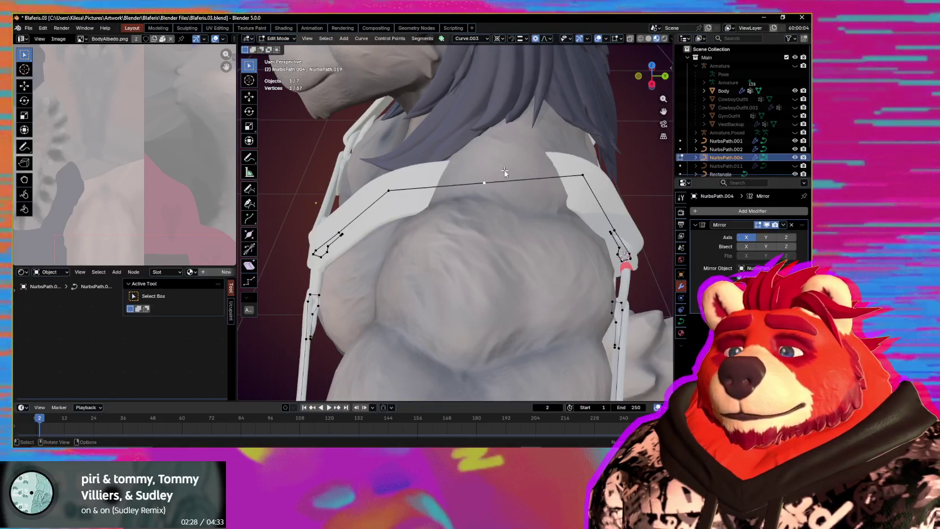
{"action": "key", "text": "comma"}
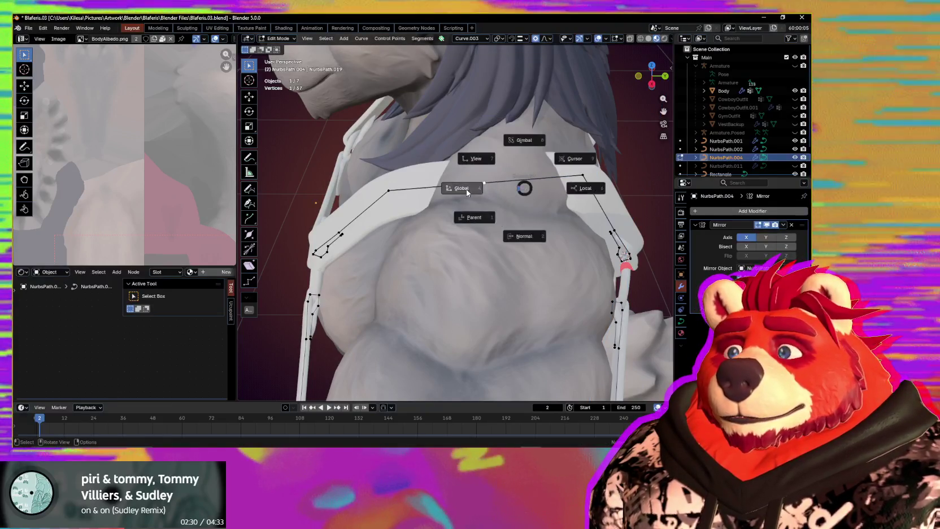
{"action": "middle_click_drag", "start_coordinate": [524, 187], "coordinate": [533, 180]}
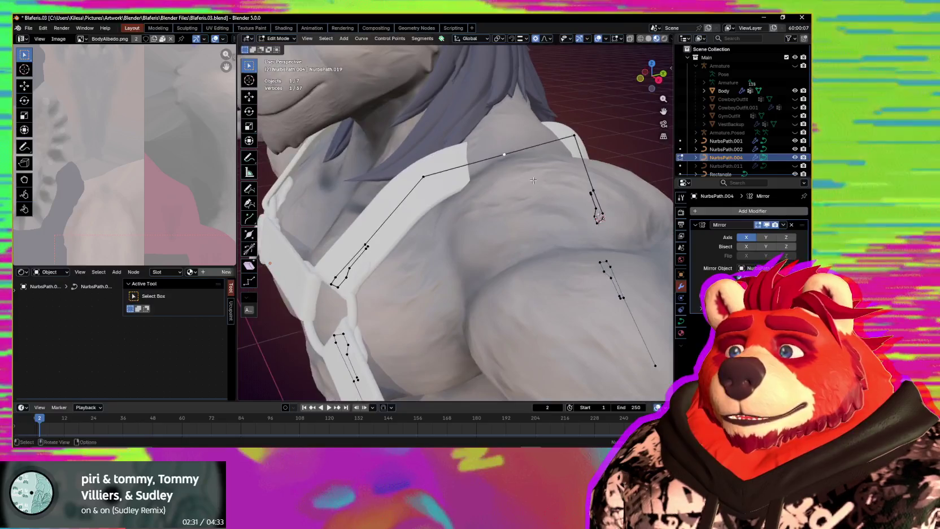
{"action": "left_click", "coordinate": [547, 145]}
Step: Twist the bridging strap and reshape the shoulder points with proportional editing
{"action": "middle_click_drag", "start_coordinate": [548, 145], "coordinate": [587, 192]}
{"action": "key", "text": "ctrl+t"}
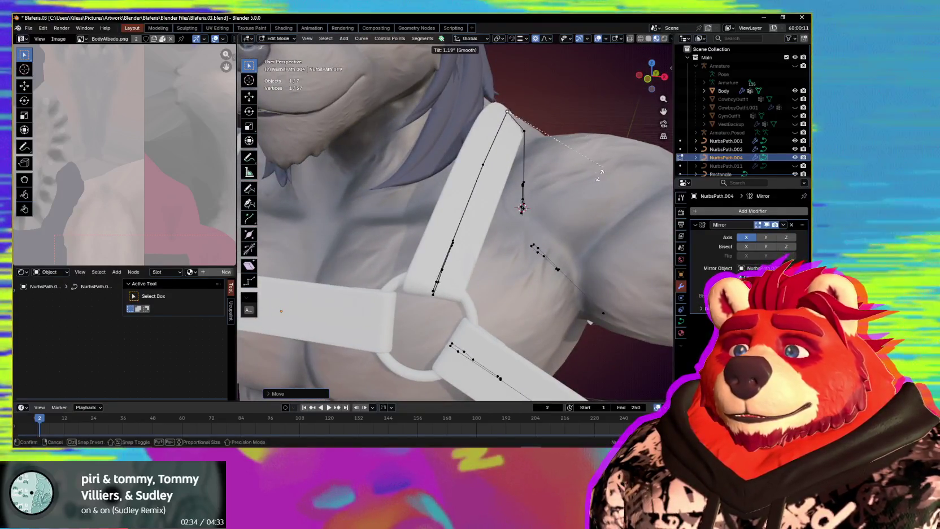
{"action": "left_click", "coordinate": [588, 192]}
{"action": "mouse_move", "coordinate": [583, 219]}
{"action": "middle_mouse_down"}
{"action": "mouse_move", "coordinate": [593, 216]}
{"action": "mouse_move", "coordinate": [439, 194]}
{"action": "middle_mouse_up"}
{"action": "key", "text": "g"}
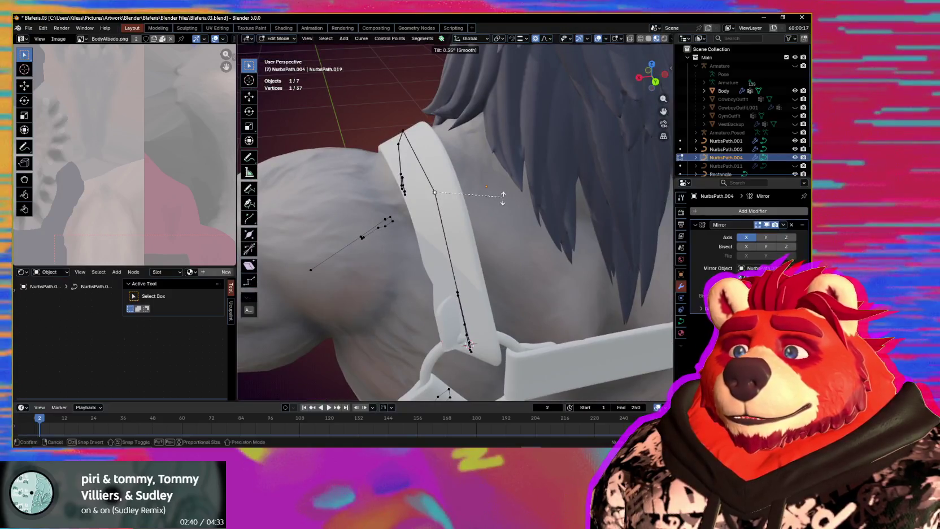
{"action": "left_click", "coordinate": [495, 213]}
Step: Adjust the selected shoulder strap point near the ring with Alt+S
{"action": "middle_click_drag", "start_coordinate": [495, 214], "coordinate": [490, 209]}
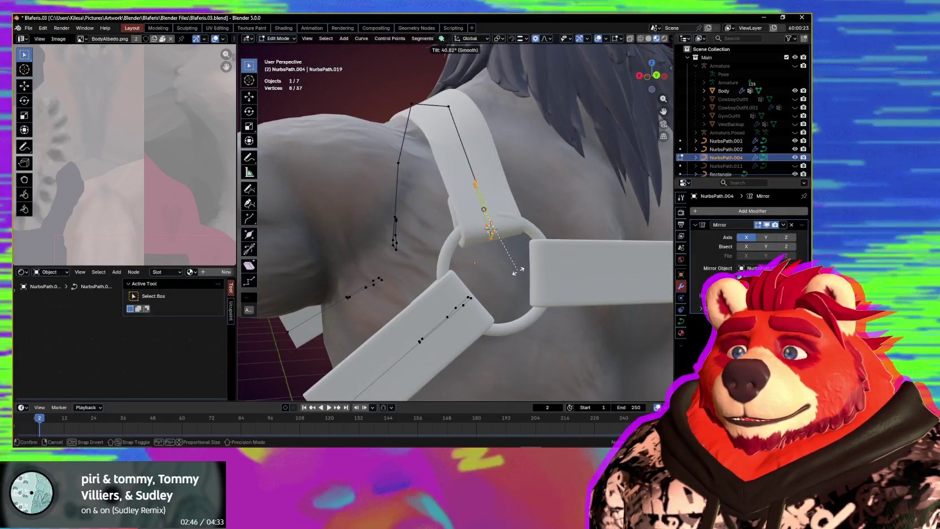
{"action": "middle_click_drag", "start_coordinate": [507, 268], "coordinate": [496, 282]}
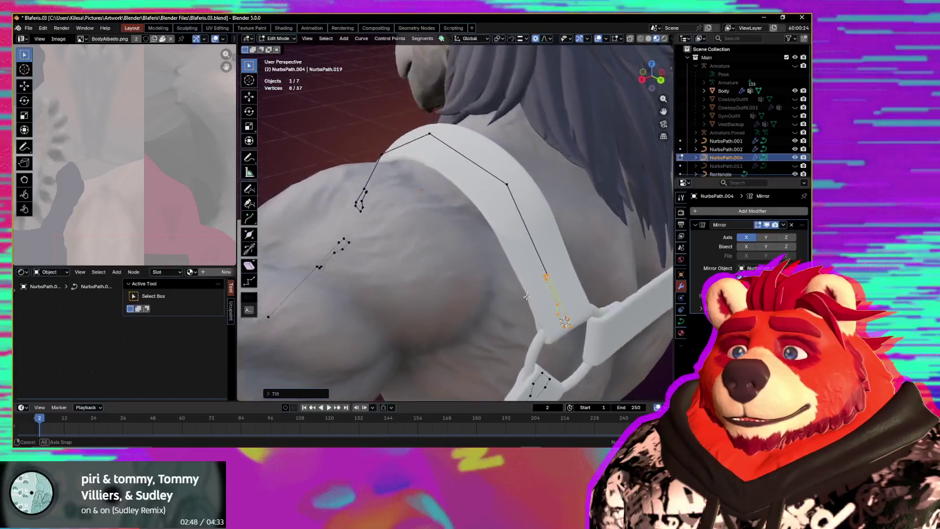
{"action": "middle_click_drag", "start_coordinate": [452, 200], "coordinate": [459, 180]}
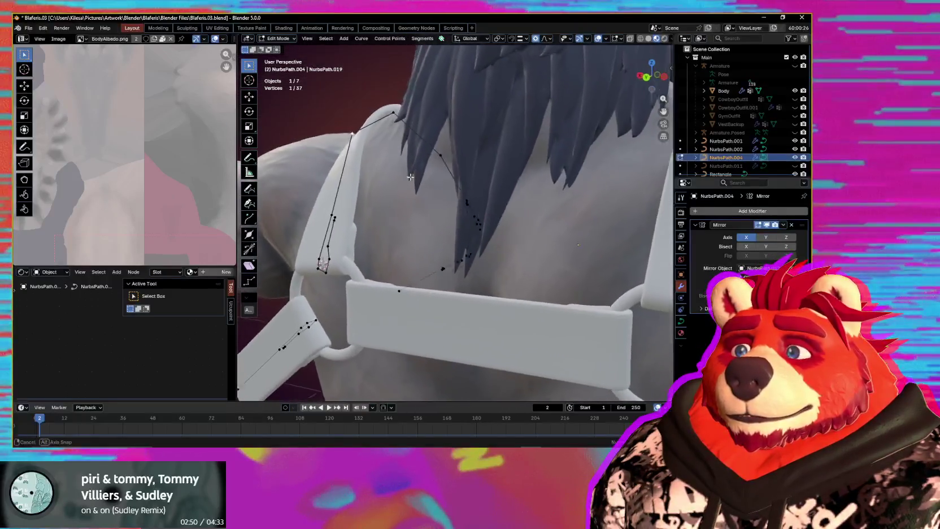
{"action": "key", "text": "alt+s"}
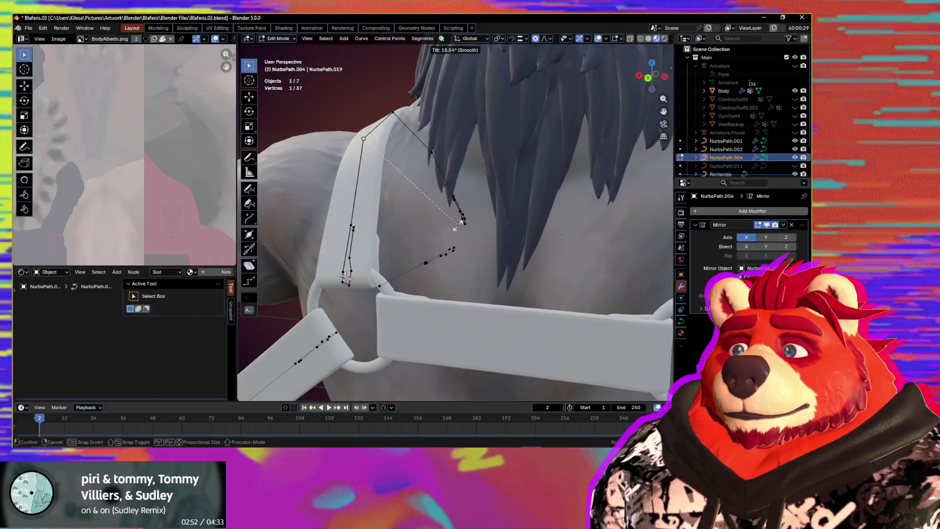
{"action": "left_click", "coordinate": [461, 207]}
Step: Move the shoulder strap point with proportional falloff so it follows the shoulder
{"action": "mouse_move", "coordinate": [461, 206]}
{"action": "middle_mouse_down"}
{"action": "mouse_move", "coordinate": [482, 238]}
{"action": "mouse_move", "coordinate": [618, 207]}
{"action": "middle_mouse_up"}
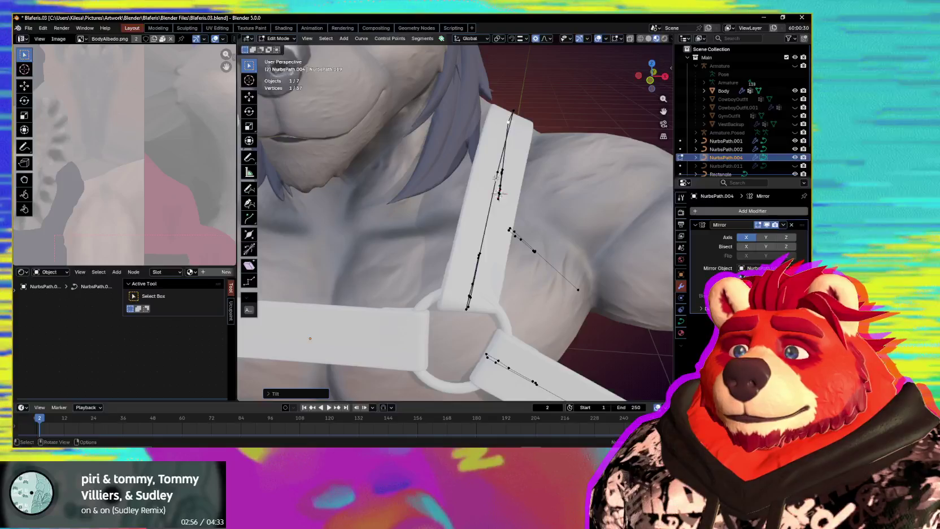
{"action": "middle_click_drag", "start_coordinate": [495, 178], "coordinate": [579, 190]}
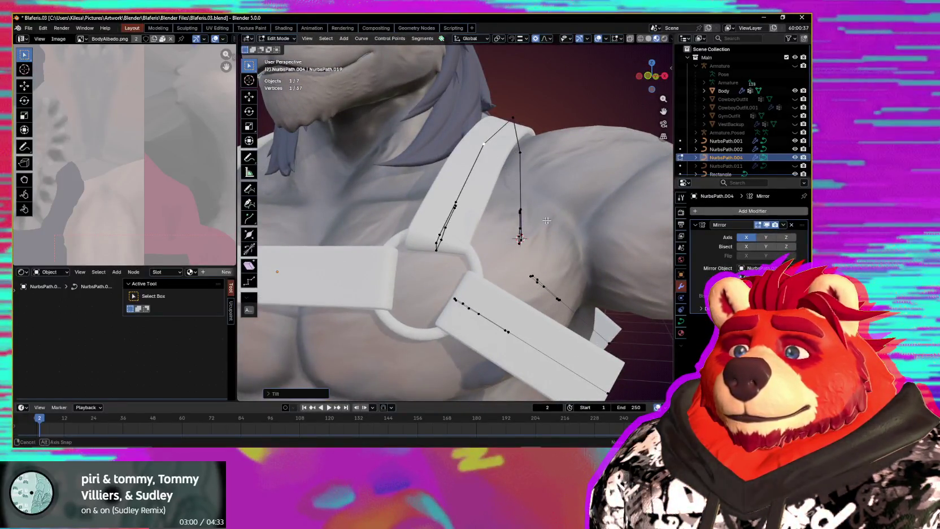
{"action": "middle_click_drag", "start_coordinate": [547, 220], "coordinate": [602, 226]}
{"action": "key", "text": "g"}
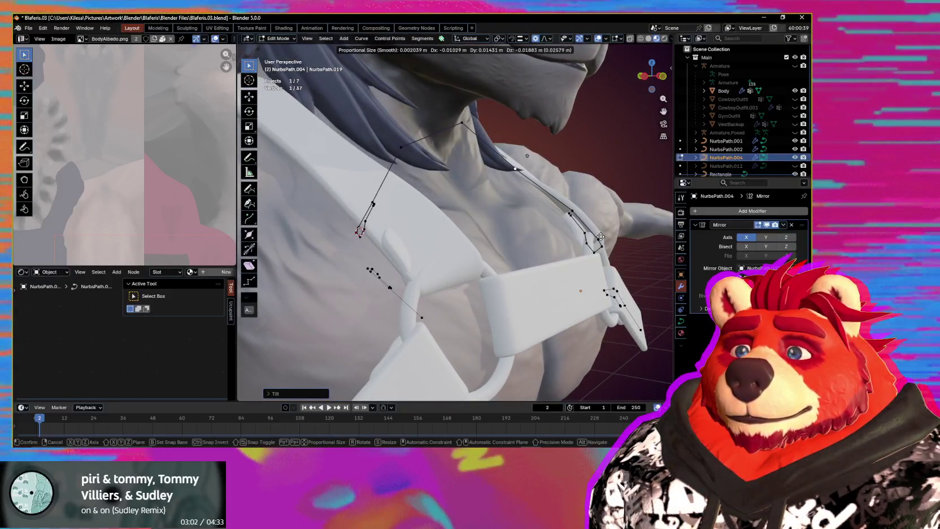
{"action": "left_click", "coordinate": [601, 237]}
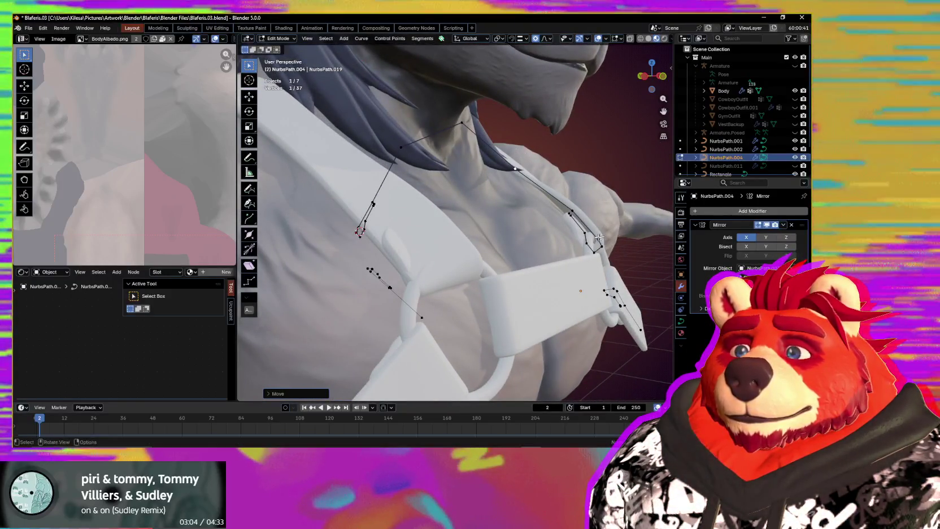
Step: Box-select the strap points near the ring and adjust them
{"action": "middle_click_drag", "start_coordinate": [600, 237], "coordinate": [537, 221]}
{"action": "left_click_drag", "start_coordinate": [479, 295], "coordinate": [480, 295]}
{"action": "middle_click_drag", "start_coordinate": [480, 295], "coordinate": [581, 276]}
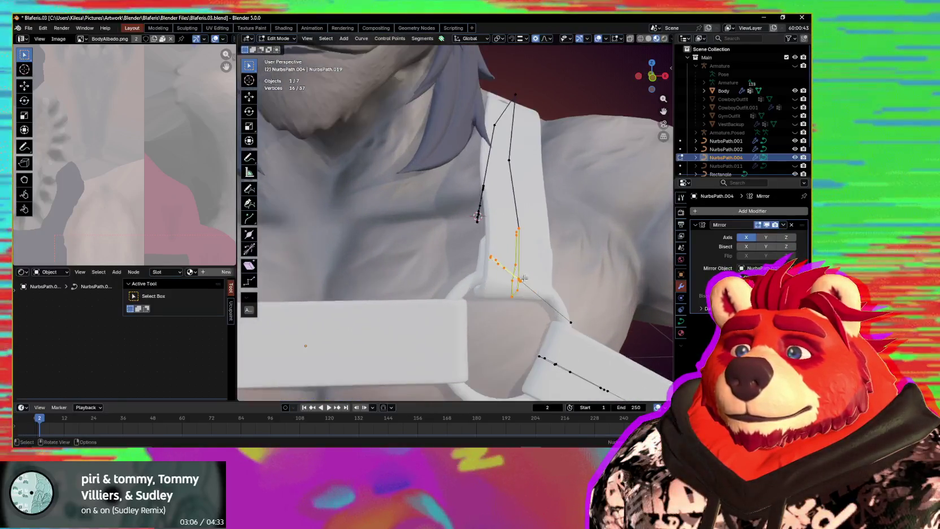
{"action": "left_click", "coordinate": [585, 275]}
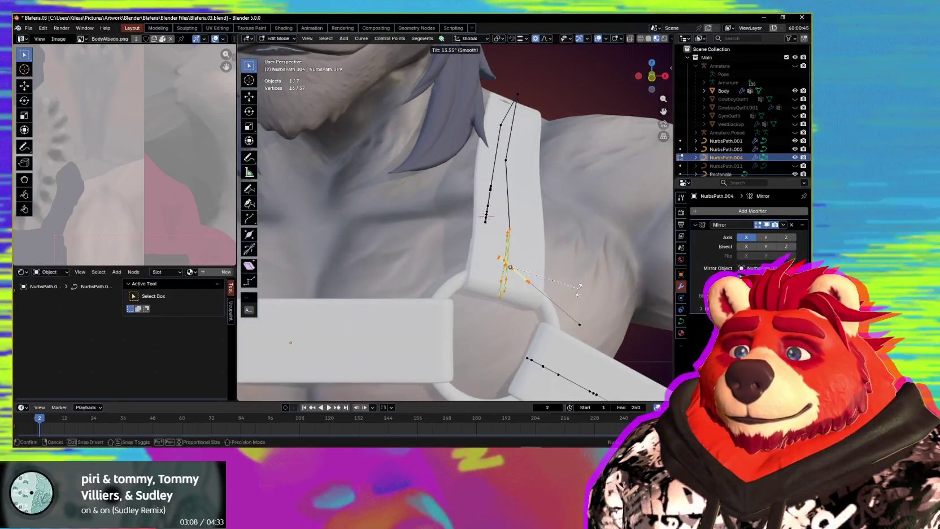
{"action": "mouse_move", "coordinate": [585, 275]}
{"action": "middle_mouse_down"}
{"action": "mouse_move", "coordinate": [539, 279]}
{"action": "mouse_move", "coordinate": [519, 266]}
{"action": "mouse_move", "coordinate": [547, 324]}
{"action": "mouse_move", "coordinate": [518, 218]}
{"action": "middle_mouse_up"}
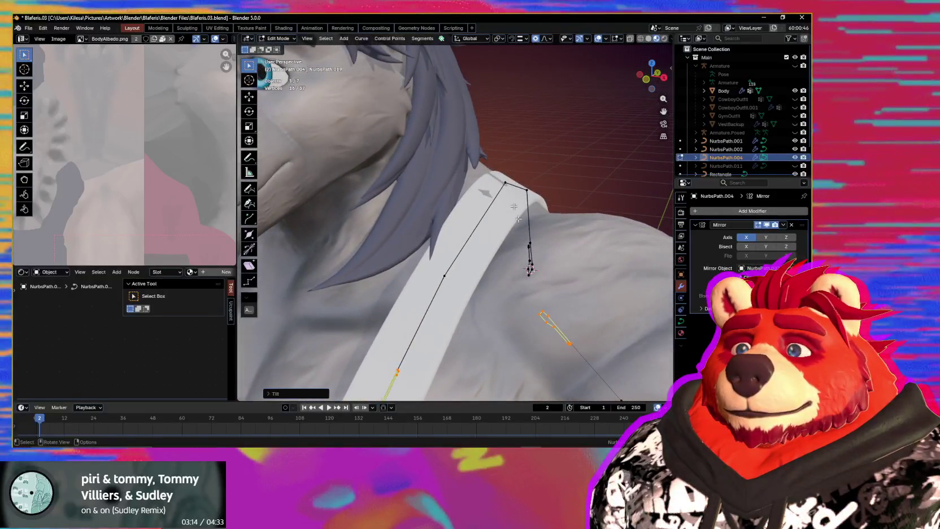
Step: Move the strap point vertically along Z, then nudge it slightly into place
{"action": "key", "text": "g"}
{"action": "key", "text": "z"}
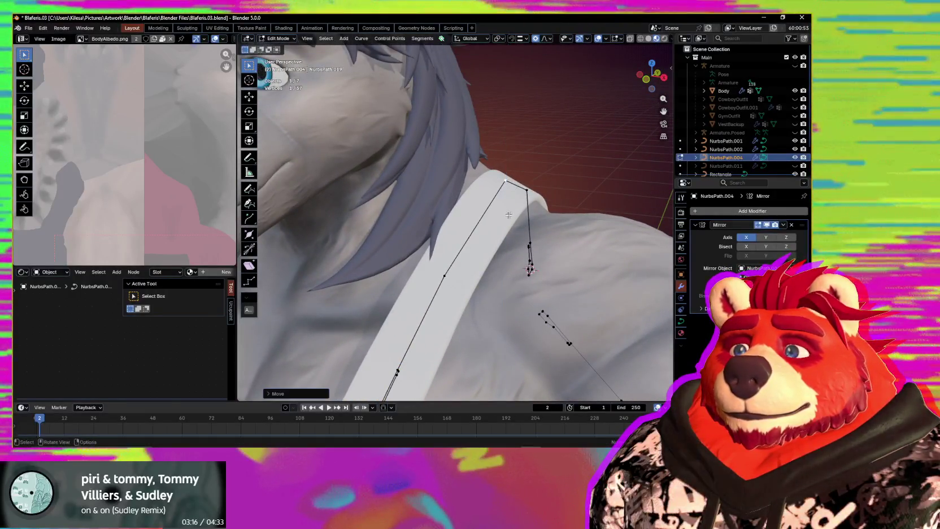
{"action": "middle_click_drag", "start_coordinate": [530, 193], "coordinate": [514, 228]}
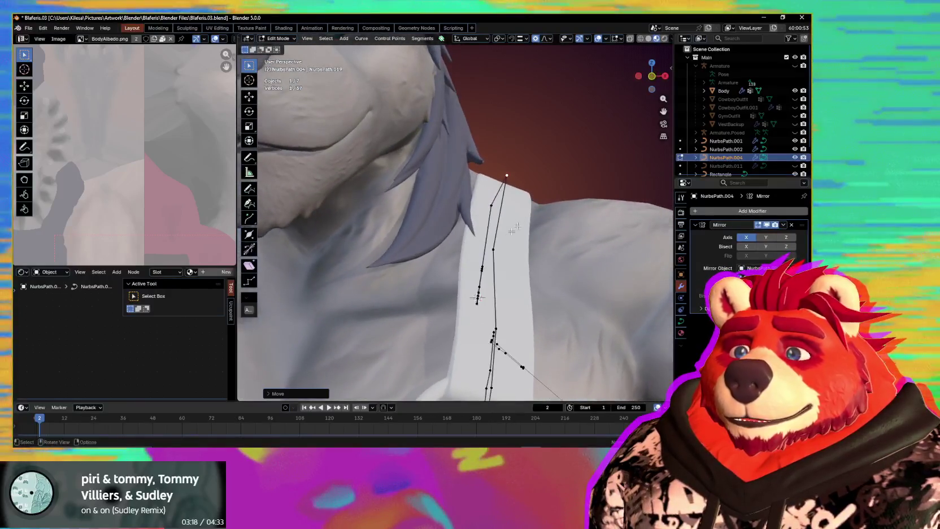
{"action": "key", "text": "g"}
{"action": "left_click", "coordinate": [499, 249]}
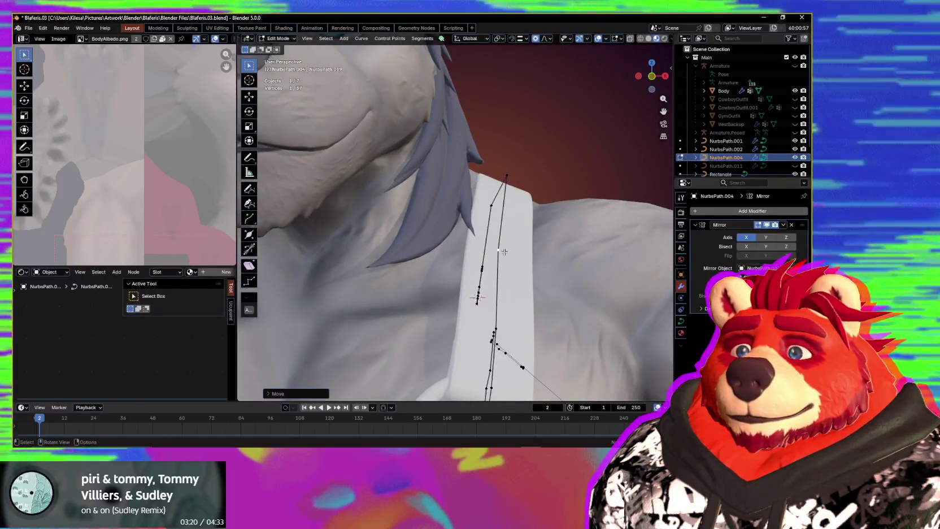
Step: Move the shoulder strap points down the back and check the harness from several angles
{"action": "mouse_move", "coordinate": [530, 251]}
{"action": "middle_mouse_down"}
{"action": "mouse_move", "coordinate": [385, 240]}
{"action": "mouse_move", "coordinate": [337, 255]}
{"action": "mouse_move", "coordinate": [368, 264]}
{"action": "middle_mouse_up"}
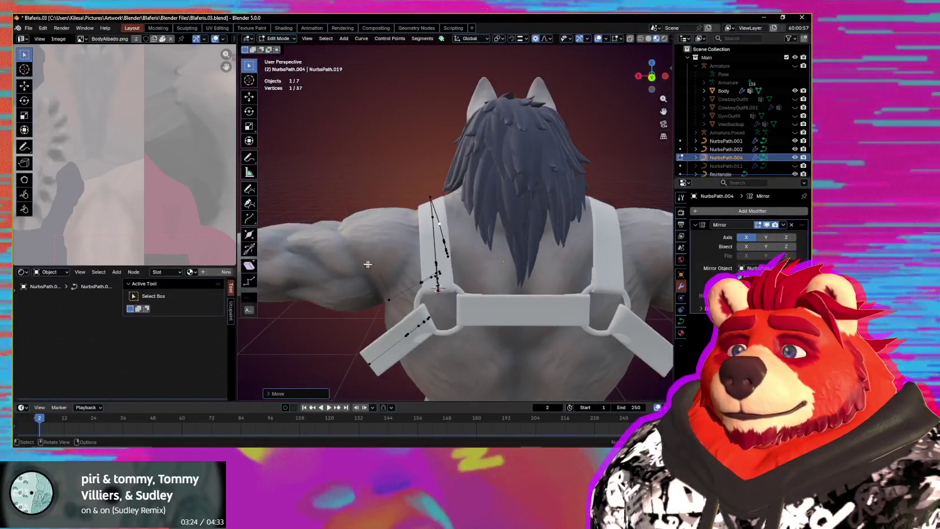
{"action": "middle_click_drag", "start_coordinate": [566, 268], "coordinate": [505, 284]}
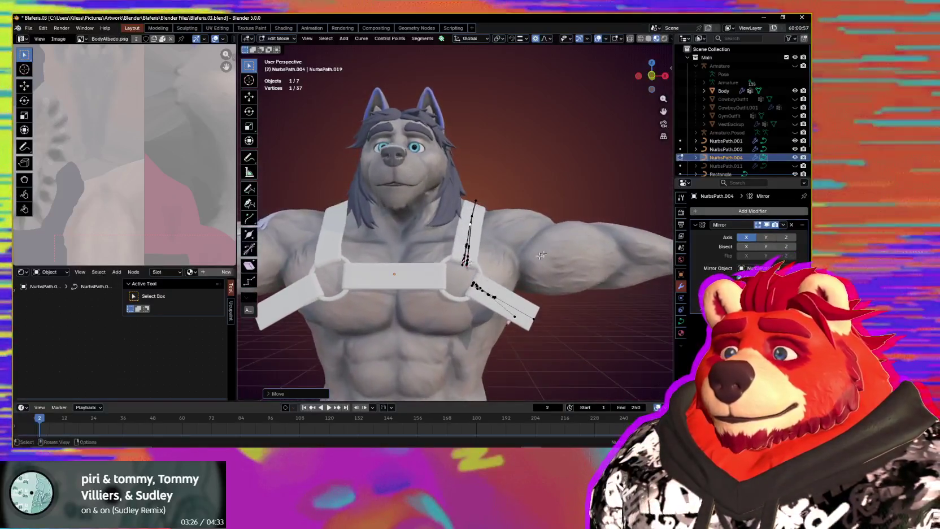
{"action": "scroll", "coordinate": [505, 285], "scroll_direction": "down", "scroll_amount": 3}
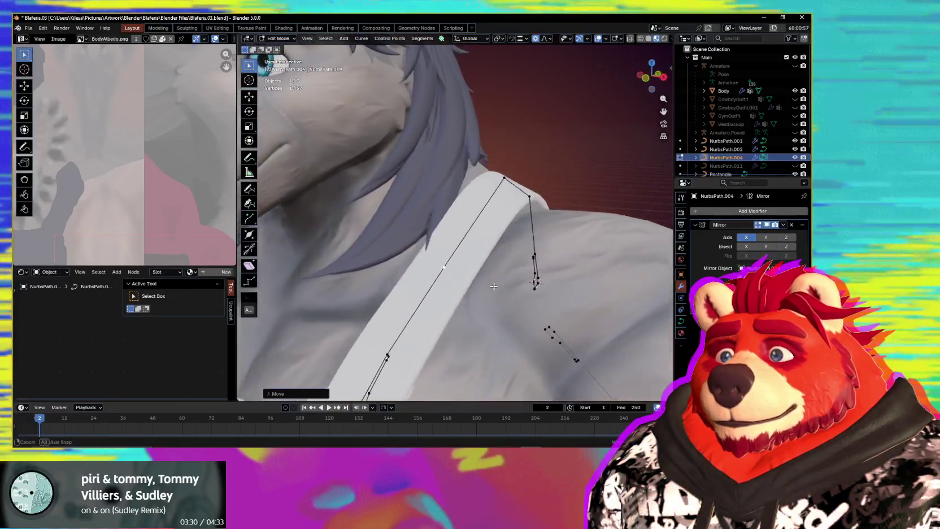
{"action": "mouse_move", "coordinate": [455, 294]}
{"action": "middle_mouse_down"}
{"action": "mouse_move", "coordinate": [548, 259]}
{"action": "mouse_move", "coordinate": [499, 294]}
{"action": "middle_mouse_up"}
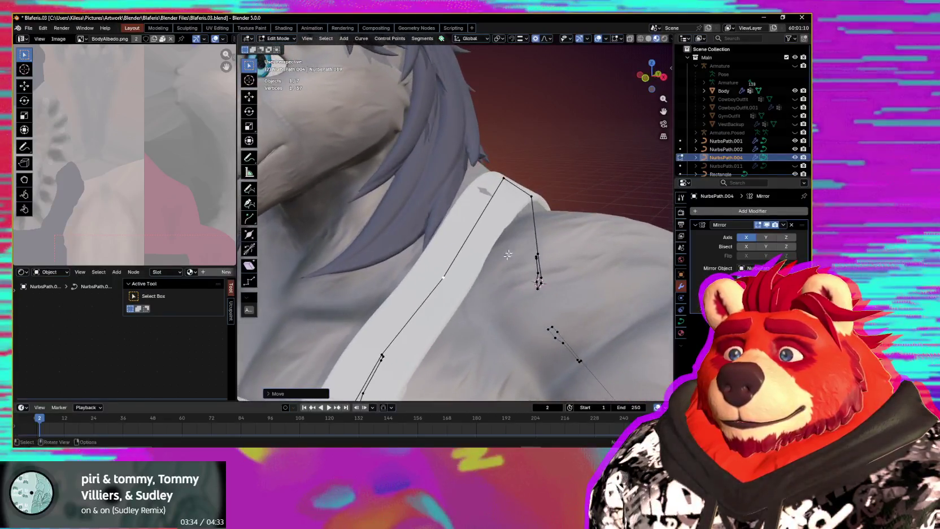
{"action": "middle_click_drag", "start_coordinate": [507, 179], "coordinate": [445, 188]}
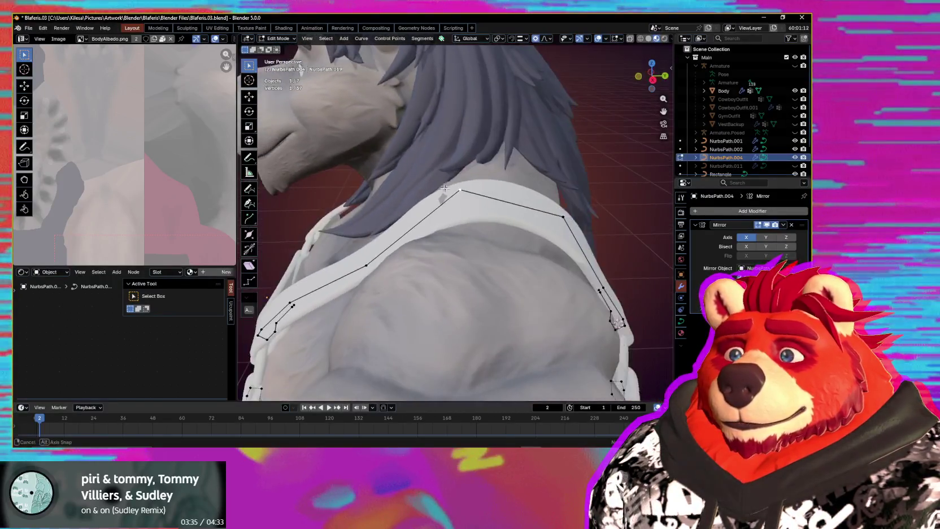
{"action": "left_click", "coordinate": [472, 179]}
{"action": "mouse_move", "coordinate": [471, 179]}
{"action": "middle_mouse_down"}
{"action": "mouse_move", "coordinate": [559, 169]}
{"action": "mouse_move", "coordinate": [494, 255]}
{"action": "mouse_move", "coordinate": [511, 231]}
{"action": "middle_mouse_up"}
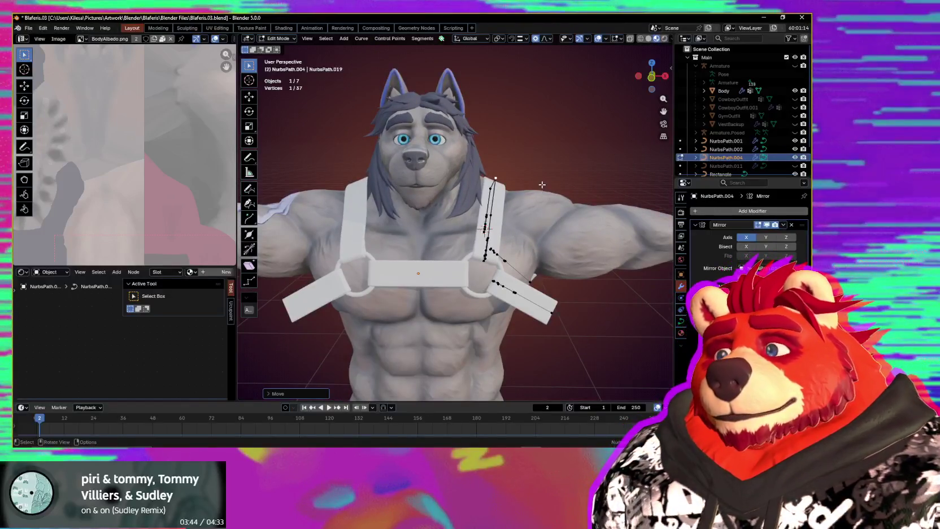
{"action": "middle_click_drag", "start_coordinate": [542, 184], "coordinate": [554, 185]}
{"action": "mouse_move", "coordinate": [549, 217]}
{"action": "middle_mouse_down"}
{"action": "mouse_move", "coordinate": [541, 240]}
{"action": "mouse_move", "coordinate": [398, 280]}
{"action": "mouse_move", "coordinate": [551, 259]}
{"action": "mouse_move", "coordinate": [547, 290]}
{"action": "middle_mouse_up"}
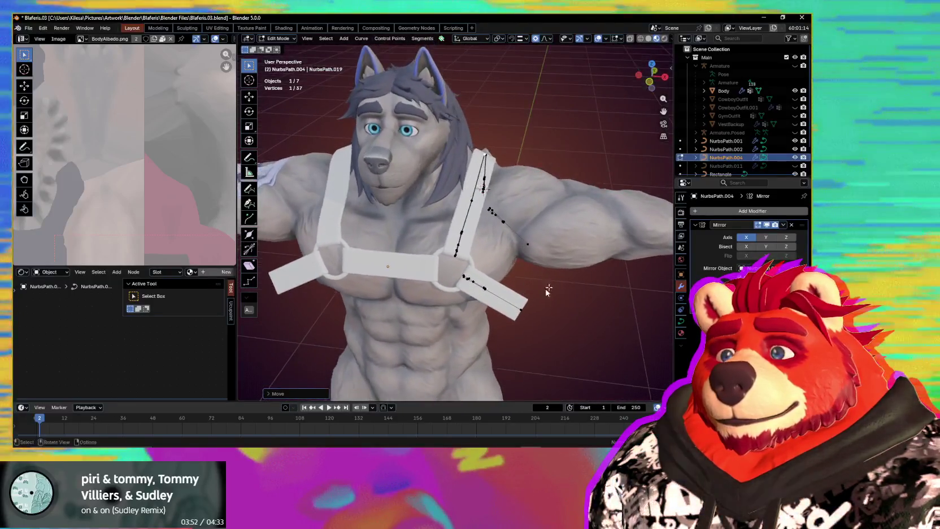
Step: Select the NurbsPath.001, .002 and .004 straps together in Object Mode
{"action": "left_click", "coordinate": [421, 285]}
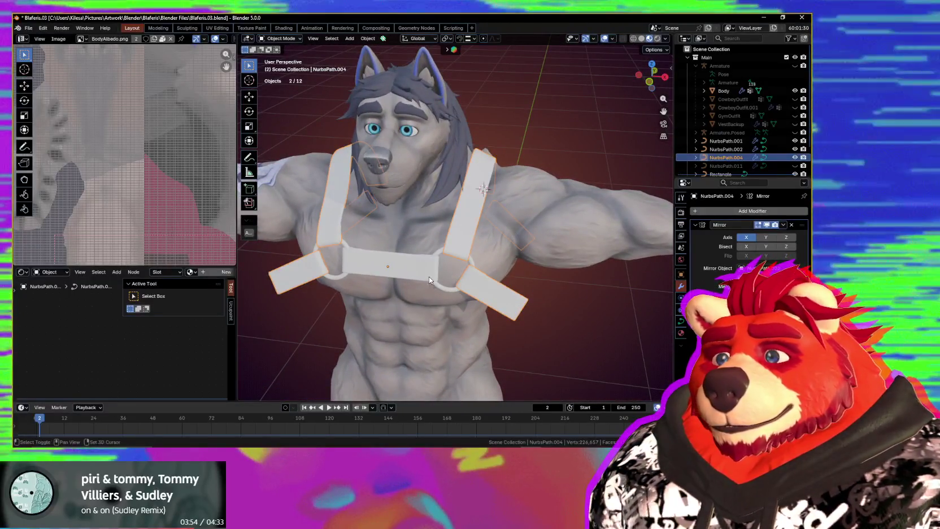
{"action": "left_click", "coordinate": [428, 276], "text": "shift"}
{"action": "mouse_move", "coordinate": [429, 277]}
{"action": "middle_mouse_down"}
{"action": "mouse_move", "coordinate": [459, 291]}
{"action": "mouse_move", "coordinate": [384, 280]}
{"action": "mouse_move", "coordinate": [474, 284]}
{"action": "middle_mouse_up"}
{"action": "key", "text": "Tab"}
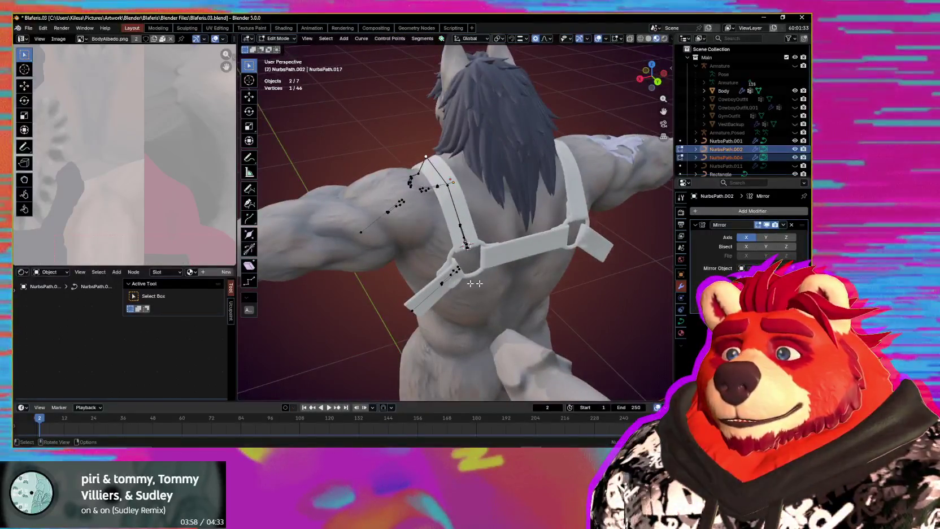
{"action": "left_click", "coordinate": [462, 267]}
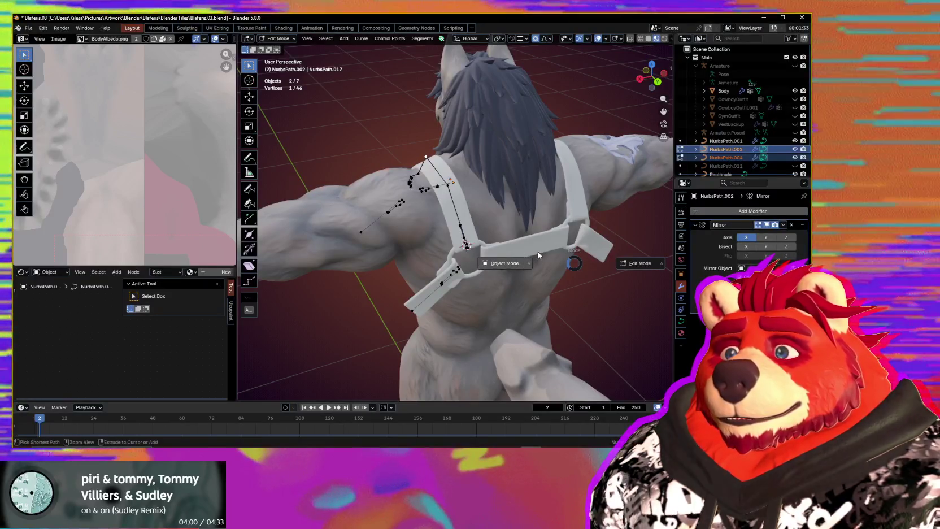
Step: Shrink all strap points to about 0.95, return to Object Mode, and select NurbsPath.004
{"action": "key", "text": "Tab"}
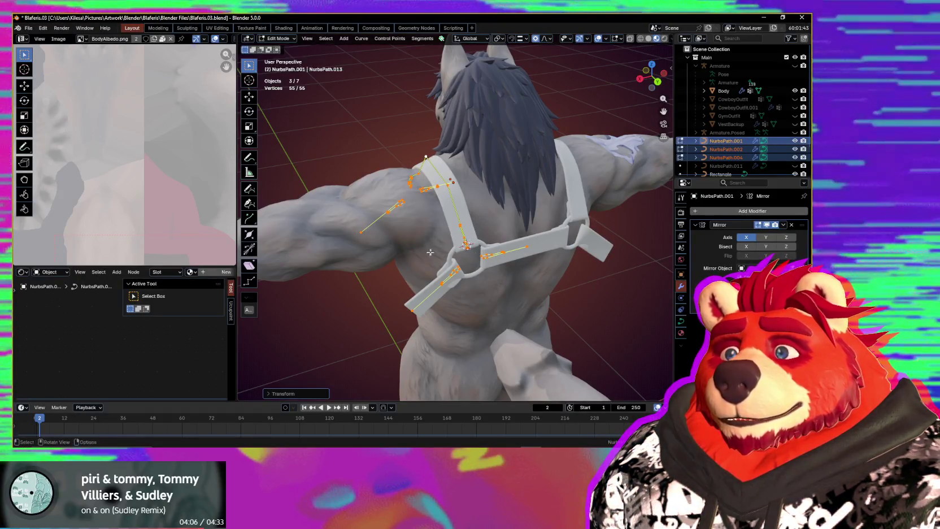
{"action": "middle_click_drag", "start_coordinate": [430, 252], "coordinate": [563, 244]}
{"action": "scroll", "coordinate": [562, 244], "scroll_direction": "up", "scroll_amount": 4}
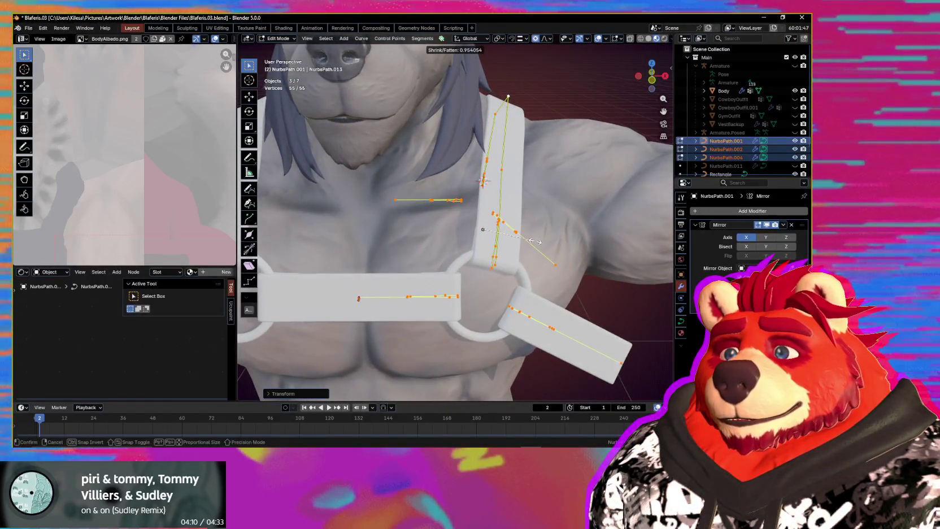
{"action": "scroll", "coordinate": [536, 241], "scroll_direction": "down", "scroll_amount": 4}
{"action": "mouse_move", "coordinate": [536, 241]}
{"action": "middle_mouse_down"}
{"action": "mouse_move", "coordinate": [498, 285]}
{"action": "mouse_move", "coordinate": [414, 289]}
{"action": "mouse_move", "coordinate": [510, 297]}
{"action": "middle_mouse_up"}
{"action": "key", "text": "Tab"}
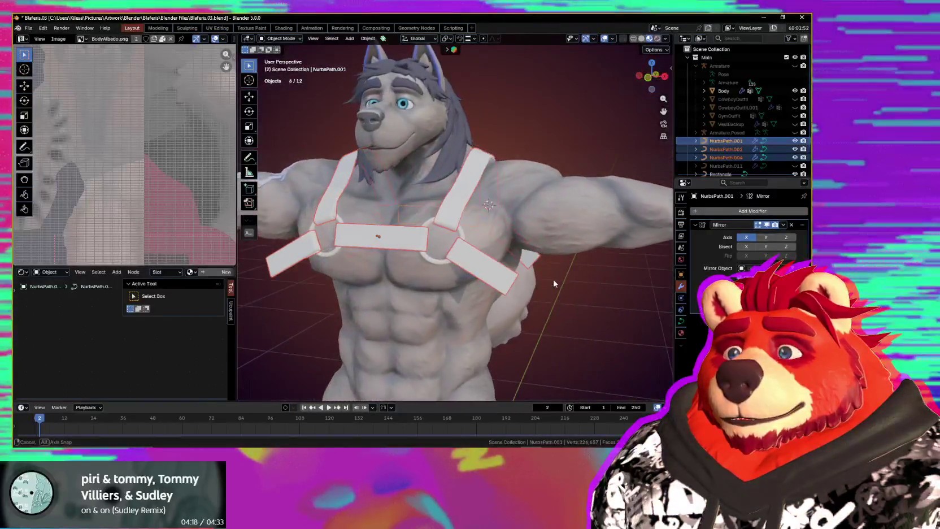
{"action": "left_click", "coordinate": [536, 289]}
{"action": "mouse_move", "coordinate": [537, 289]}
{"action": "middle_mouse_down"}
{"action": "mouse_move", "coordinate": [570, 253]}
{"action": "mouse_move", "coordinate": [525, 288]}
{"action": "middle_mouse_up"}
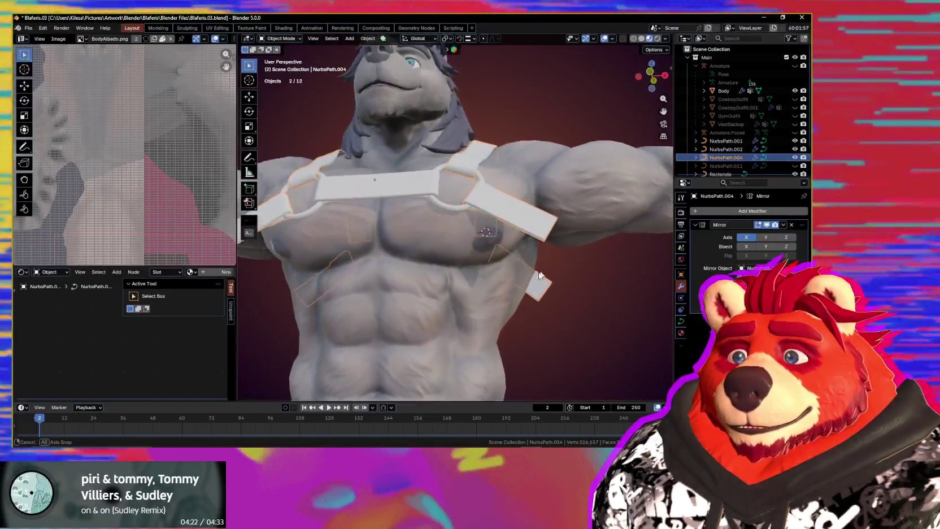
Step: Select the end point of the NurbsPath.002 chest strap in Edit Mode
{"action": "scroll", "coordinate": [525, 294], "scroll_direction": "up", "scroll_amount": 6}
{"action": "scroll", "coordinate": [521, 318], "scroll_direction": "down", "scroll_amount": 5}
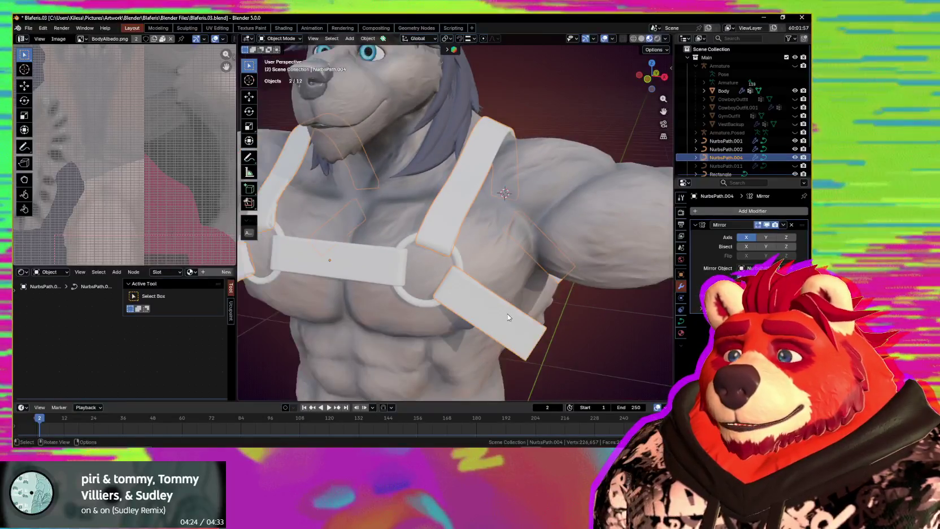
{"action": "scroll", "coordinate": [507, 314], "scroll_direction": "down", "scroll_amount": 3}
{"action": "mouse_move", "coordinate": [507, 314]}
{"action": "middle_mouse_down"}
{"action": "mouse_move", "coordinate": [513, 241]}
{"action": "mouse_move", "coordinate": [539, 306]}
{"action": "mouse_move", "coordinate": [538, 276]}
{"action": "middle_mouse_up"}
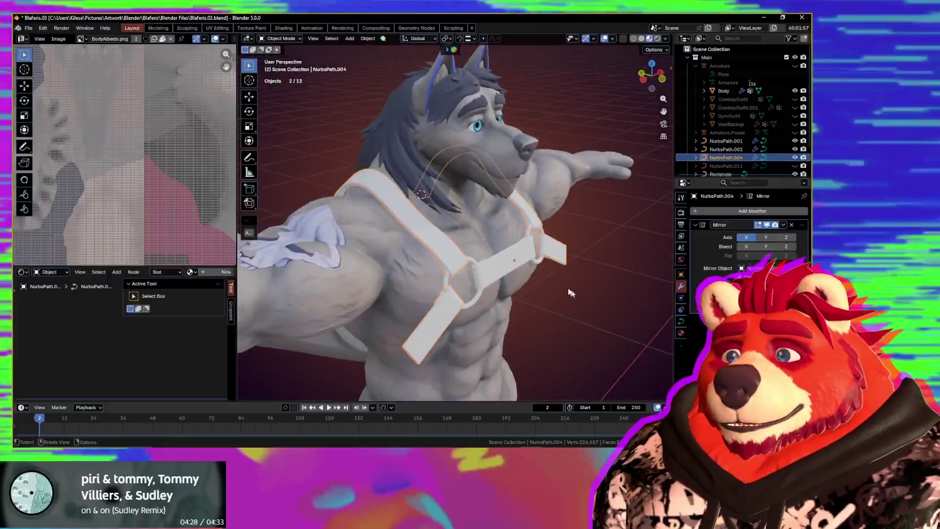
{"action": "scroll", "coordinate": [538, 276], "scroll_direction": "up", "scroll_amount": 3}
{"action": "left_click", "coordinate": [567, 275]}
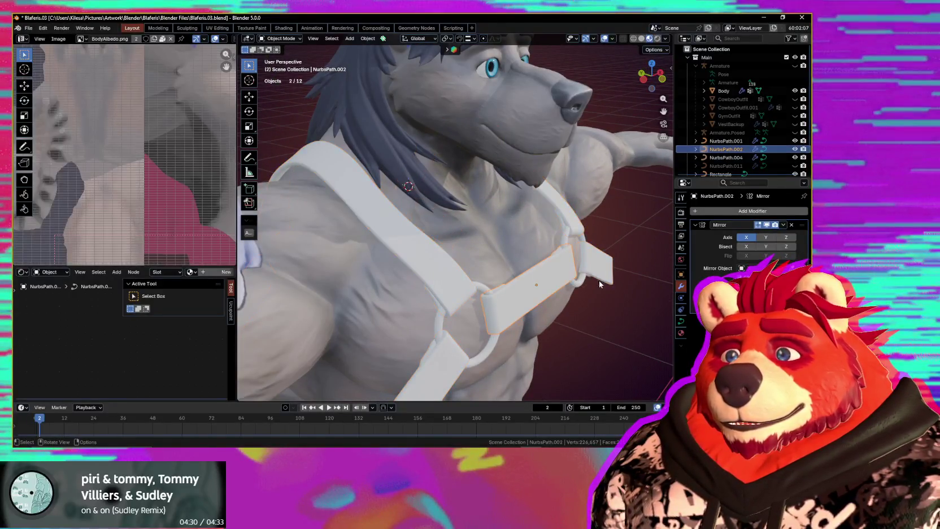
{"action": "key", "text": "Tab"}
{"action": "scroll", "coordinate": [498, 268], "scroll_direction": "up", "scroll_amount": 3}
{"action": "left_click", "coordinate": [516, 279]}
Step: Slide the strap end along a custom strap-aligned orientation's Y, then select NurbsPath.004
{"action": "mouse_move", "coordinate": [516, 280]}
{"action": "middle_mouse_down"}
{"action": "mouse_move", "coordinate": [546, 306]}
{"action": "mouse_move", "coordinate": [550, 293]}
{"action": "middle_mouse_up"}
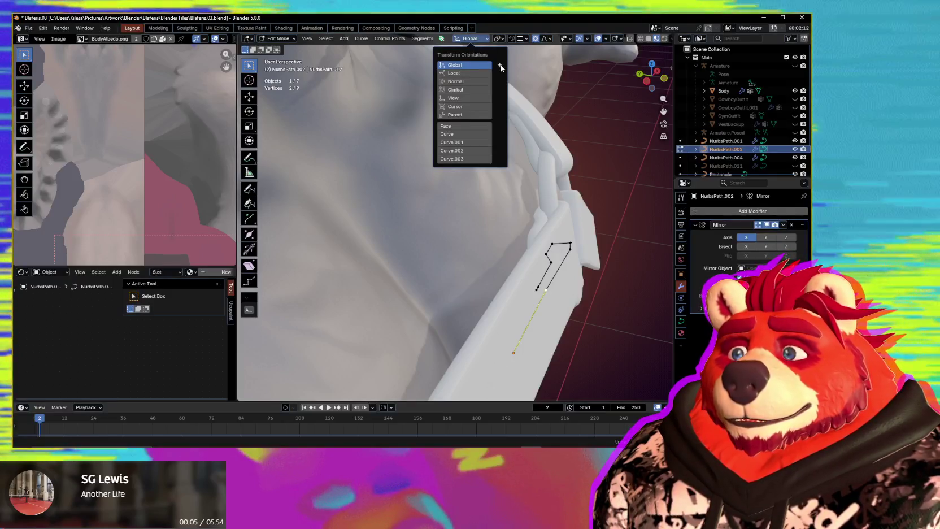
{"action": "left_click", "coordinate": [500, 65]}
{"action": "mouse_move", "coordinate": [529, 272]}
{"action": "middle_mouse_down"}
{"action": "mouse_move", "coordinate": [468, 282]}
{"action": "mouse_move", "coordinate": [590, 320]}
{"action": "middle_mouse_up"}
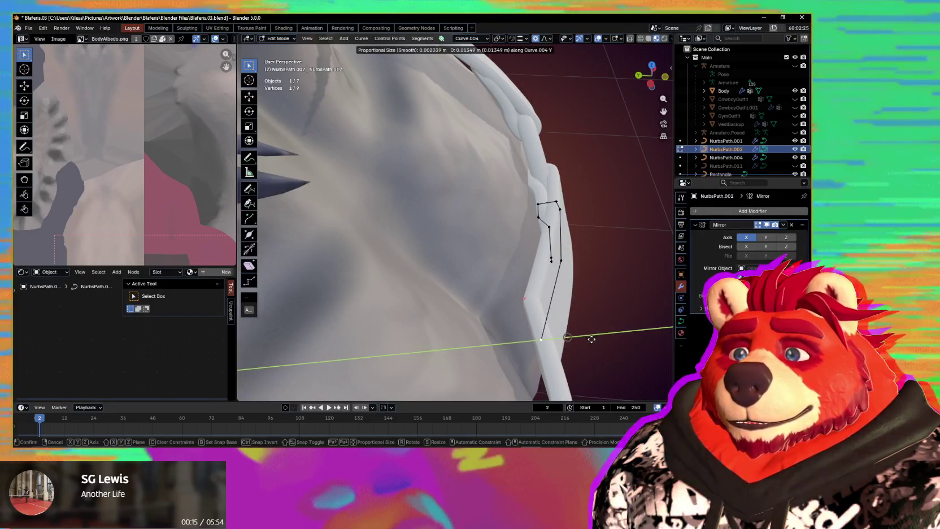
{"action": "left_click", "coordinate": [585, 340]}
{"action": "mouse_move", "coordinate": [584, 340]}
{"action": "middle_mouse_down"}
{"action": "mouse_move", "coordinate": [515, 324]}
{"action": "mouse_move", "coordinate": [476, 280]}
{"action": "mouse_move", "coordinate": [517, 313]}
{"action": "middle_mouse_up"}
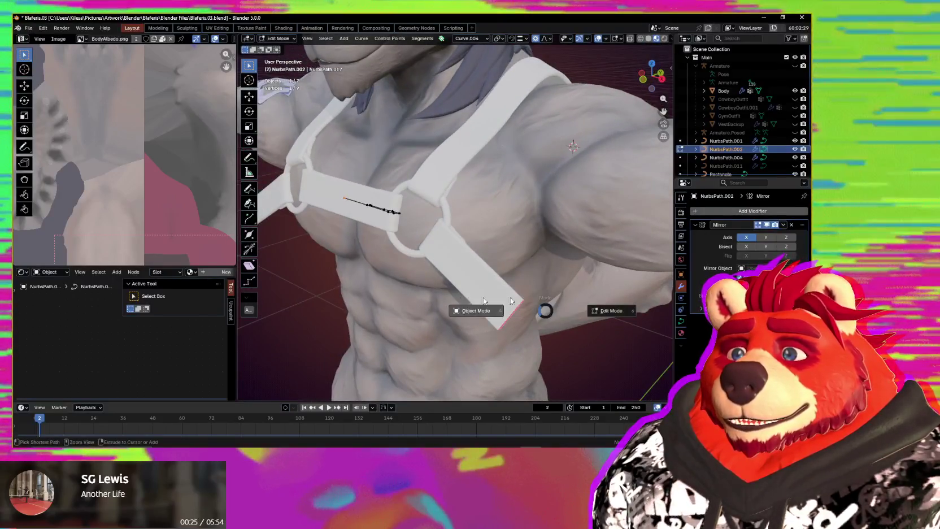
{"action": "left_click", "coordinate": [481, 287]}
{"action": "mouse_move", "coordinate": [481, 286]}
{"action": "middle_mouse_down"}
{"action": "mouse_move", "coordinate": [439, 269]}
{"action": "mouse_move", "coordinate": [471, 224]}
{"action": "middle_mouse_up"}
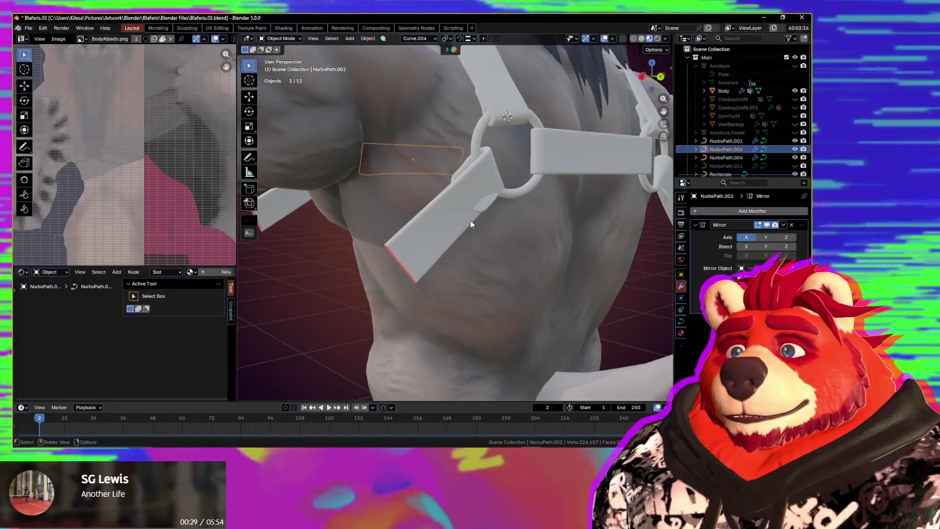
{"action": "left_click", "coordinate": [471, 224]}
Step: Tilt the NurbsPath.004 strap end about -13° and move it around the ring
{"action": "key", "text": "Tab"}
{"action": "mouse_move", "coordinate": [471, 224]}
{"action": "middle_mouse_down"}
{"action": "mouse_move", "coordinate": [484, 268]}
{"action": "mouse_move", "coordinate": [529, 220]}
{"action": "middle_mouse_up"}
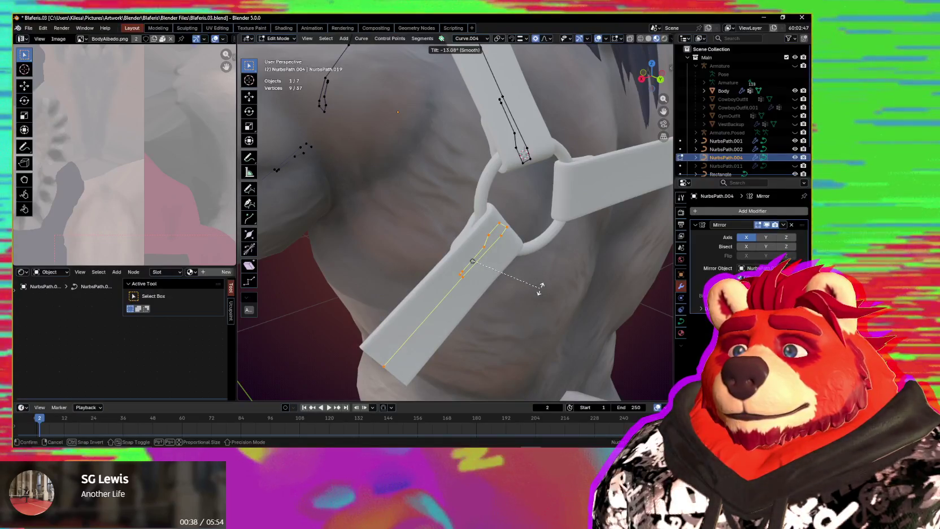
{"action": "middle_click_drag", "start_coordinate": [540, 287], "coordinate": [581, 285]}
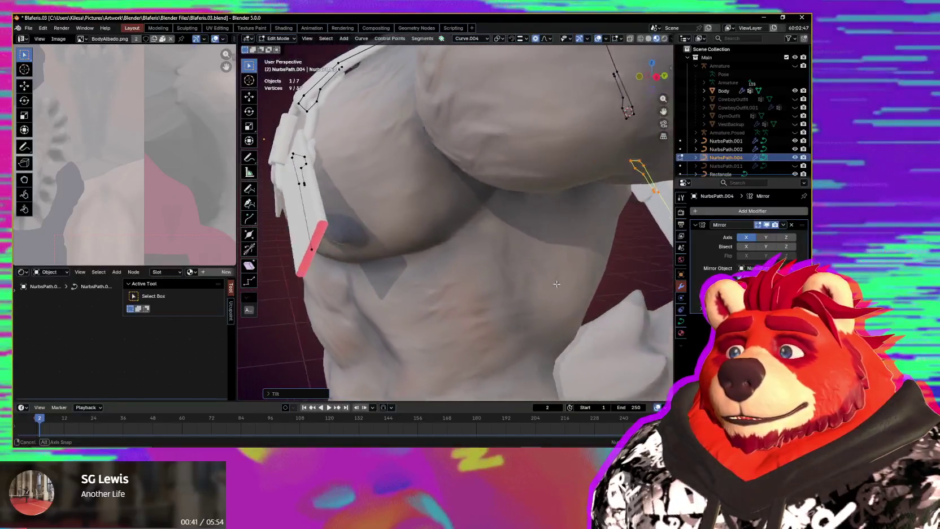
{"action": "middle_click_drag", "start_coordinate": [581, 285], "coordinate": [551, 284]}
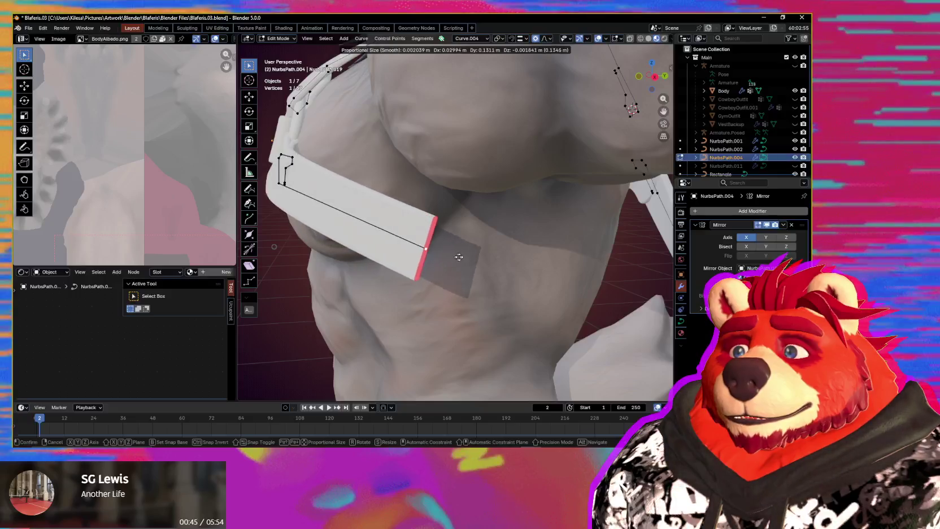
{"action": "left_click", "coordinate": [472, 260]}
Step: Save as Blaferis.03.blend, snap the 3D cursor to the point, and edit Circle.001
{"action": "mouse_move", "coordinate": [473, 260]}
{"action": "middle_mouse_down"}
{"action": "mouse_move", "coordinate": [429, 274]}
{"action": "mouse_move", "coordinate": [440, 282]}
{"action": "mouse_move", "coordinate": [533, 275]}
{"action": "mouse_move", "coordinate": [478, 269]}
{"action": "mouse_move", "coordinate": [429, 279]}
{"action": "middle_mouse_up"}
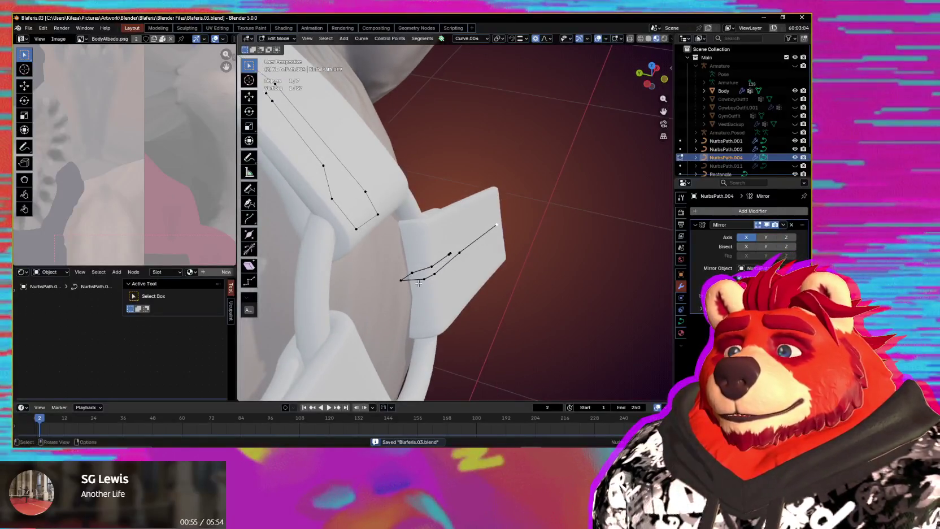
{"action": "middle_click_drag", "start_coordinate": [464, 294], "coordinate": [446, 297]}
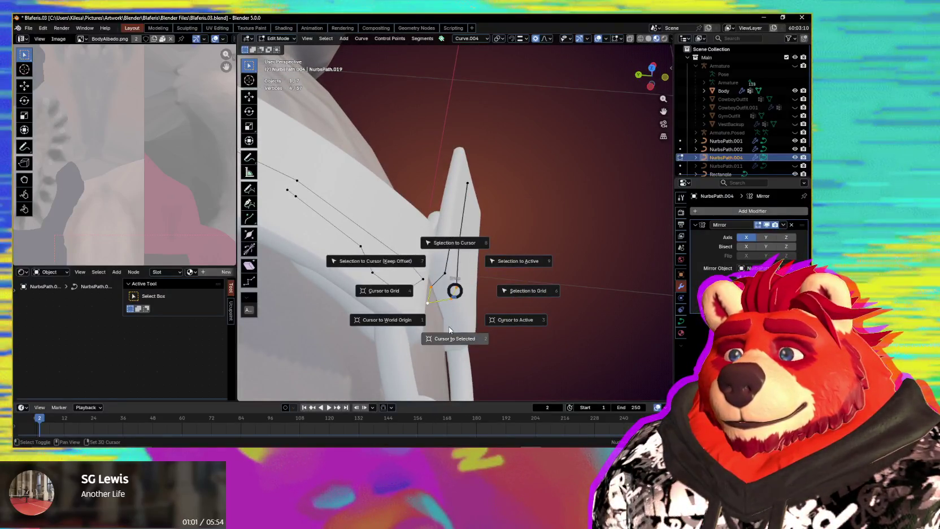
{"action": "left_click", "coordinate": [451, 336]}
{"action": "mouse_move", "coordinate": [482, 321]}
{"action": "middle_mouse_down"}
{"action": "mouse_move", "coordinate": [396, 269]}
{"action": "mouse_move", "coordinate": [467, 297]}
{"action": "middle_mouse_up"}
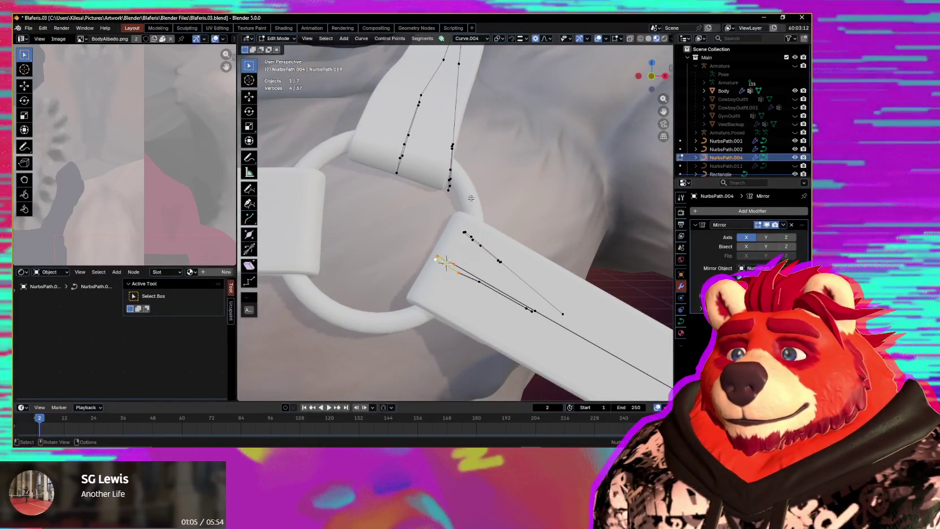
{"action": "key", "text": "alt+q"}
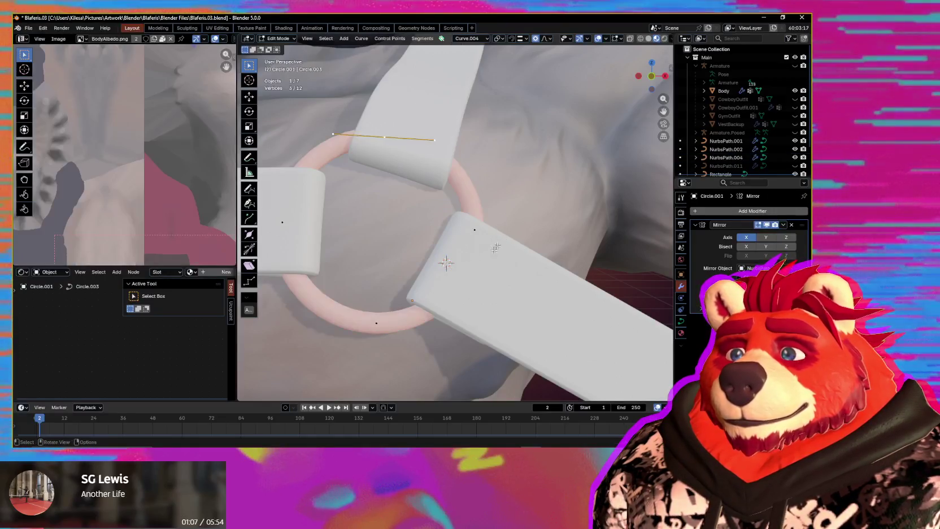
Step: Back on NurbsPath.004, select the linked tab curve points and rotate them
{"action": "left_click", "coordinate": [476, 225]}
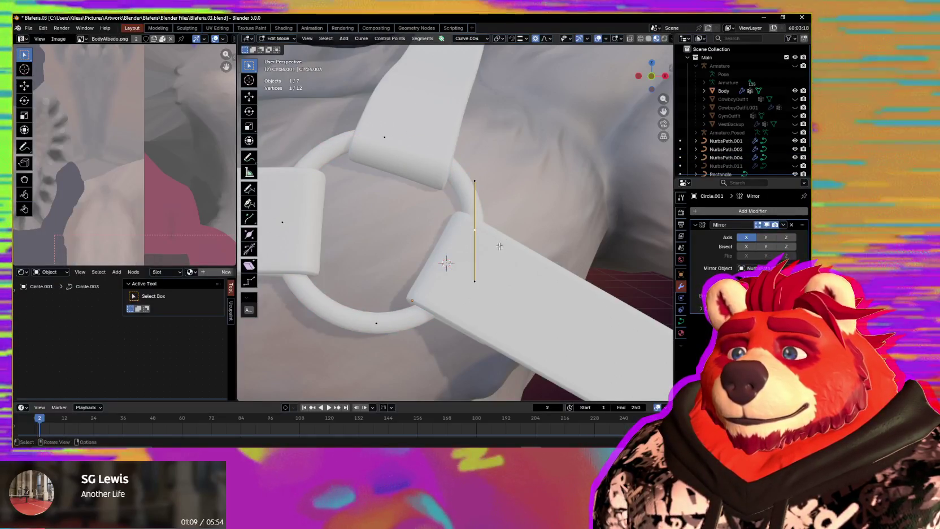
{"action": "middle_click_drag", "start_coordinate": [480, 237], "coordinate": [493, 272]}
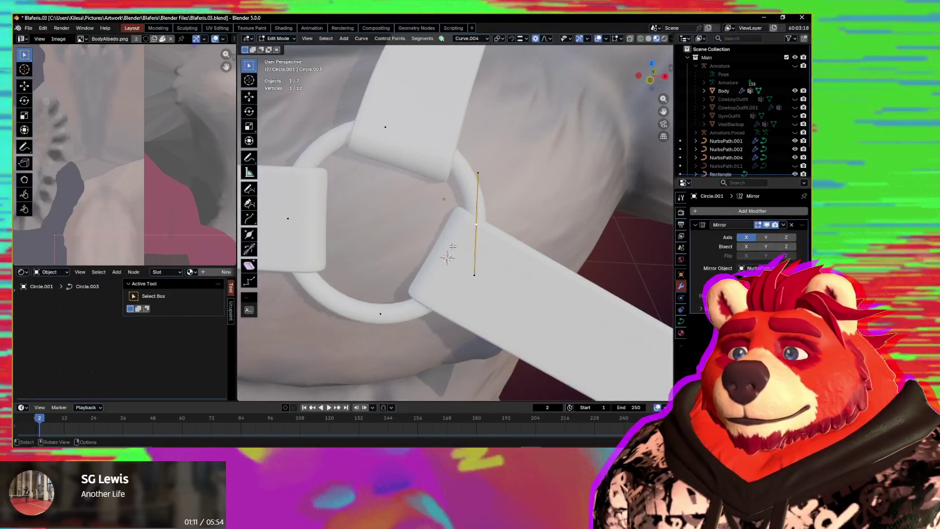
{"action": "key", "text": "alt+q"}
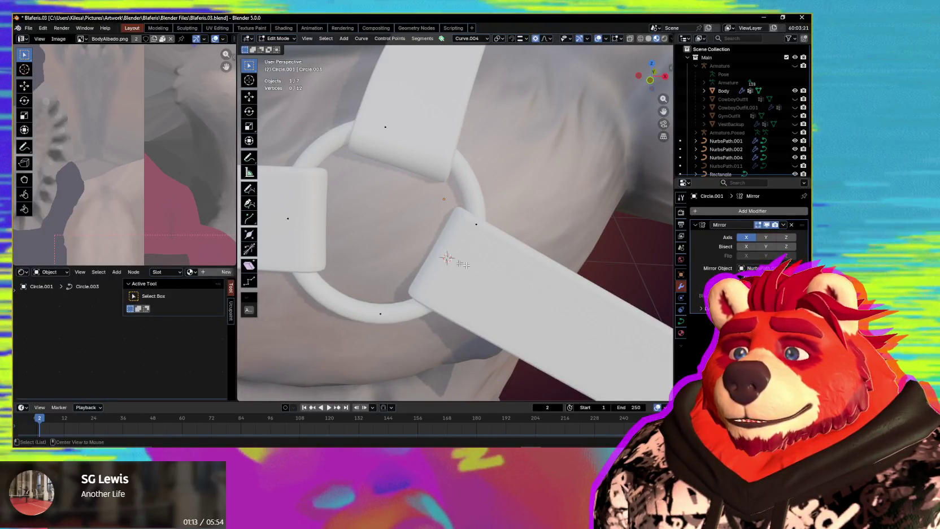
{"action": "mouse_move", "coordinate": [480, 266]}
{"action": "middle_mouse_down"}
{"action": "mouse_move", "coordinate": [503, 262]}
{"action": "mouse_move", "coordinate": [451, 271]}
{"action": "middle_mouse_up"}
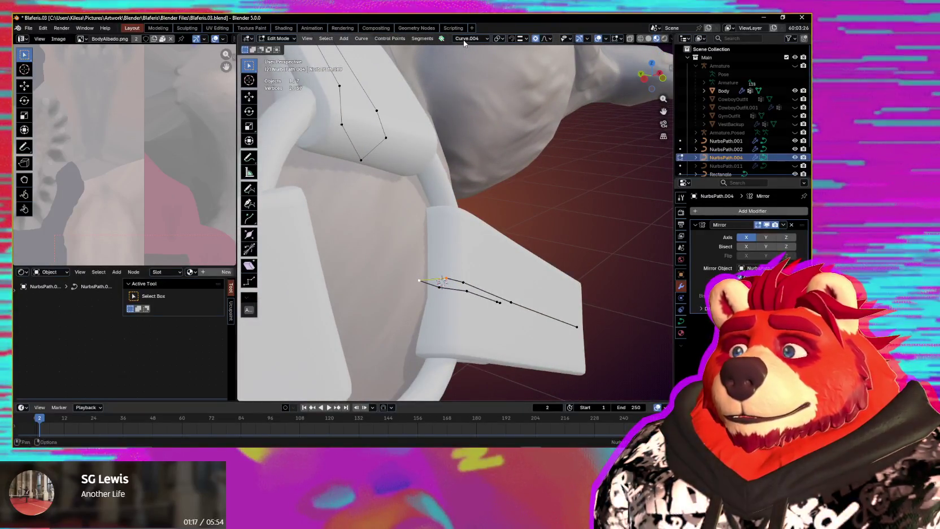
{"action": "mouse_move", "coordinate": [582, 208]}
{"action": "middle_mouse_down"}
{"action": "mouse_move", "coordinate": [502, 259]}
{"action": "mouse_move", "coordinate": [535, 279]}
{"action": "mouse_move", "coordinate": [467, 252]}
{"action": "middle_mouse_up"}
{"action": "key", "text": "l"}
{"action": "left_click", "coordinate": [547, 295]}
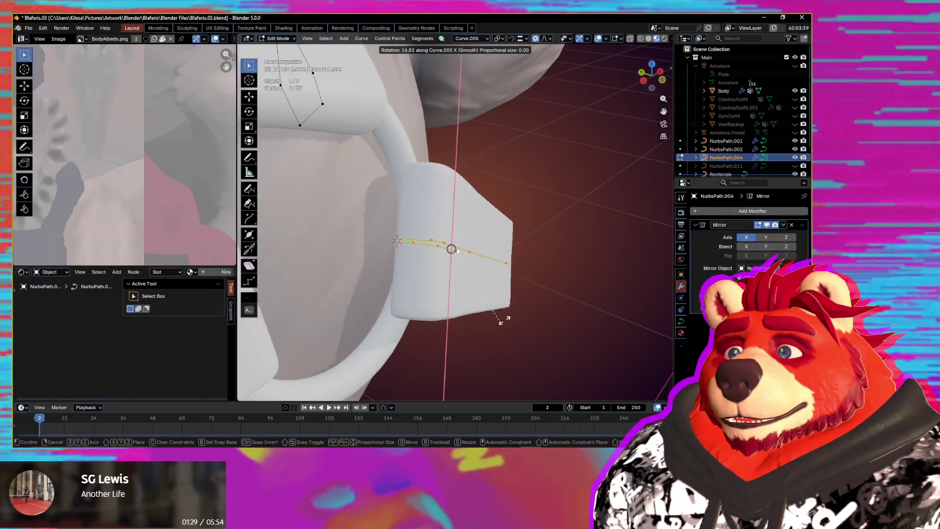
{"action": "left_click", "coordinate": [535, 324]}
Step: Set the pivot to the 3D Cursor and rotate the strap around it
{"action": "key", "text": "period"}
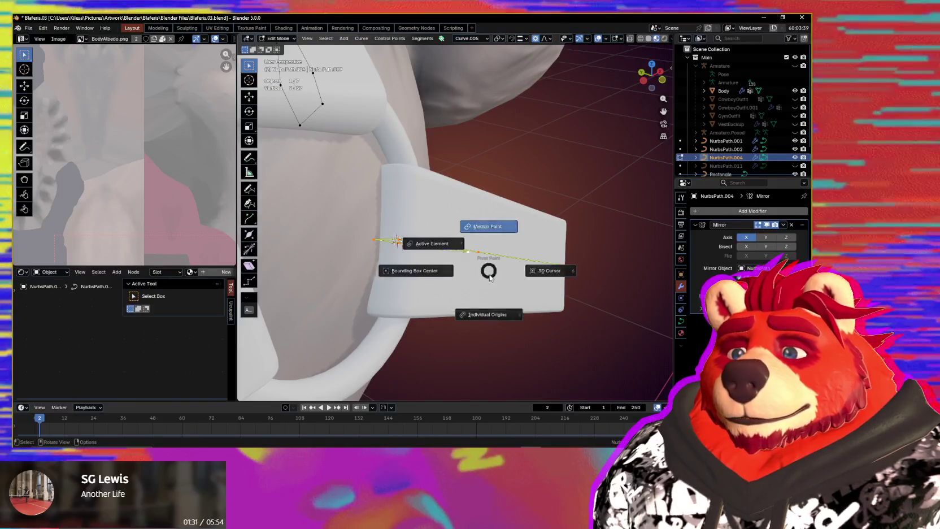
{"action": "left_click", "coordinate": [583, 276]}
{"action": "key", "text": "r"}
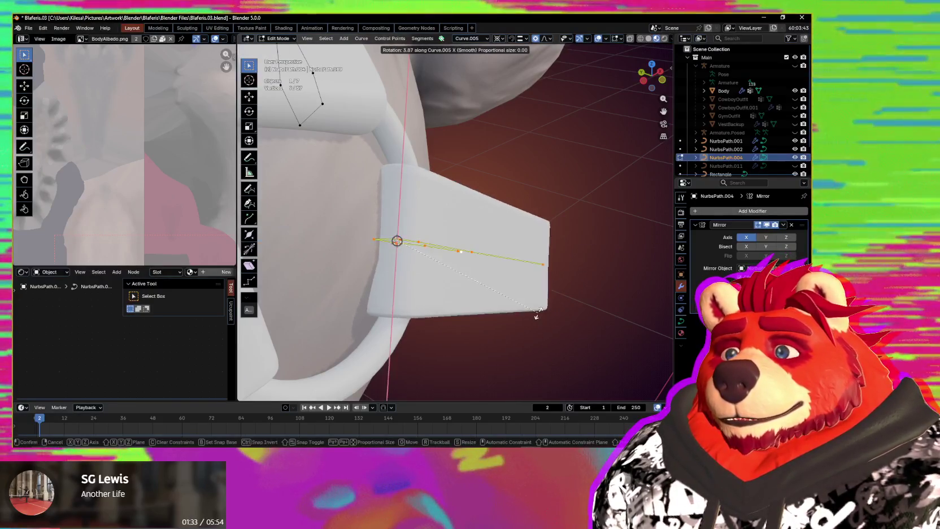
{"action": "left_click", "coordinate": [477, 319]}
{"action": "mouse_move", "coordinate": [472, 319]}
{"action": "middle_mouse_down"}
{"action": "mouse_move", "coordinate": [431, 300]}
{"action": "mouse_move", "coordinate": [444, 306]}
{"action": "middle_mouse_up"}
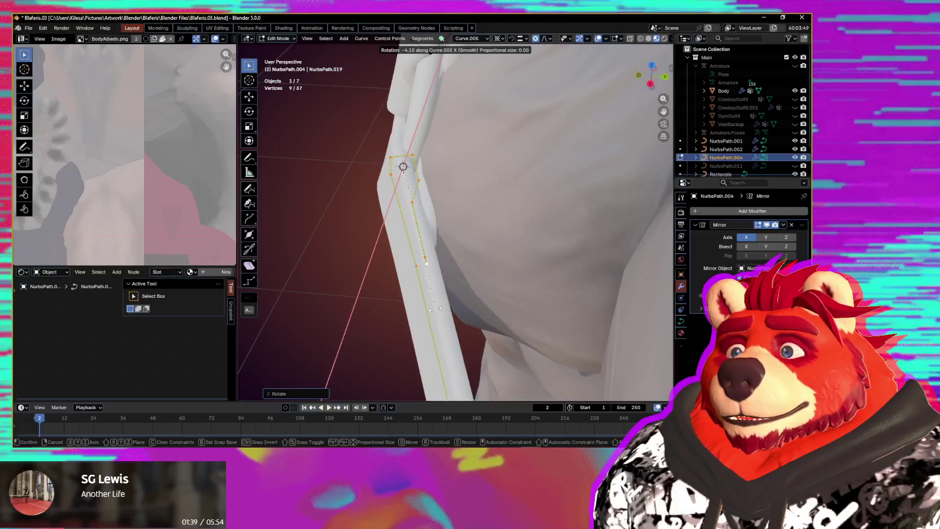
{"action": "middle_click_drag", "start_coordinate": [433, 308], "coordinate": [460, 328]}
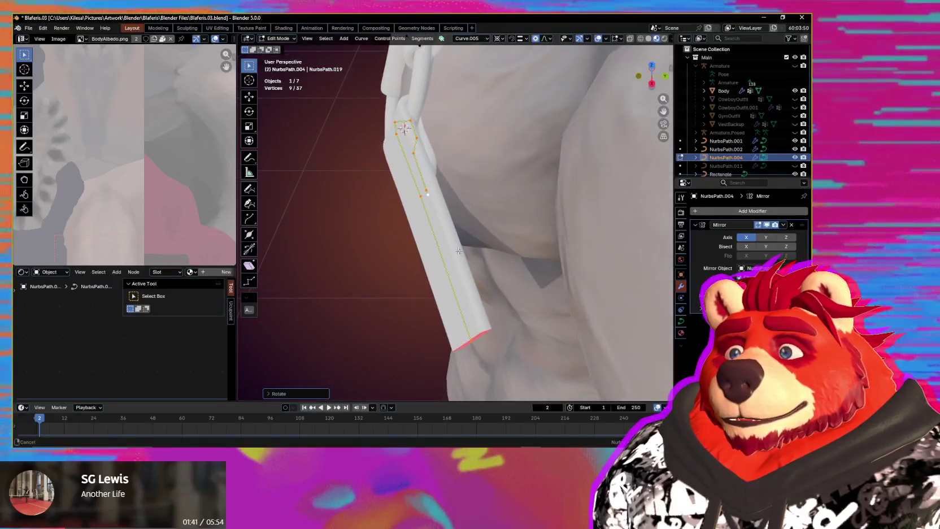
Step: Move the strap's bottom end point in against the body
{"action": "left_click", "coordinate": [460, 329]}
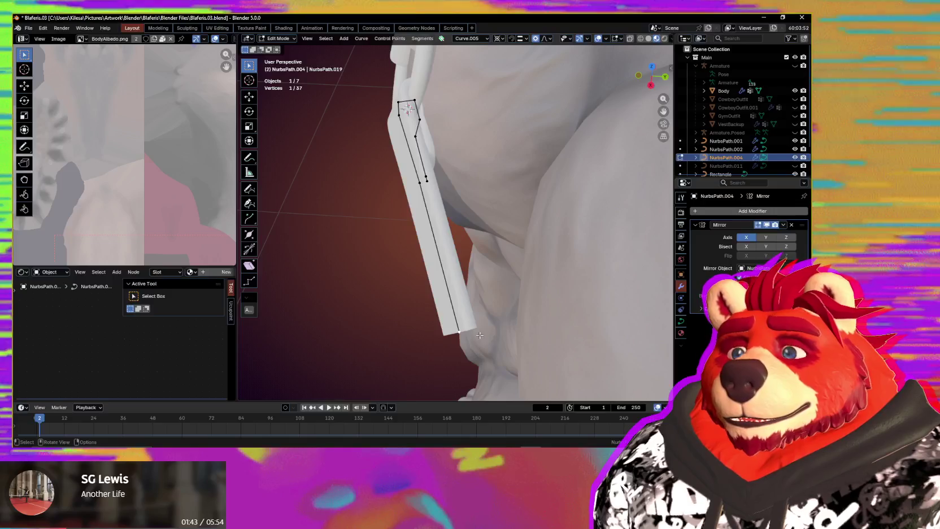
{"action": "key", "text": "g"}
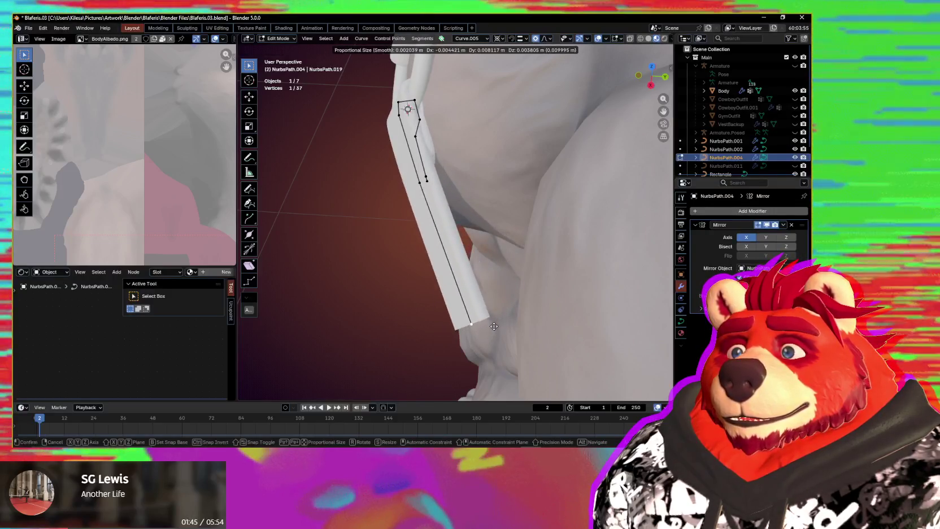
{"action": "middle_click_drag", "start_coordinate": [493, 326], "coordinate": [529, 306], "text": "alt"}
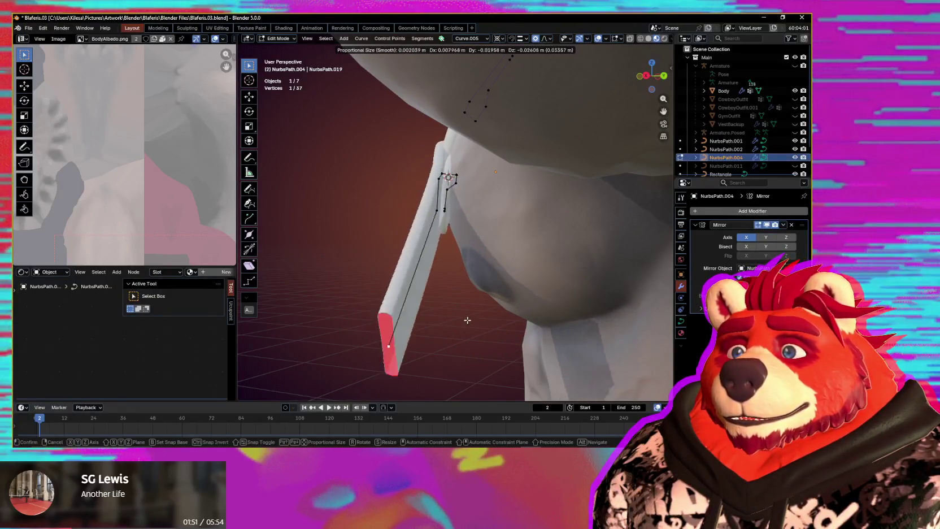
{"action": "left_click", "coordinate": [440, 280]}
{"action": "mouse_move", "coordinate": [436, 274]}
{"action": "middle_mouse_down"}
{"action": "mouse_move", "coordinate": [428, 302]}
{"action": "mouse_move", "coordinate": [423, 295]}
{"action": "mouse_move", "coordinate": [504, 258]}
{"action": "middle_mouse_up"}
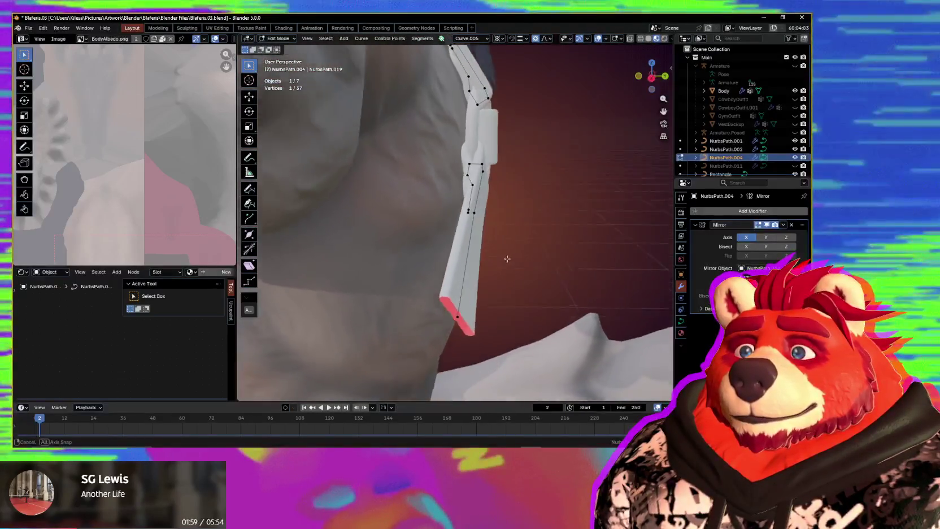
{"action": "middle_click_drag", "start_coordinate": [505, 258], "coordinate": [455, 197]}
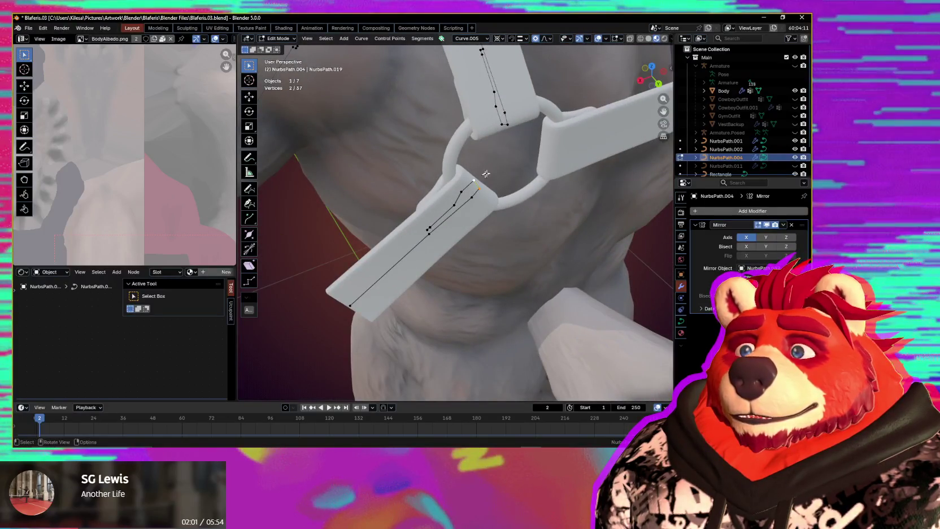
Step: Create a custom transform orientation from the NurbsPath.004 strap end
{"action": "left_click", "coordinate": [463, 38]}
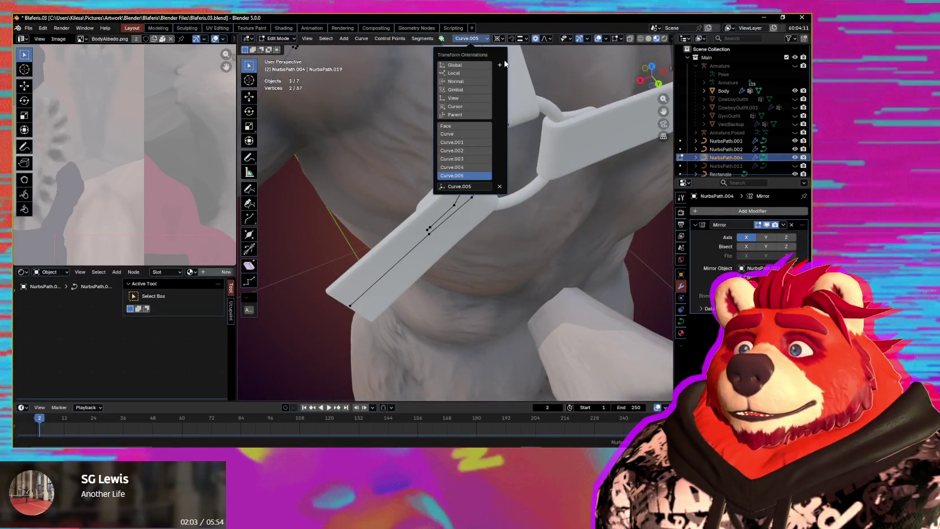
{"action": "left_click", "coordinate": [502, 65]}
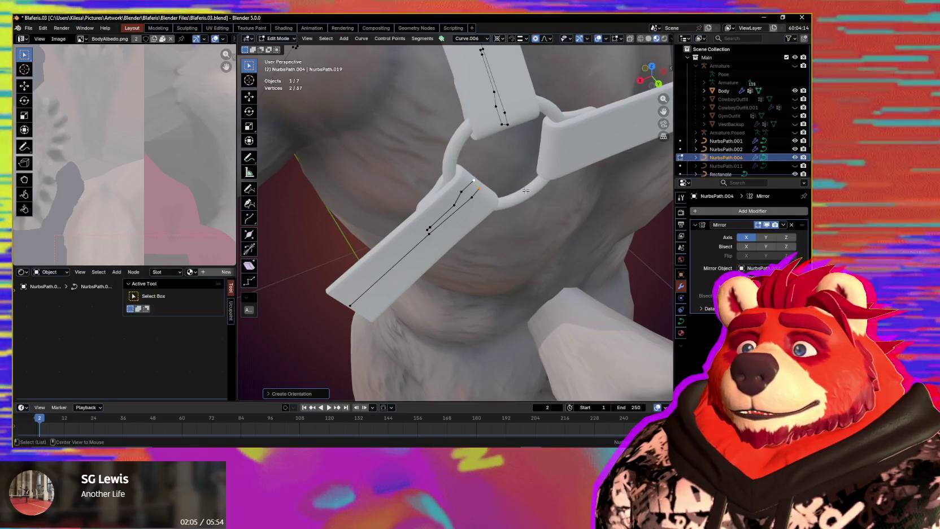
{"action": "key", "text": "alt+q"}
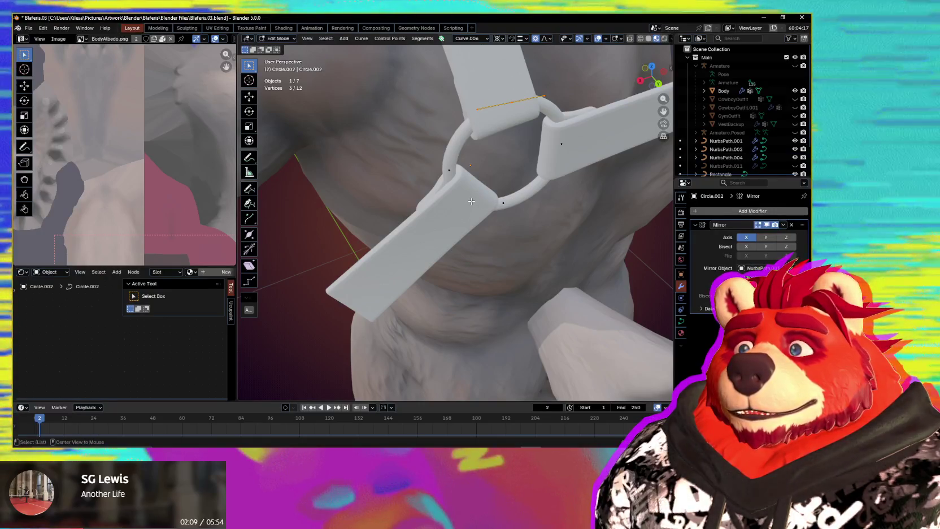
{"action": "key", "text": "alt+q"}
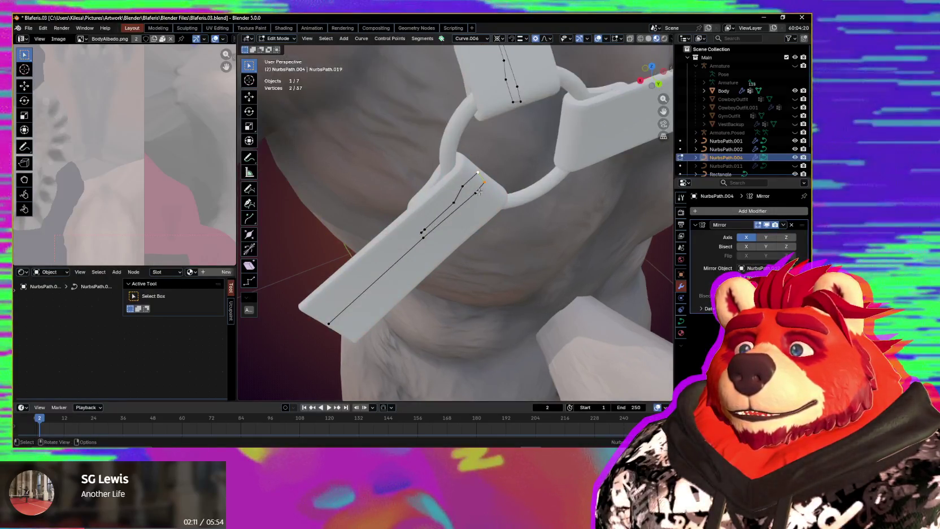
{"action": "middle_click_drag", "start_coordinate": [479, 192], "coordinate": [487, 181]}
Step: Select the linked strap end points and try an X rotation, cancelling it
{"action": "key", "text": "shift+s"}
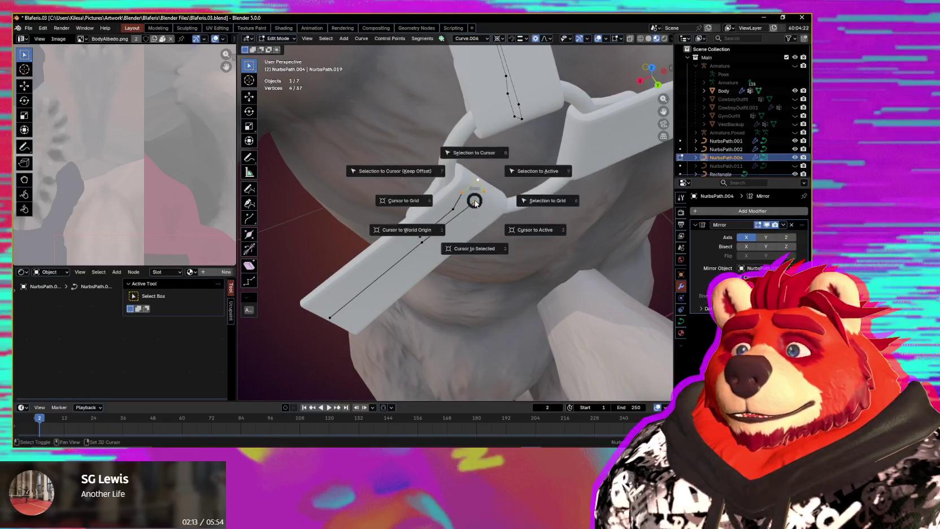
{"action": "middle_click_drag", "start_coordinate": [490, 212], "coordinate": [502, 194]}
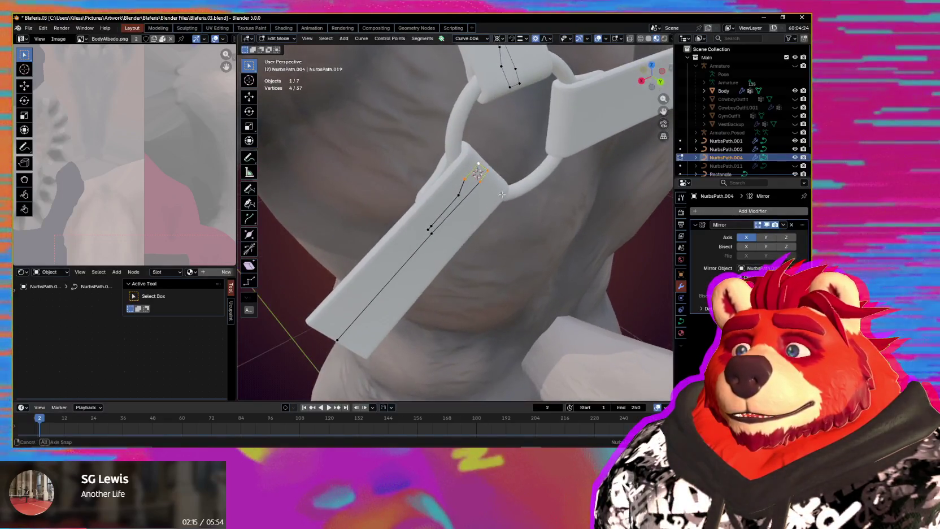
{"action": "key", "text": "ctrl+l"}
{"action": "middle_click_drag", "start_coordinate": [434, 231], "coordinate": [469, 226]}
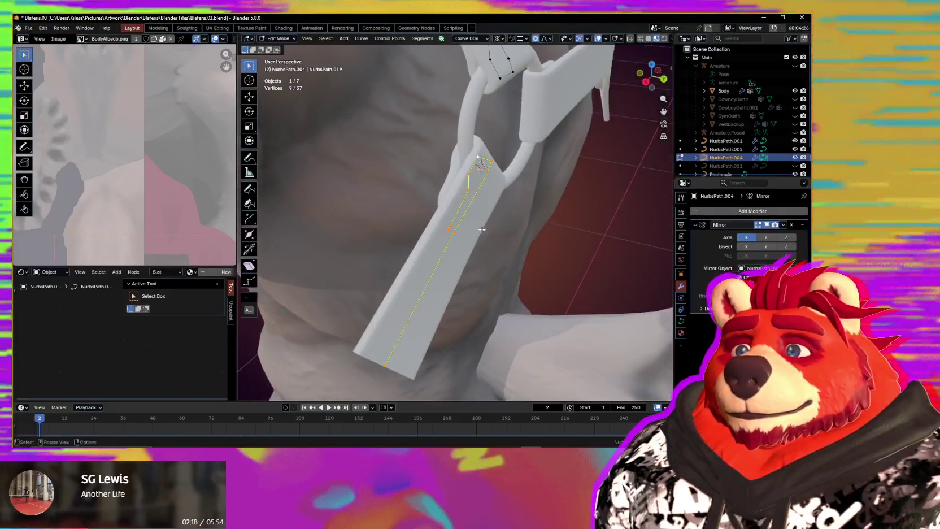
{"action": "key", "text": "r"}
{"action": "key", "text": "x"}
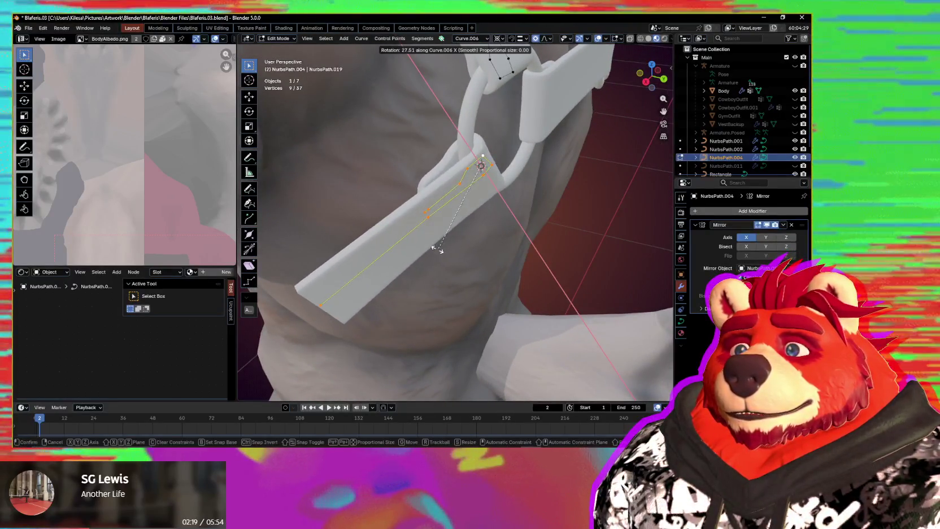
{"action": "right_click", "coordinate": [418, 249]}
{"action": "middle_click_drag", "start_coordinate": [429, 241], "coordinate": [495, 193]}
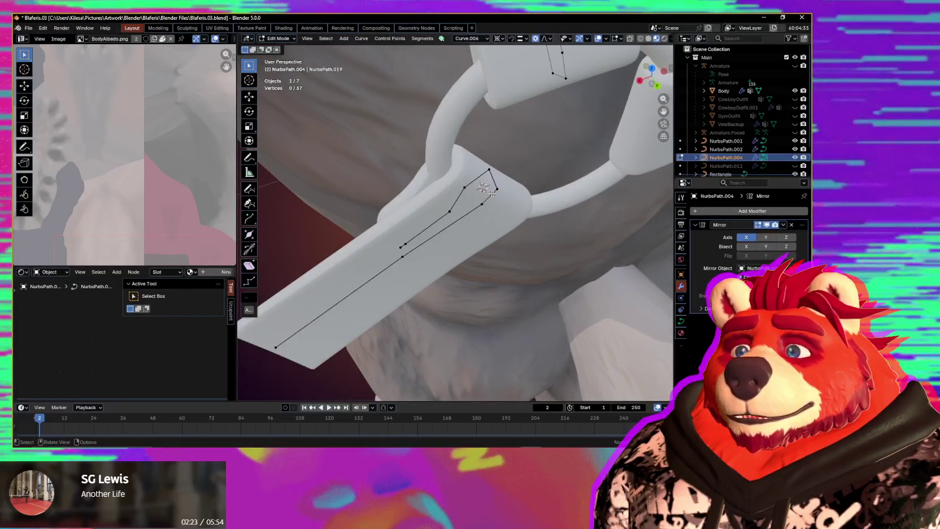
Step: Rotate the strap end about the custom orientation's X axis
{"action": "left_click", "coordinate": [468, 39]}
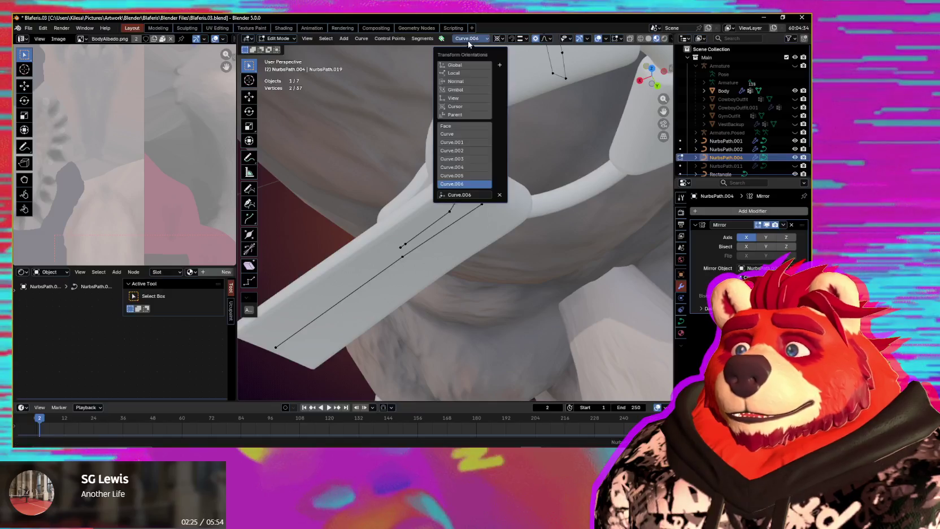
{"action": "mouse_move", "coordinate": [501, 68]}
{"action": "middle_mouse_down"}
{"action": "mouse_move", "coordinate": [563, 176]}
{"action": "mouse_move", "coordinate": [518, 156]}
{"action": "middle_mouse_up"}
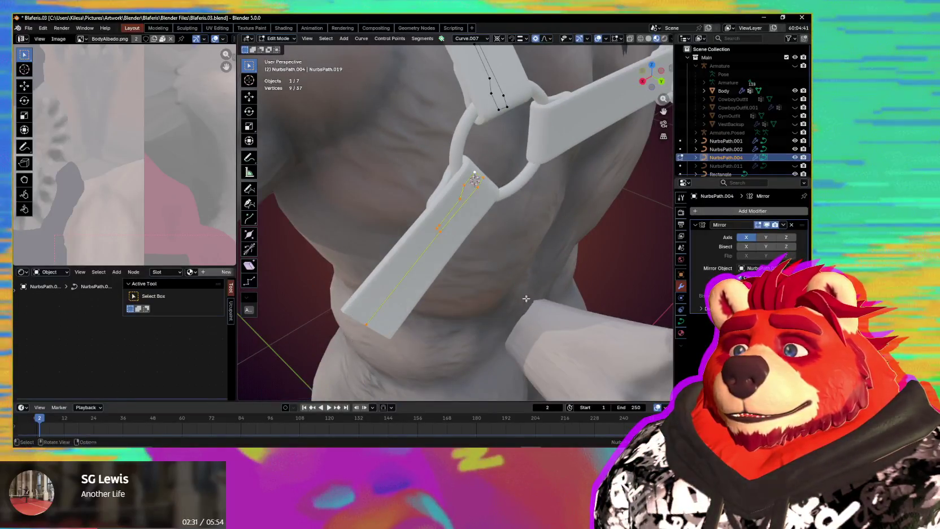
{"action": "middle_click_drag", "start_coordinate": [526, 298], "coordinate": [532, 305]}
{"action": "scroll", "coordinate": [532, 305], "scroll_direction": "up", "scroll_amount": 2}
{"action": "key", "text": "r"}
{"action": "key", "text": "x"}
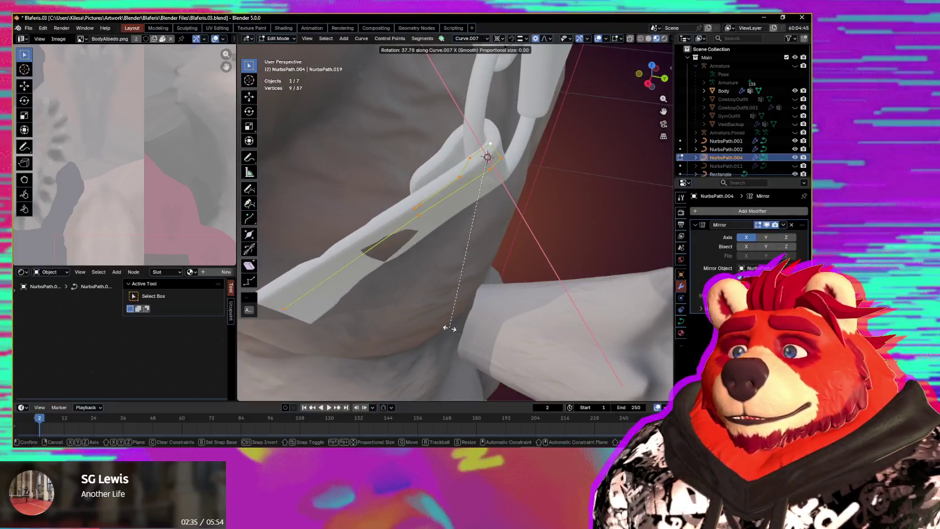
{"action": "left_click", "coordinate": [464, 318]}
Step: Retilt the strap end with Ctrl+T so it sits flat against the ring
{"action": "middle_click_drag", "start_coordinate": [463, 318], "coordinate": [467, 261]}
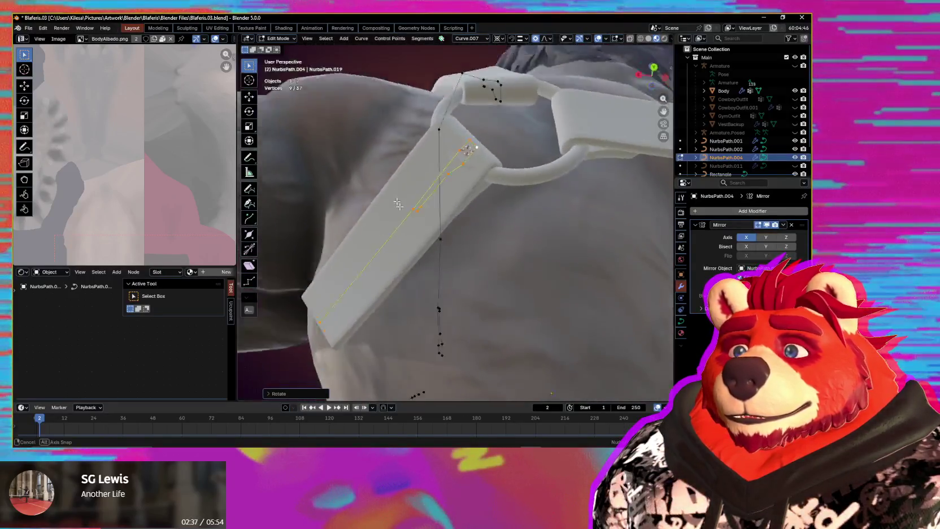
{"action": "key", "text": "ctrl+t"}
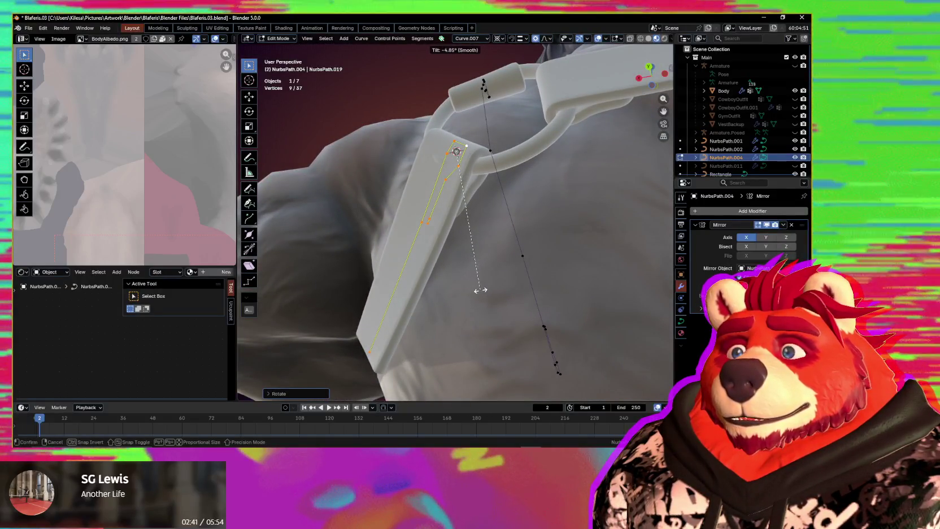
{"action": "mouse_move", "coordinate": [476, 294]}
{"action": "middle_mouse_down"}
{"action": "mouse_move", "coordinate": [537, 358]}
{"action": "mouse_move", "coordinate": [564, 351]}
{"action": "middle_mouse_up"}
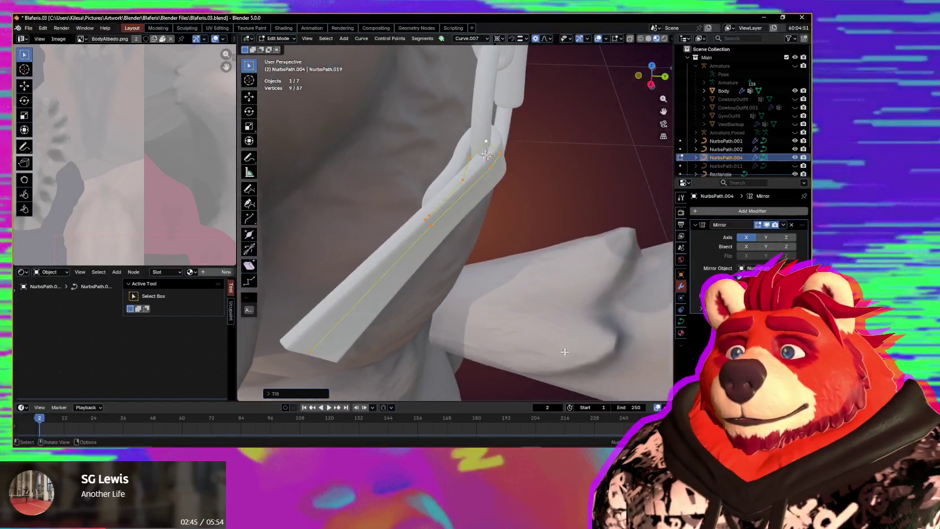
{"action": "mouse_move", "coordinate": [563, 352]}
{"action": "middle_mouse_down"}
{"action": "mouse_move", "coordinate": [440, 269]}
{"action": "mouse_move", "coordinate": [551, 286]}
{"action": "middle_mouse_up"}
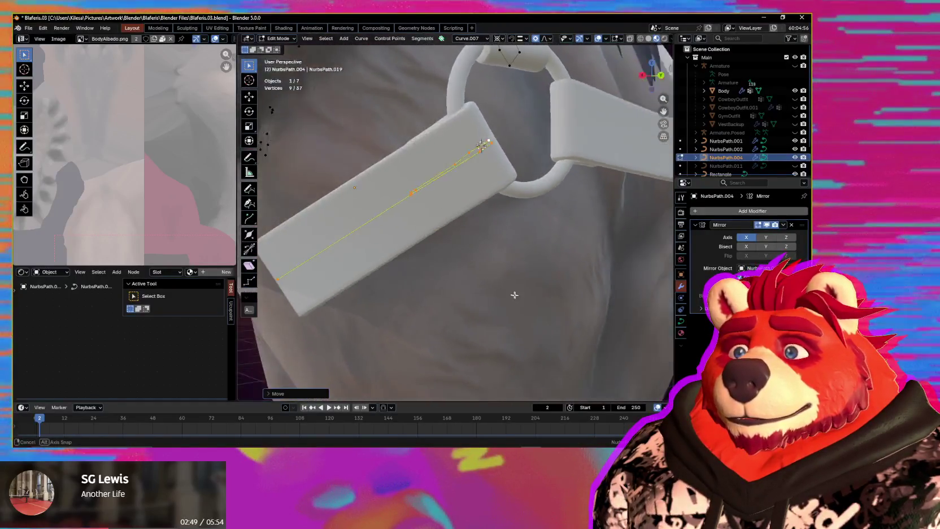